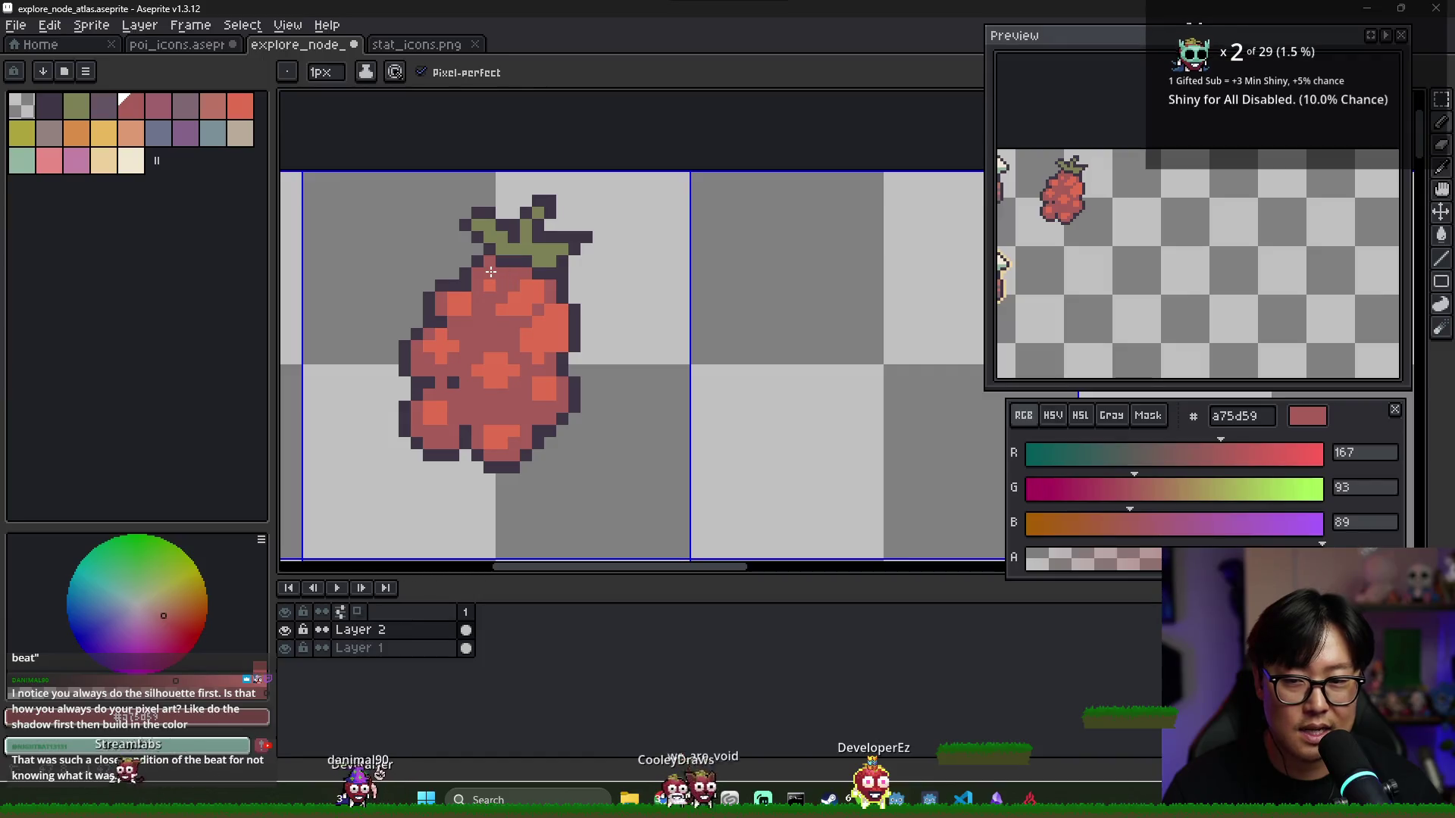
Retouch the berry's light highlight spots, eyedropping between the highlight and body reds
left_click(489, 283, "alt")
left_click(537, 293, "alt")
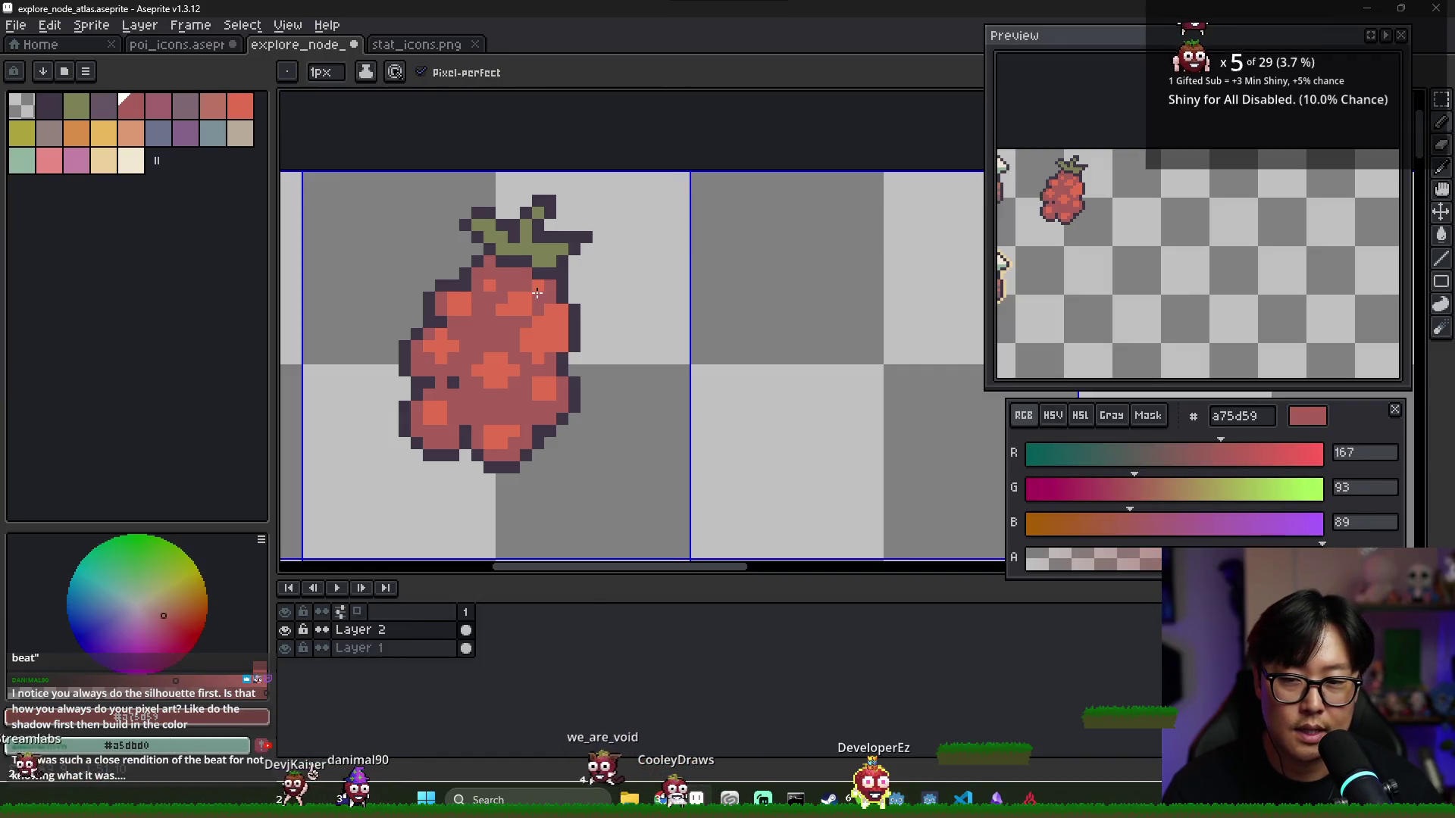
left_click(509, 322, "alt")
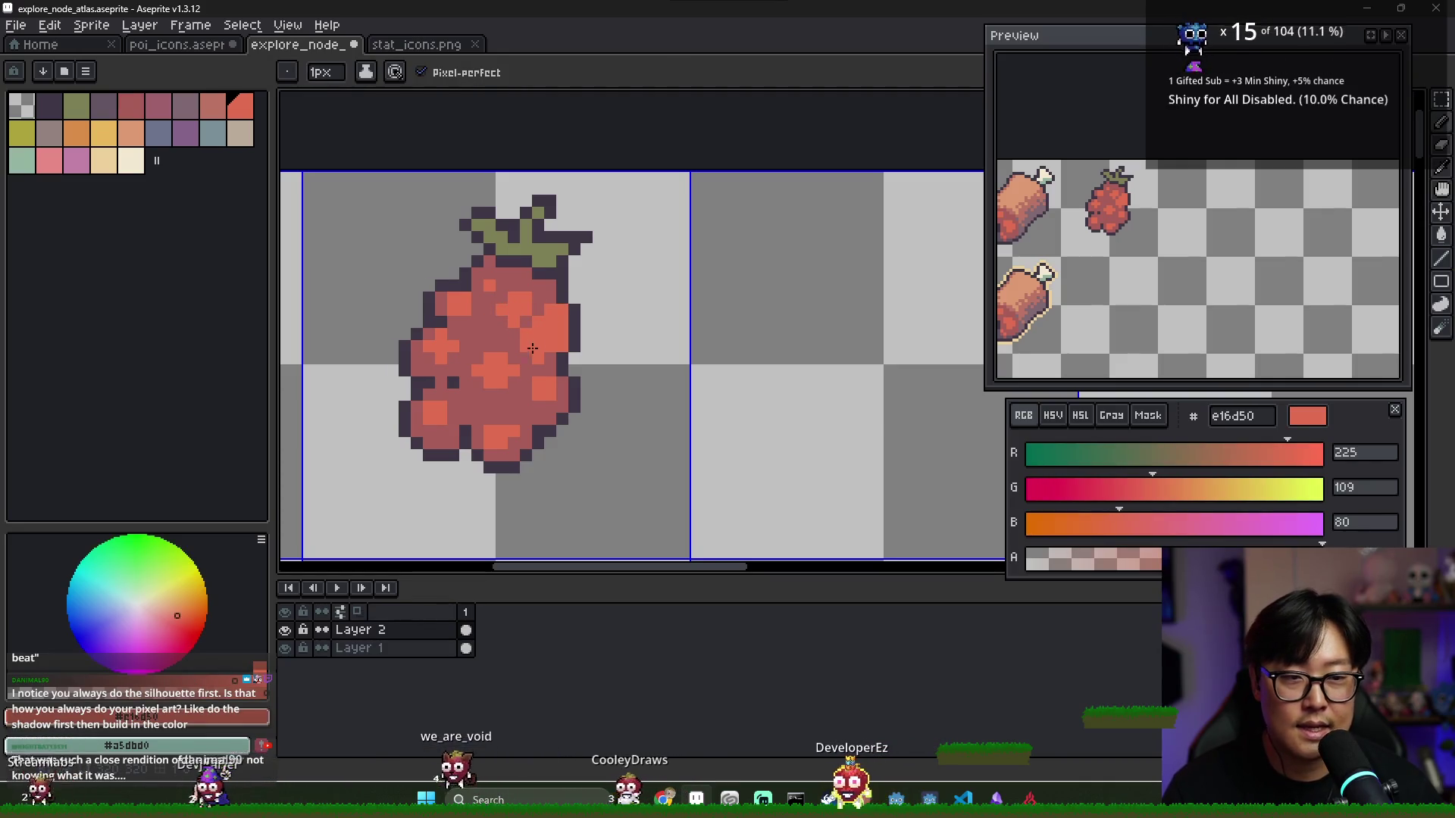
left_click(520, 334, "alt")
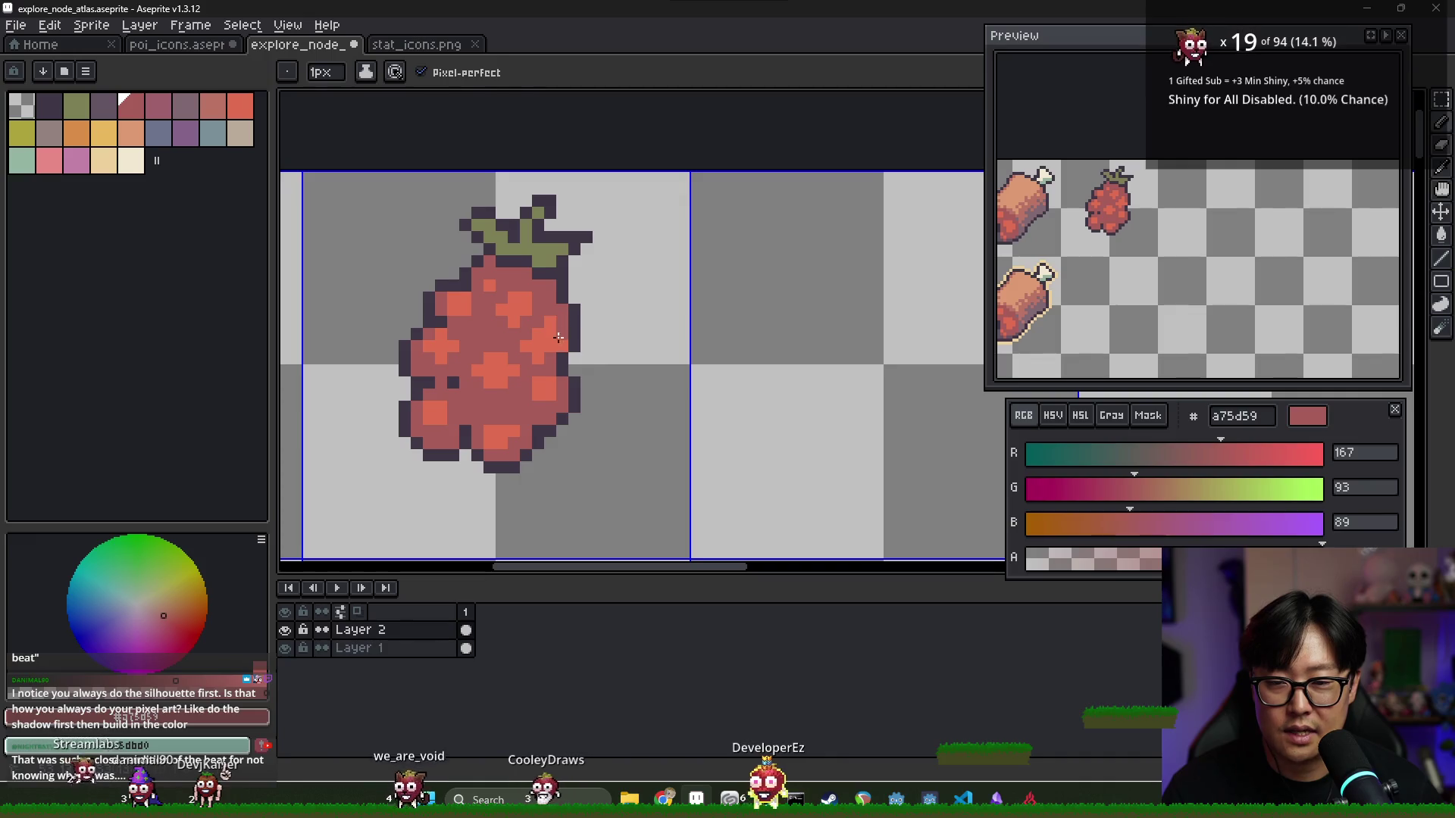
left_click(554, 344, "alt")
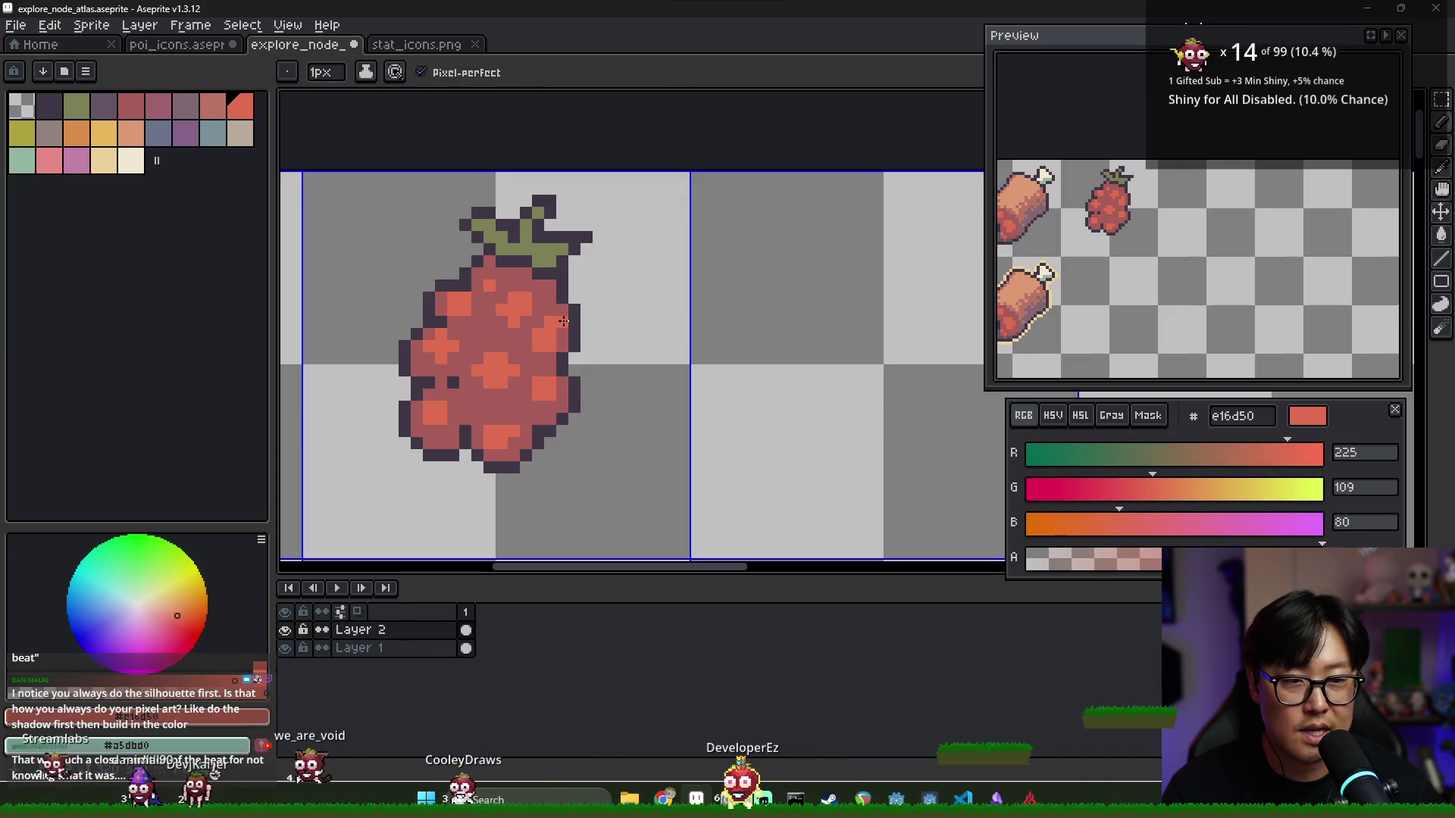
left_click(560, 332)
left_click(534, 348, "alt")
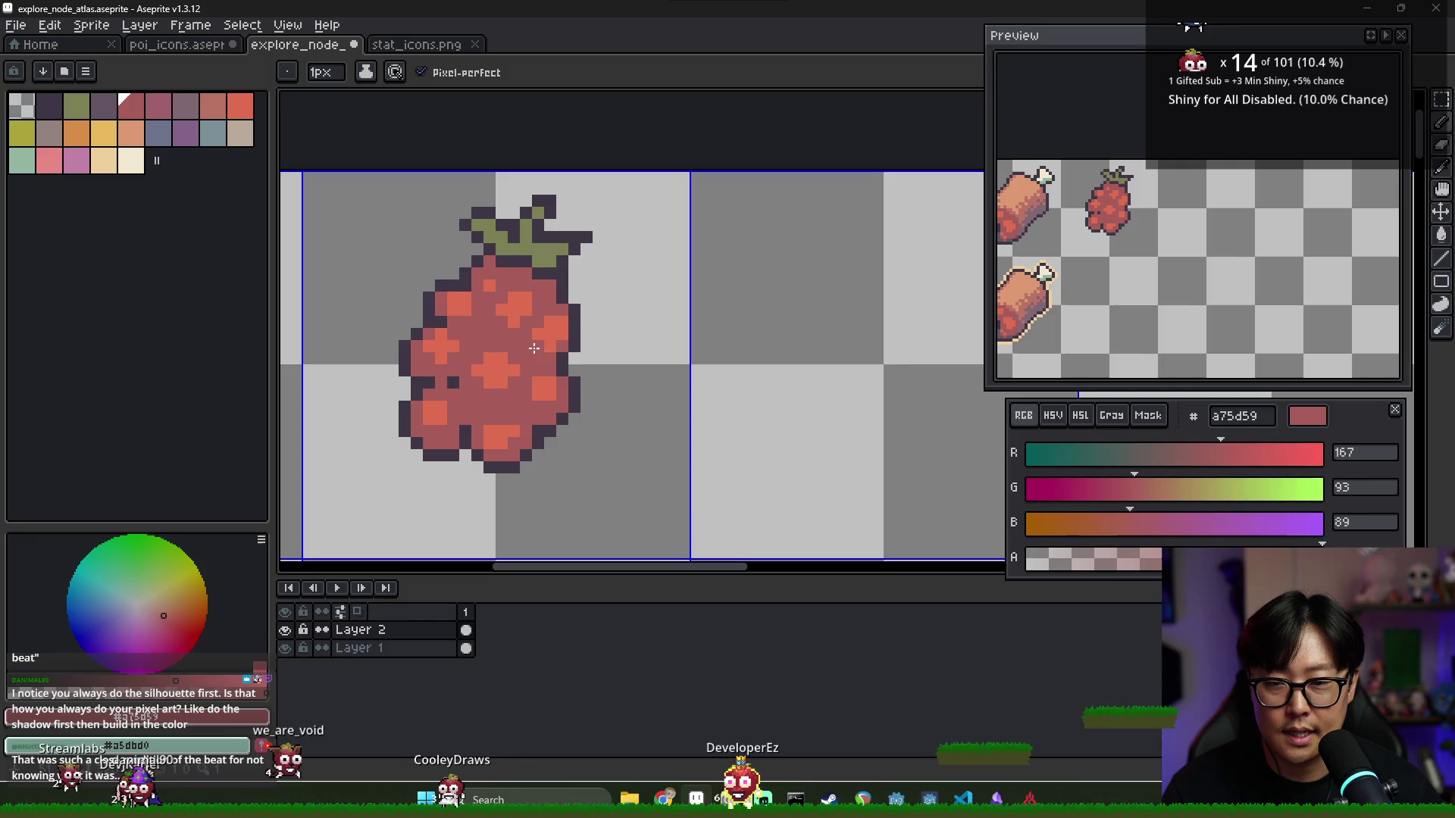
left_click(545, 326, "alt")
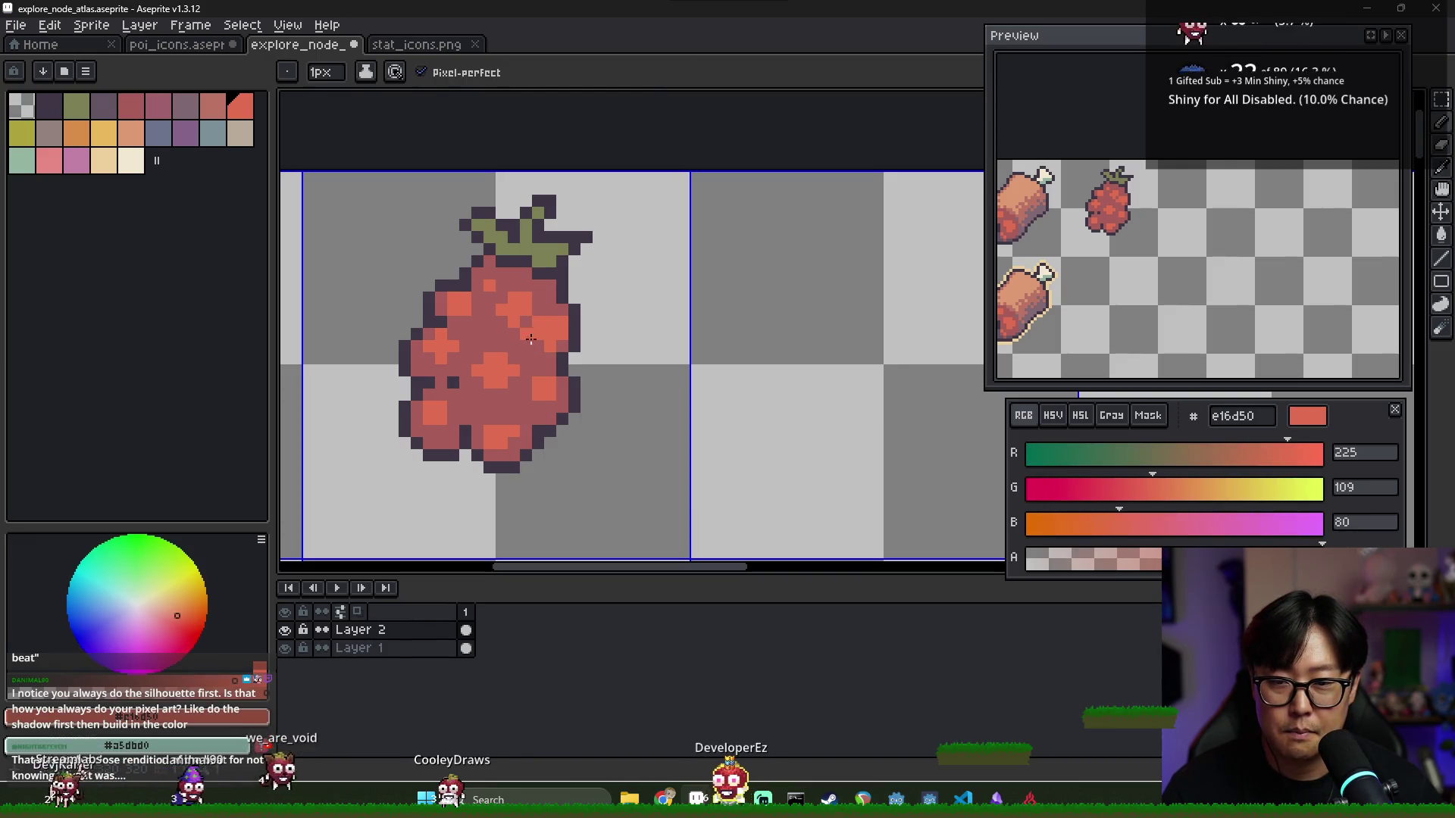
left_click(530, 342, "alt")
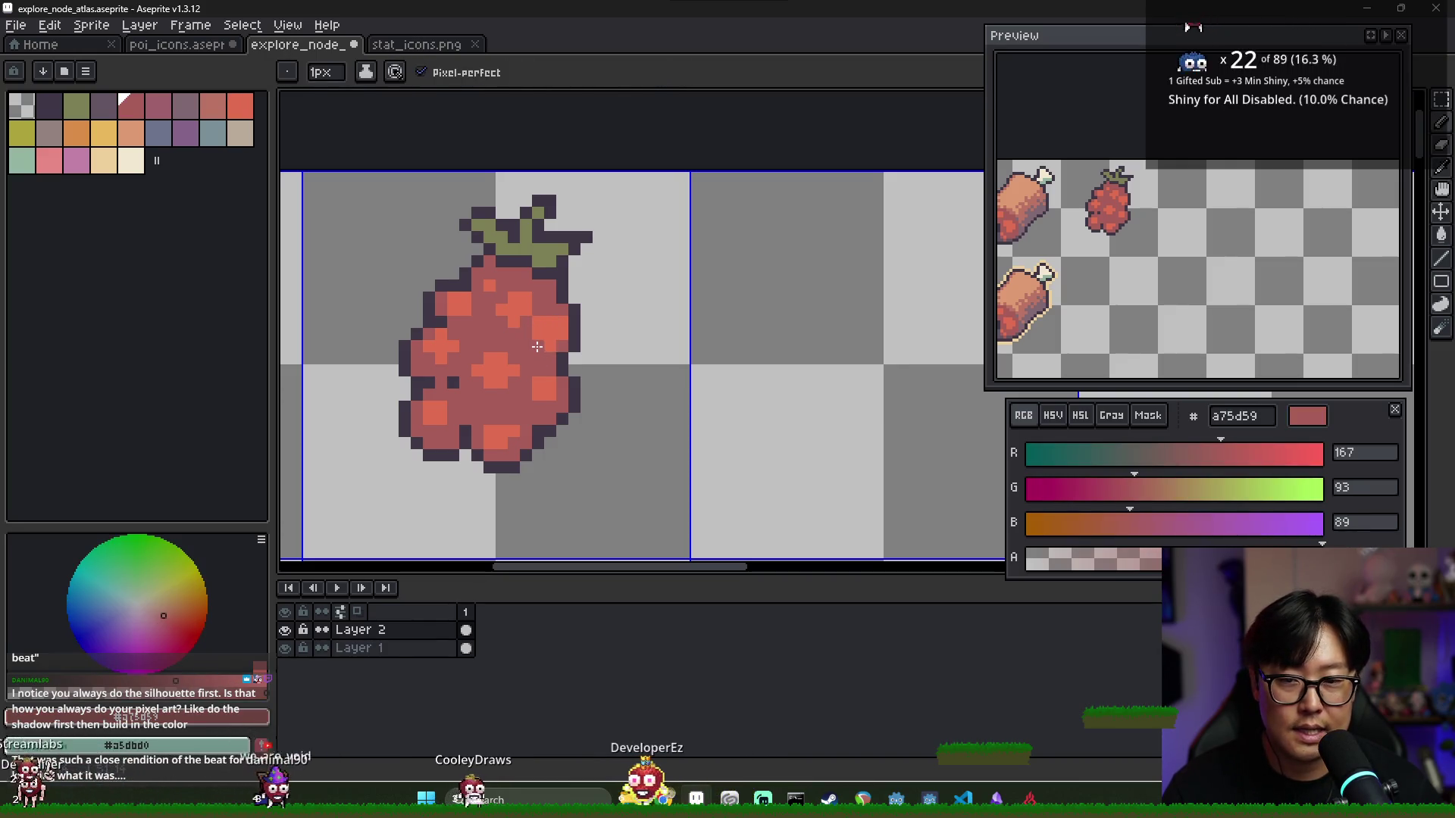
left_click(551, 326, "alt")
left_click(531, 341, "alt")
Move across the atlas to the raspberry and touch up its bright orange highlight pixels
scroll(525, 336, "down", 1)
scroll(526, 336, "down", 3)
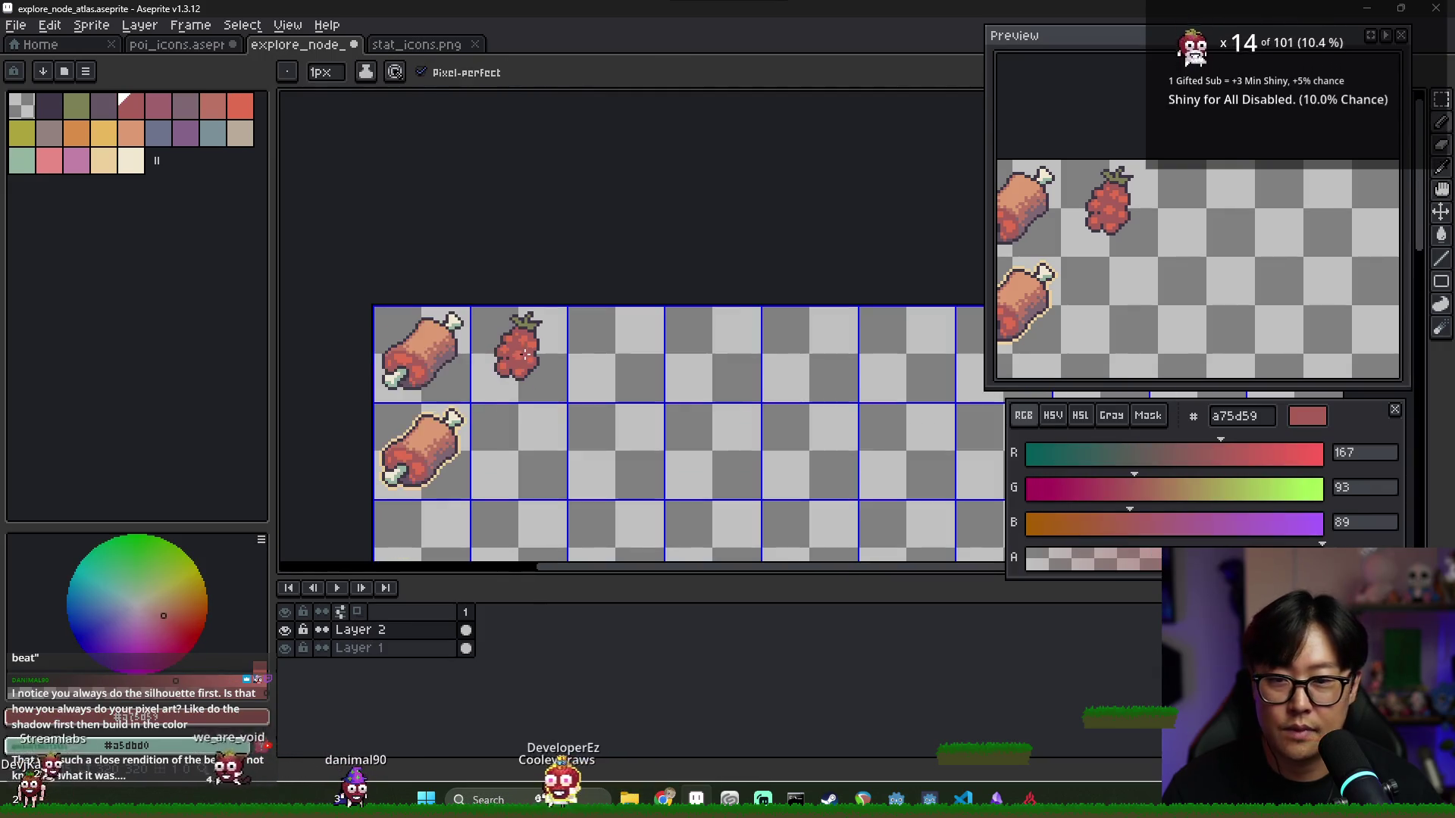
scroll(514, 338, "up", 3)
left_click_drag(514, 338, 635, 326)
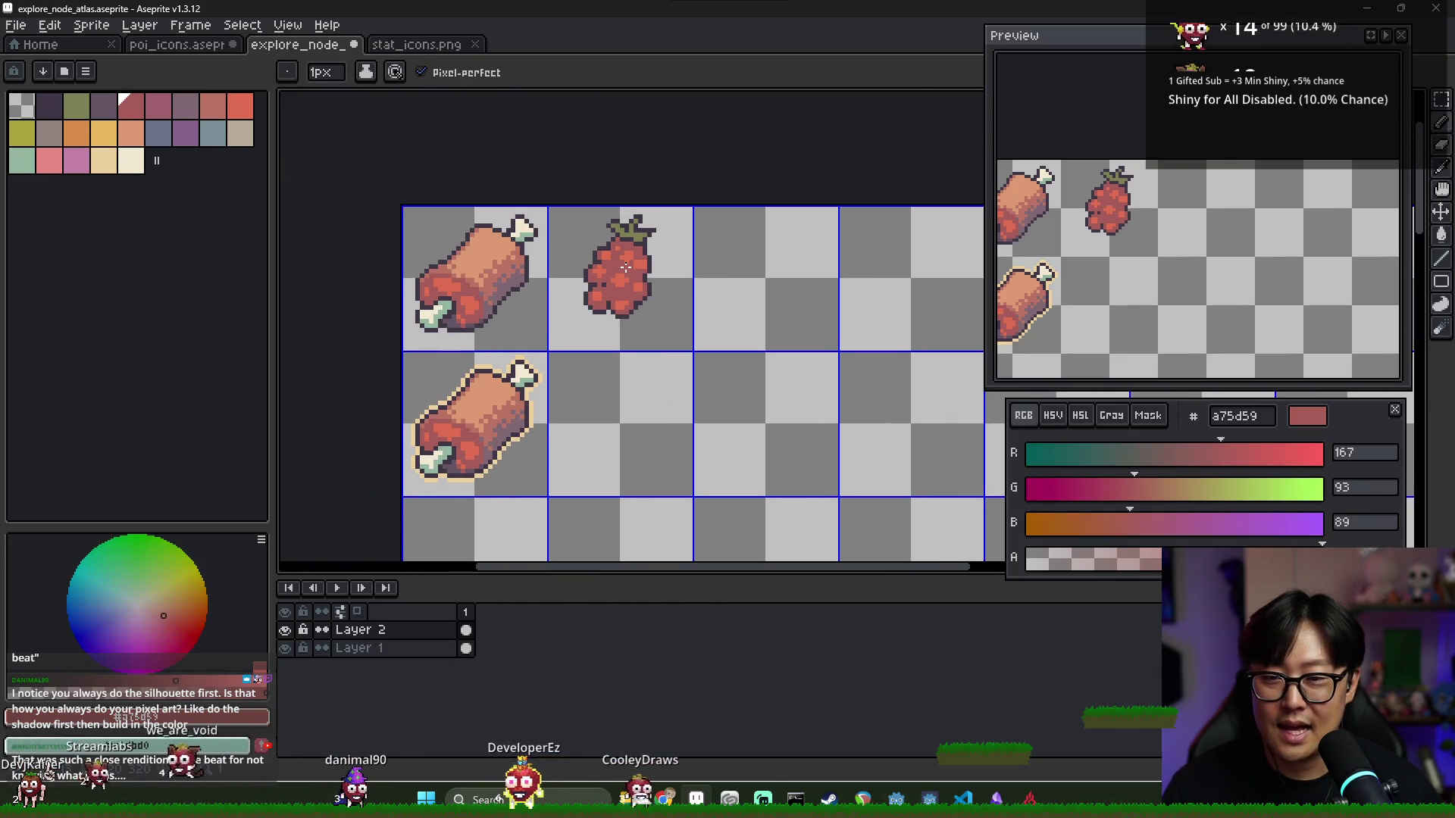
scroll(635, 270, "up", 2)
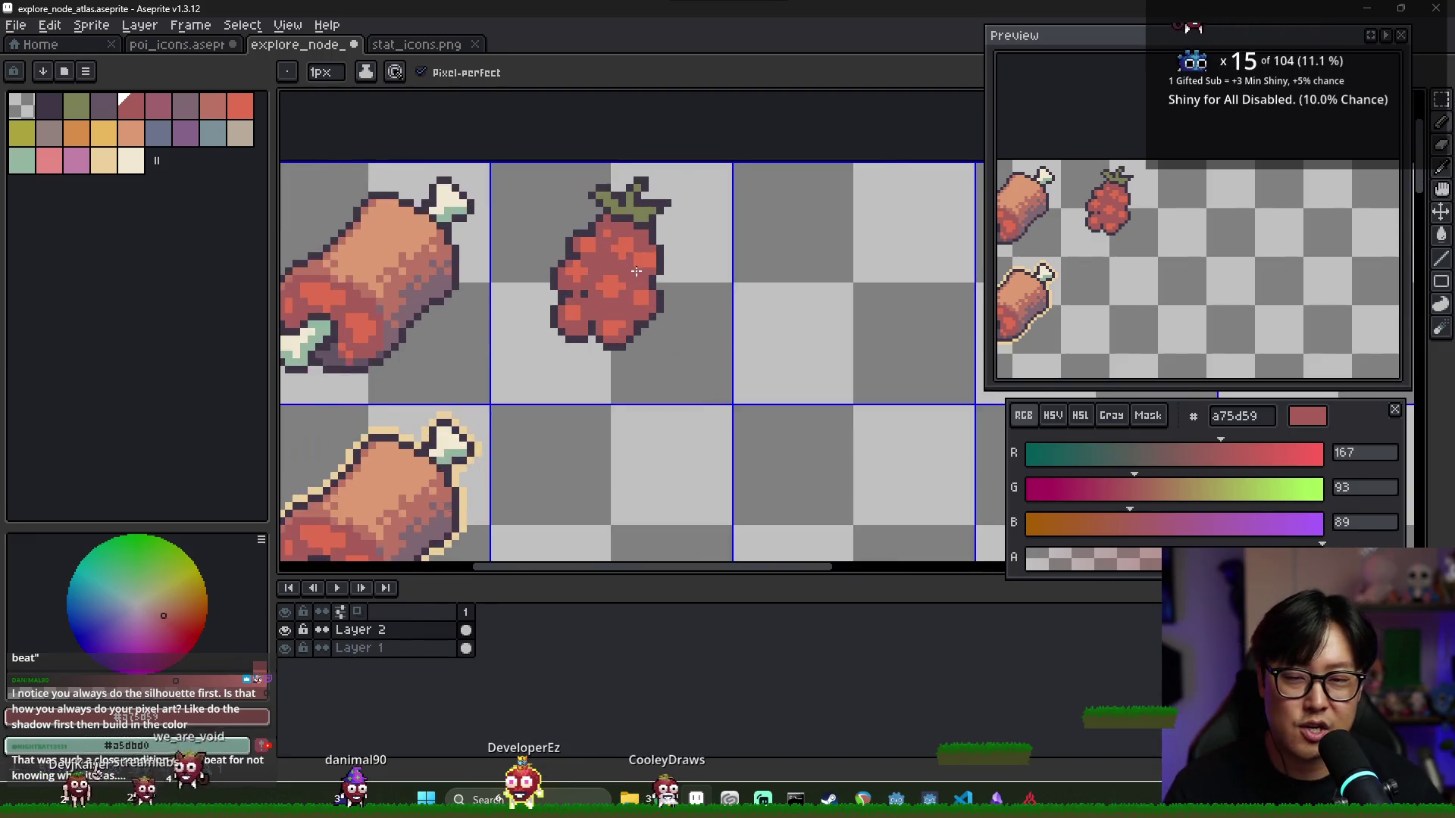
scroll(635, 269, "up", 1)
left_click(603, 220, "alt")
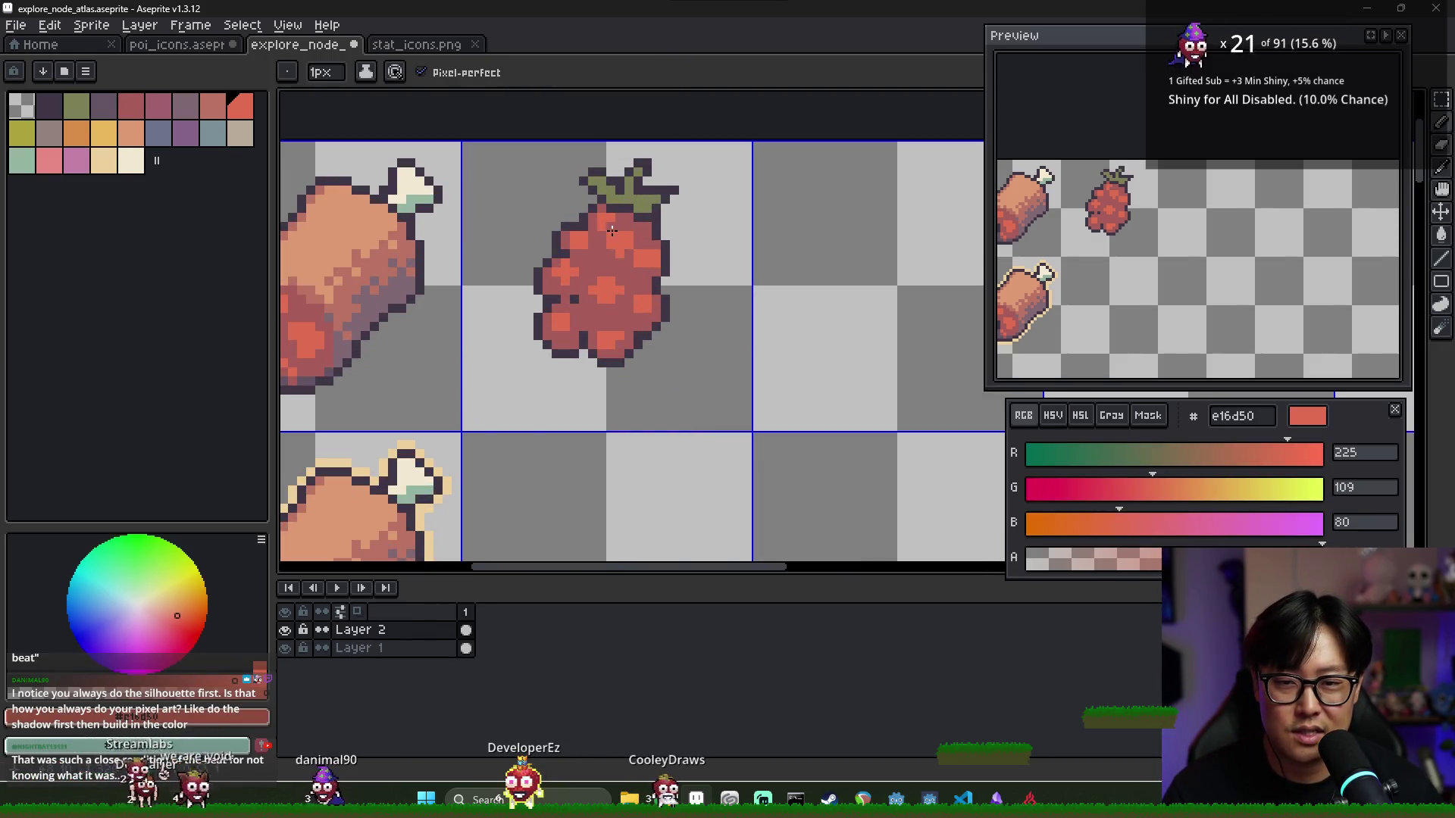
left_click(619, 244, "alt")
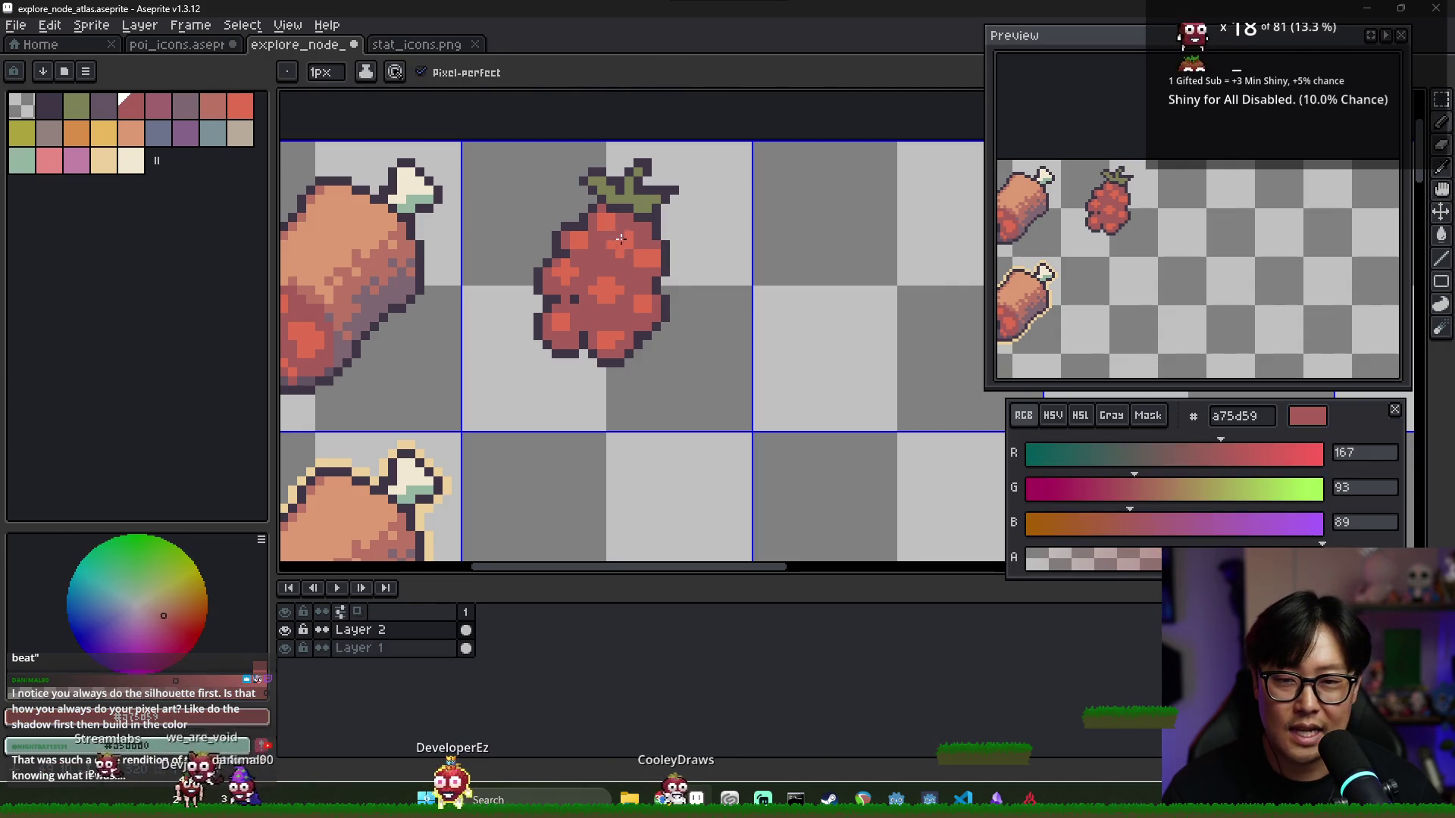
left_click(627, 252, "alt")
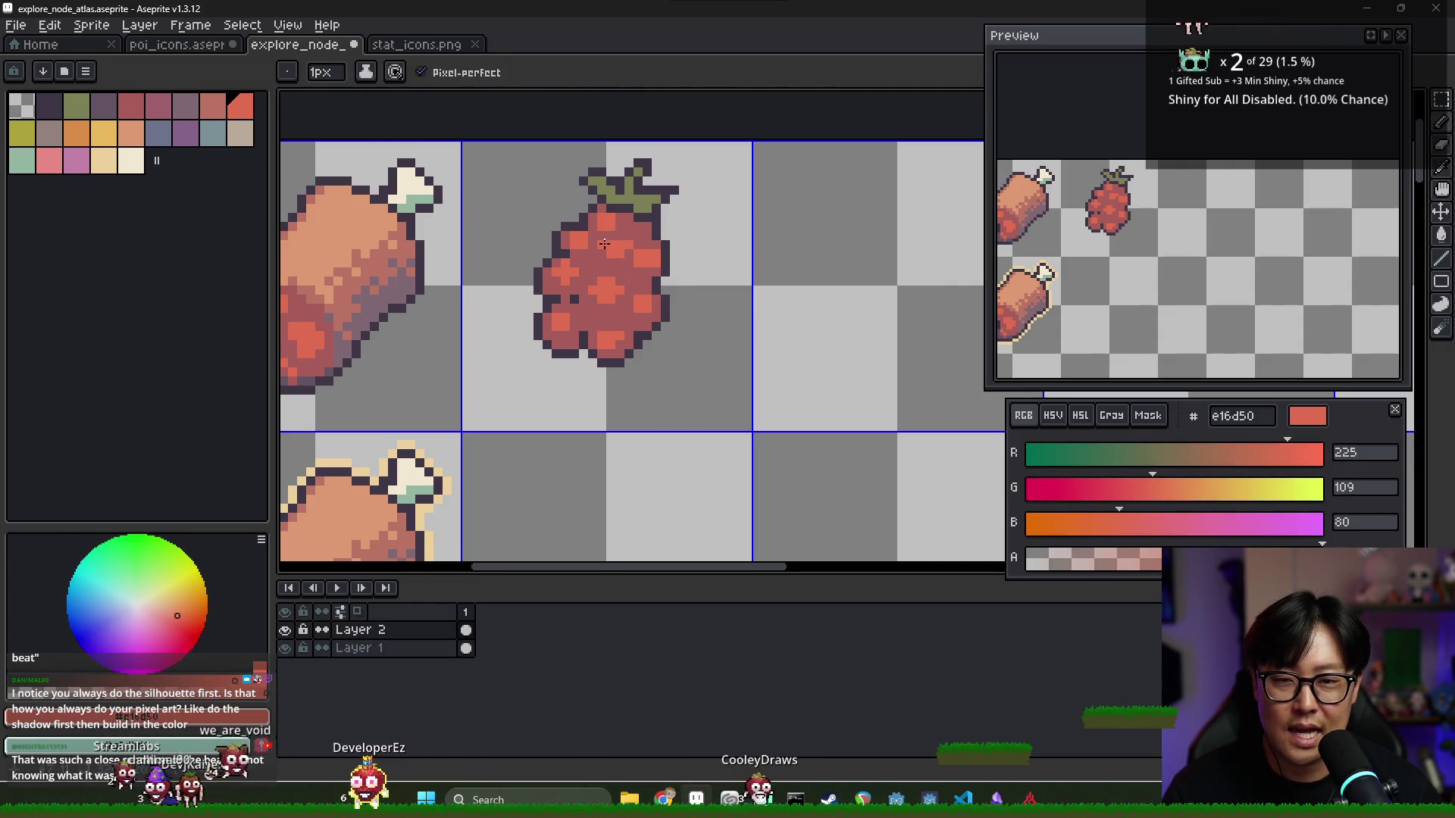
Add a few more highlight pixels, then centre the raspberry in the view
scroll(622, 260, "down", 3)
left_click(622, 260, "alt")
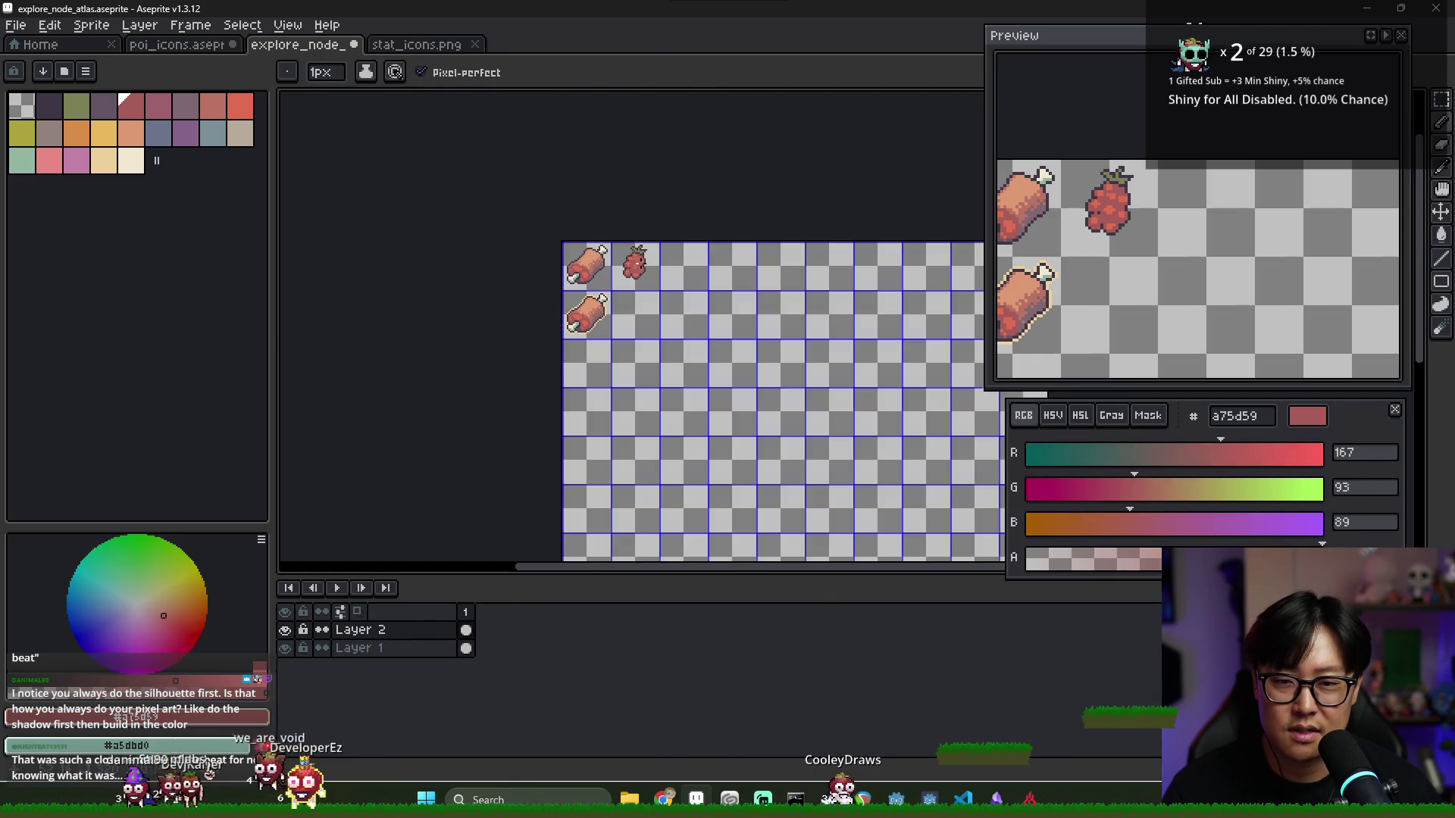
scroll(634, 250, "up", 3)
left_click(604, 239, "alt")
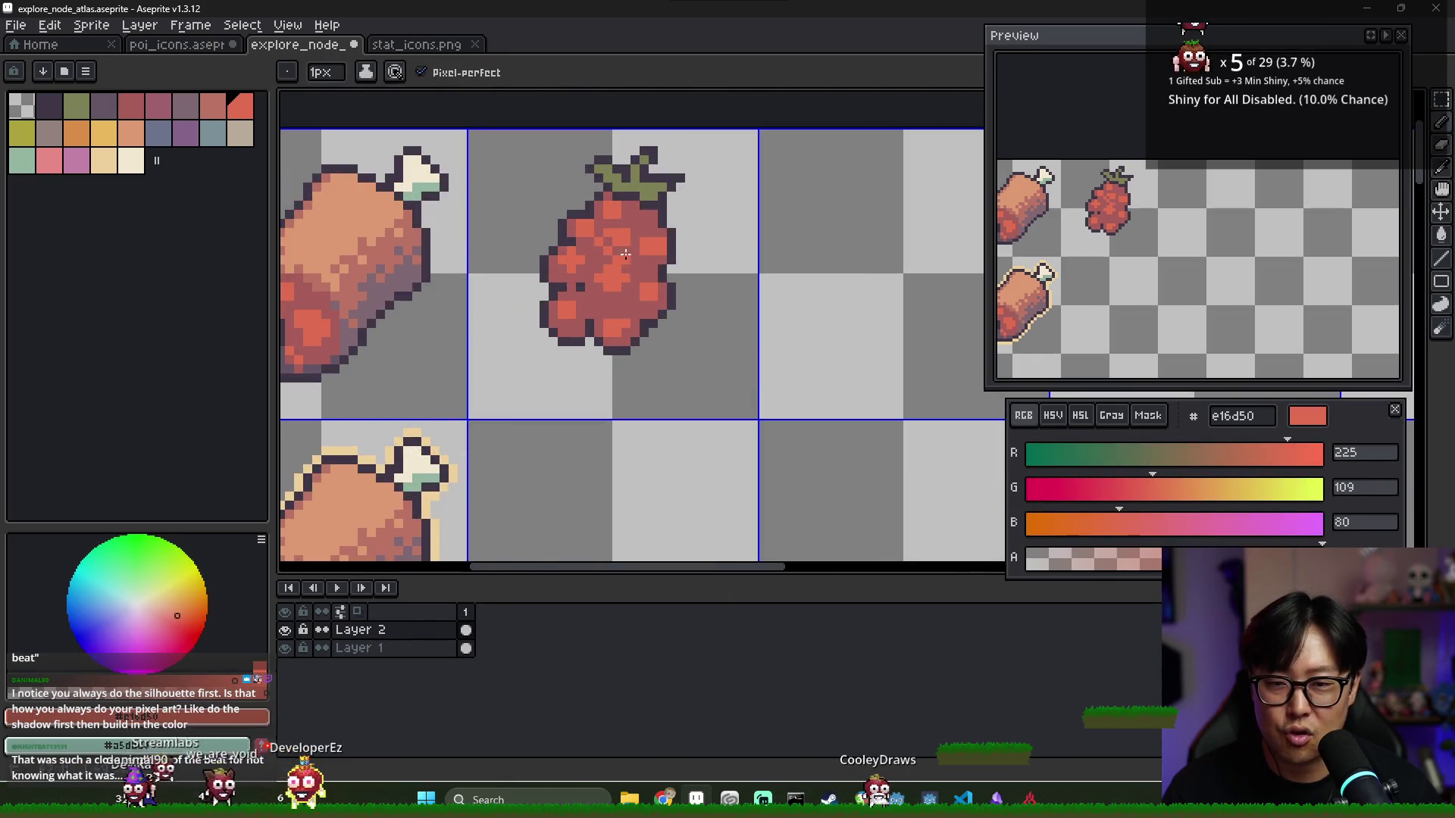
scroll(619, 262, "down", 2)
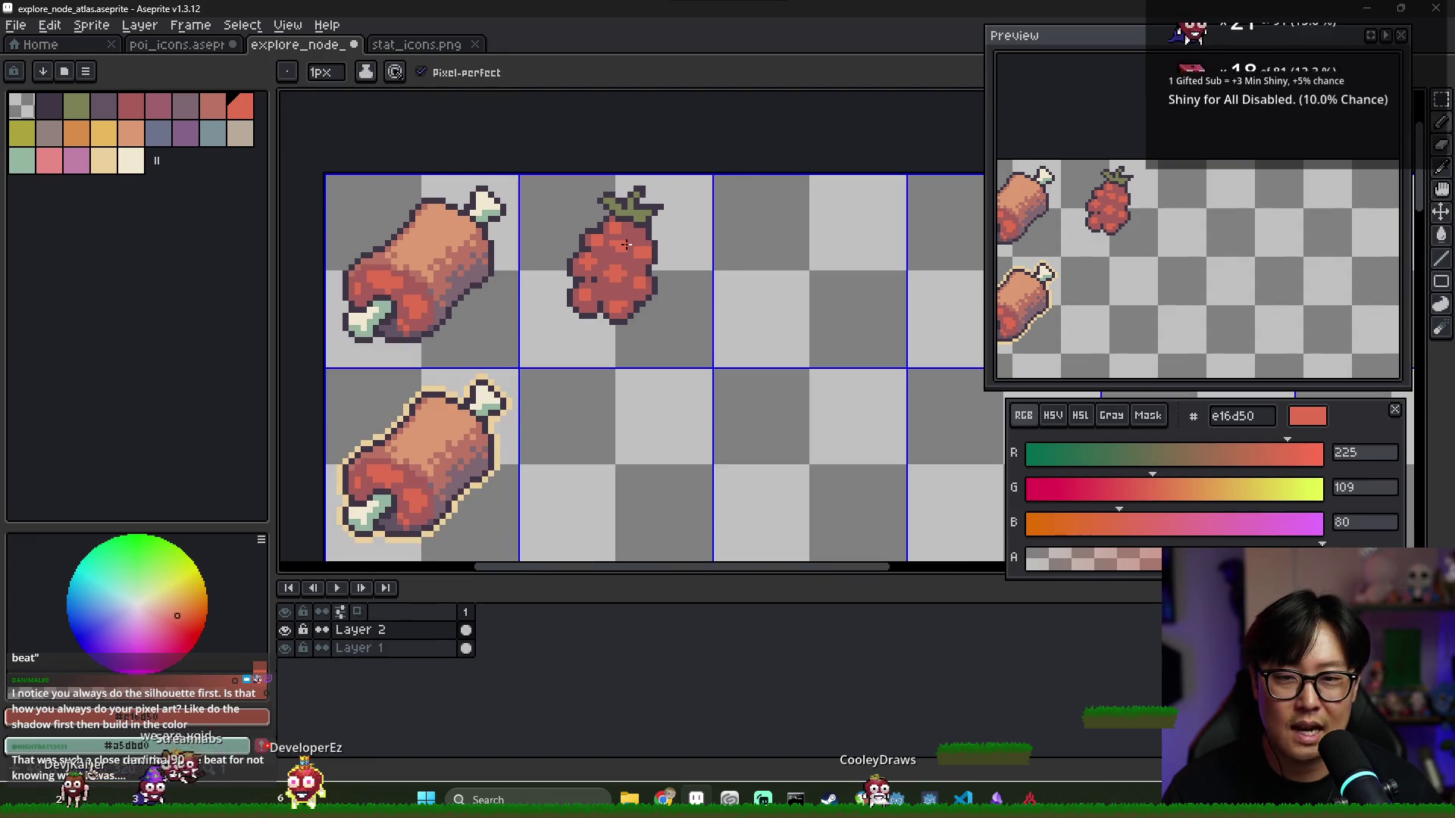
scroll(619, 243, "up", 3)
scroll(615, 314, "down", 5)
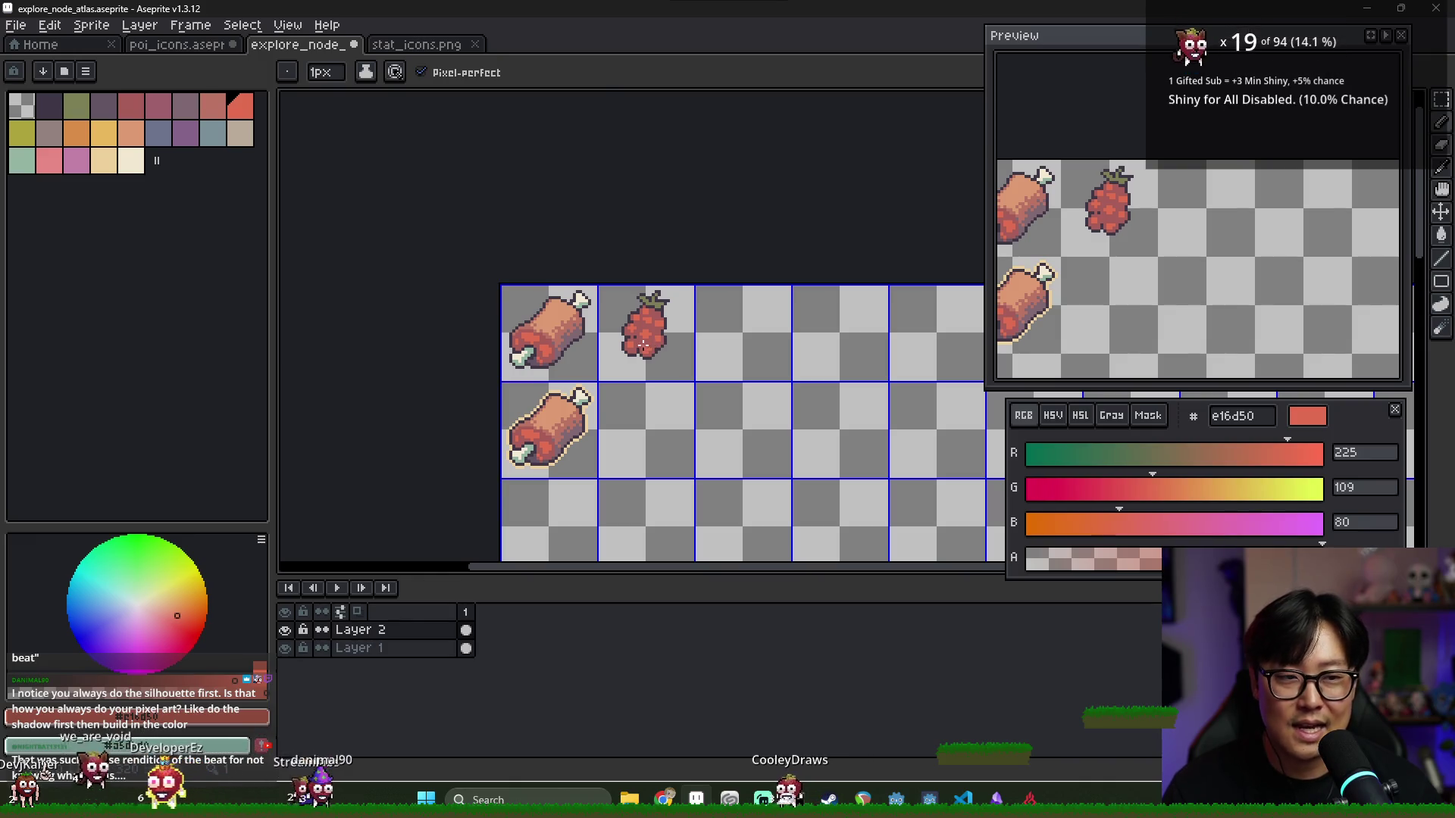
scroll(635, 334, "up", 3)
left_click_drag(665, 301, 625, 336)
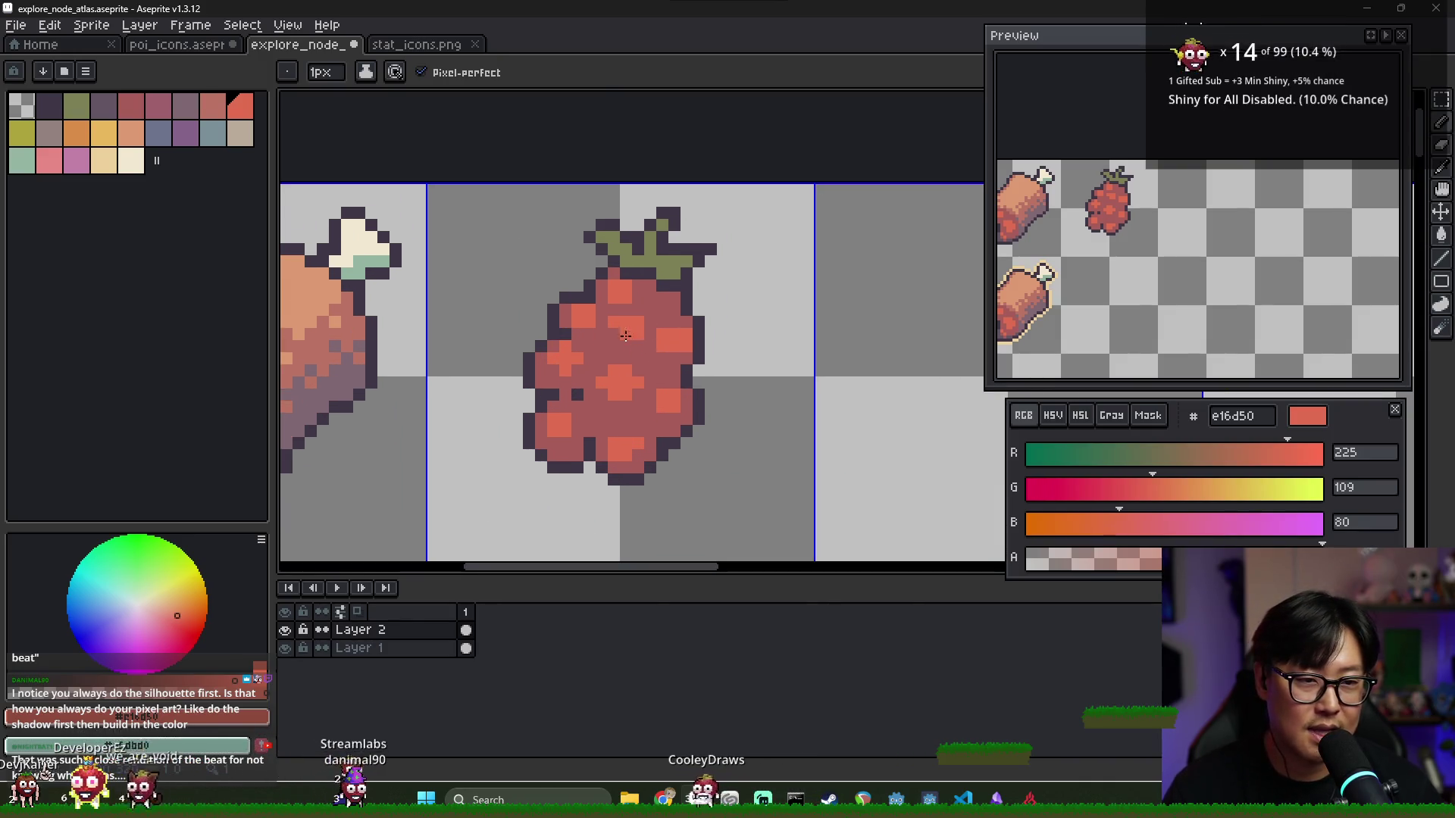
scroll(590, 324, "up", 1)
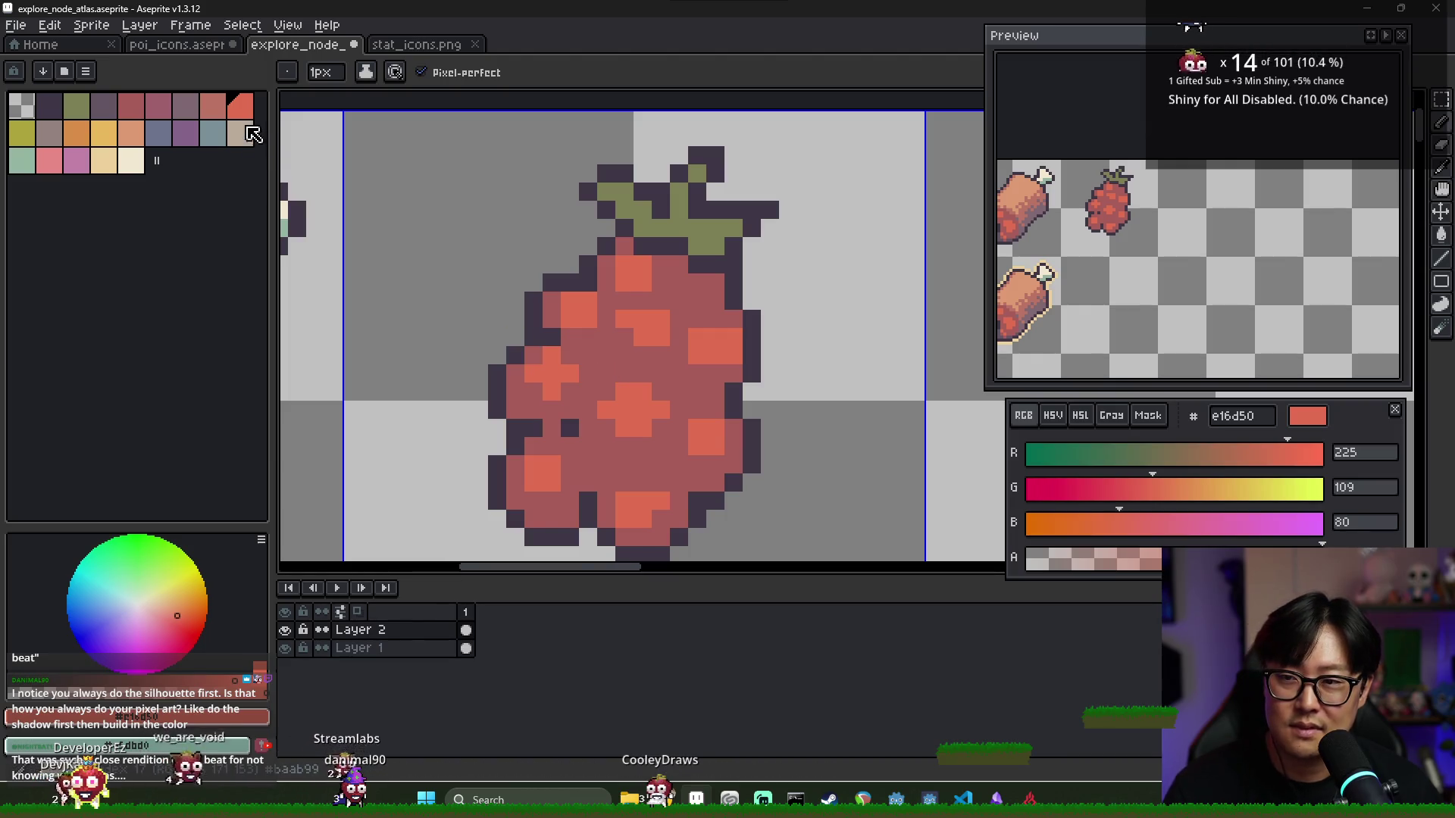
Paint dark mauve shadow on the raspberry's left middle, eyedropping the body red as needed
left_click(621, 347, "alt")
left_click(117, 113)
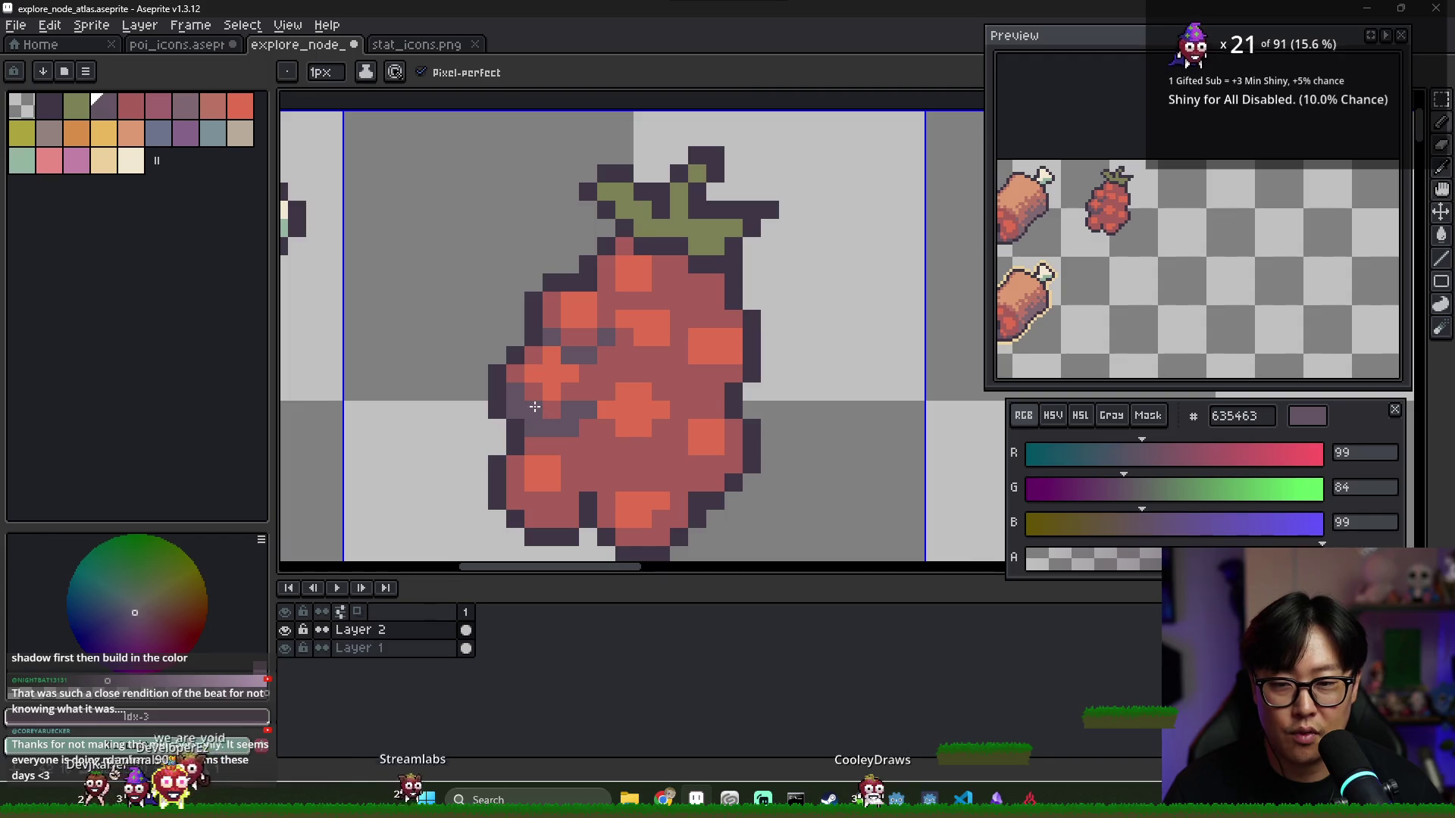
key("alt")
left_click(536, 389, "alt")
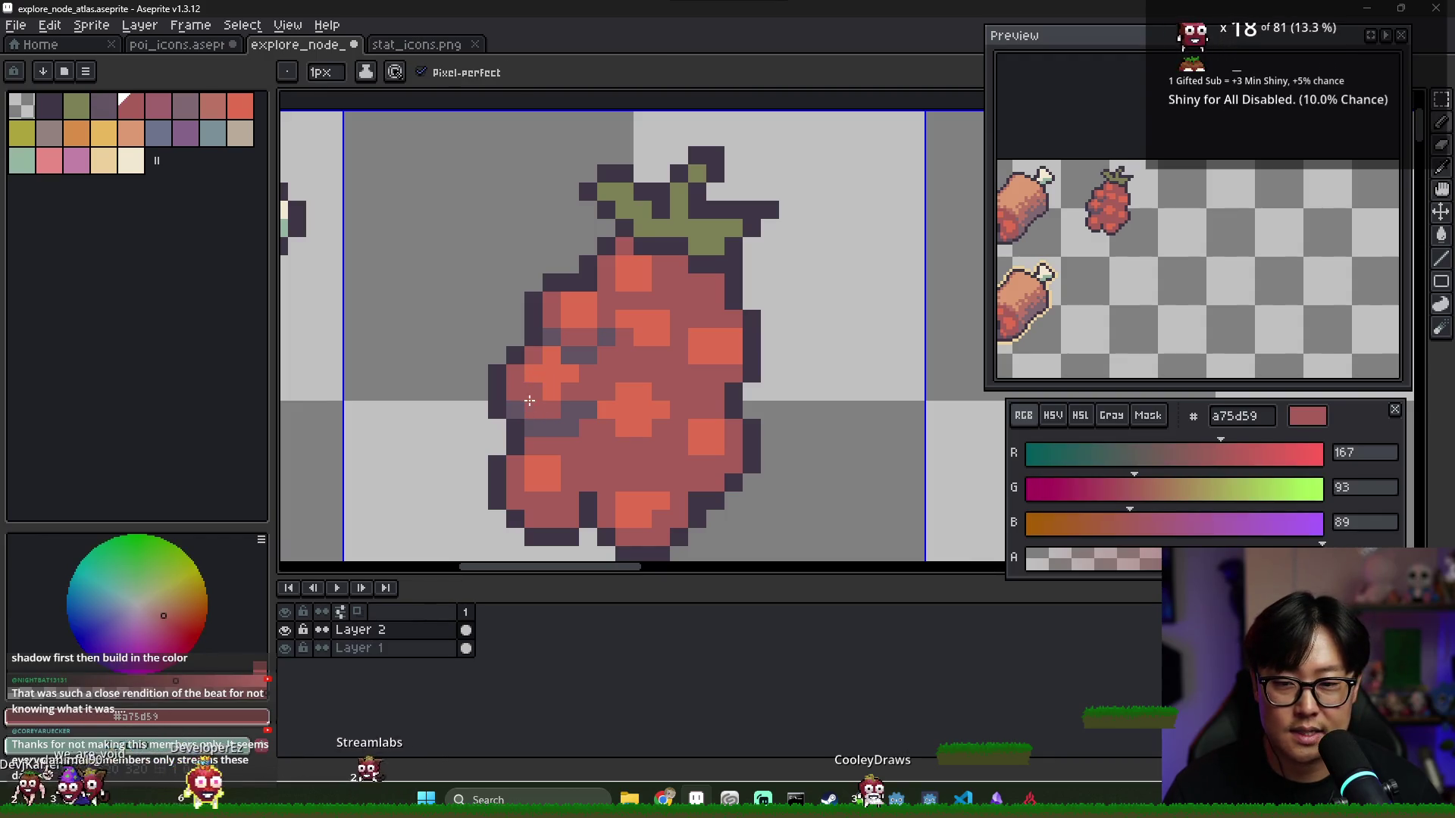
left_click(582, 407, "alt")
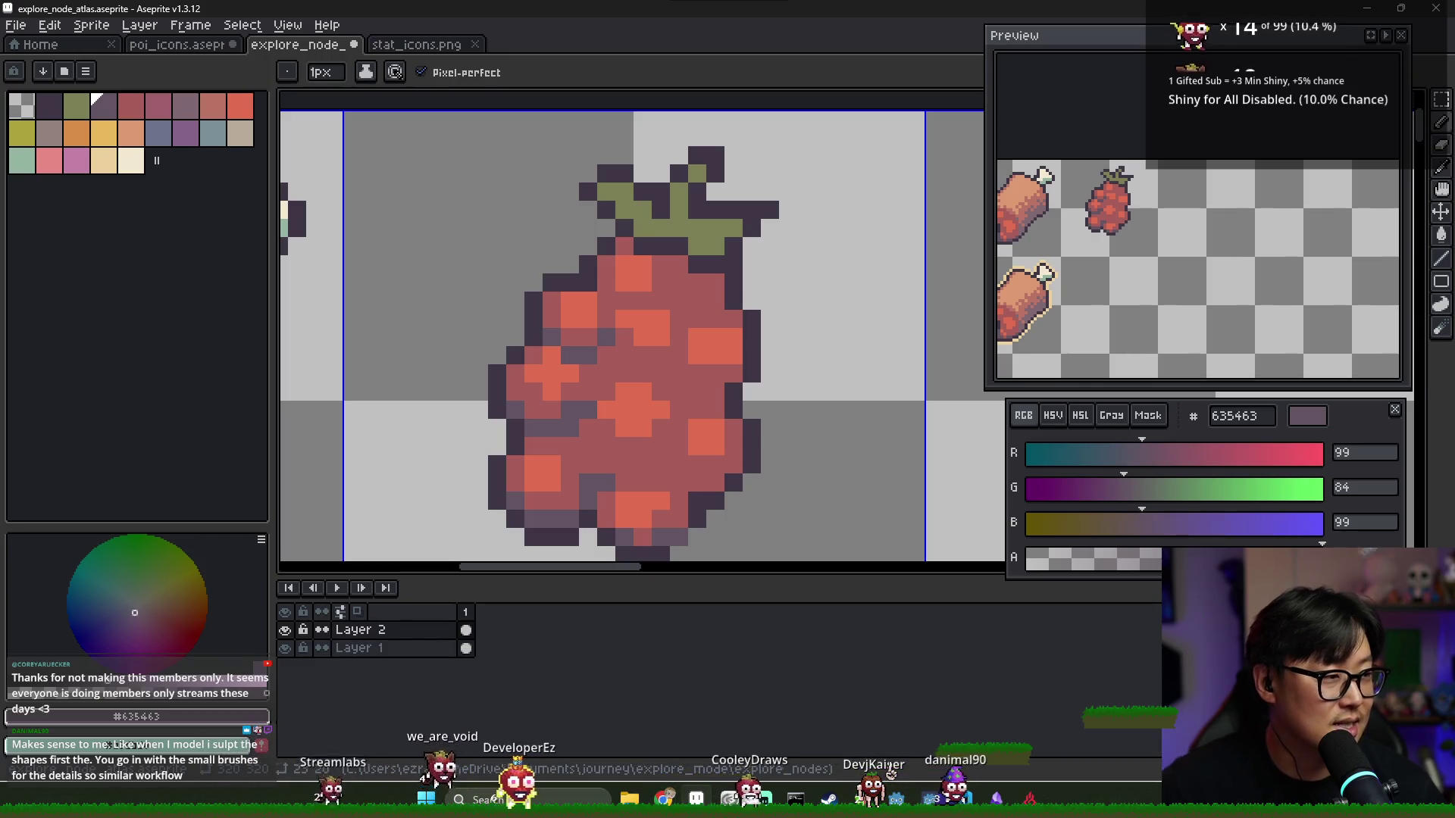
Place dark purple shadow pixels on the raspberry's lower body
left_click(594, 377, "alt")
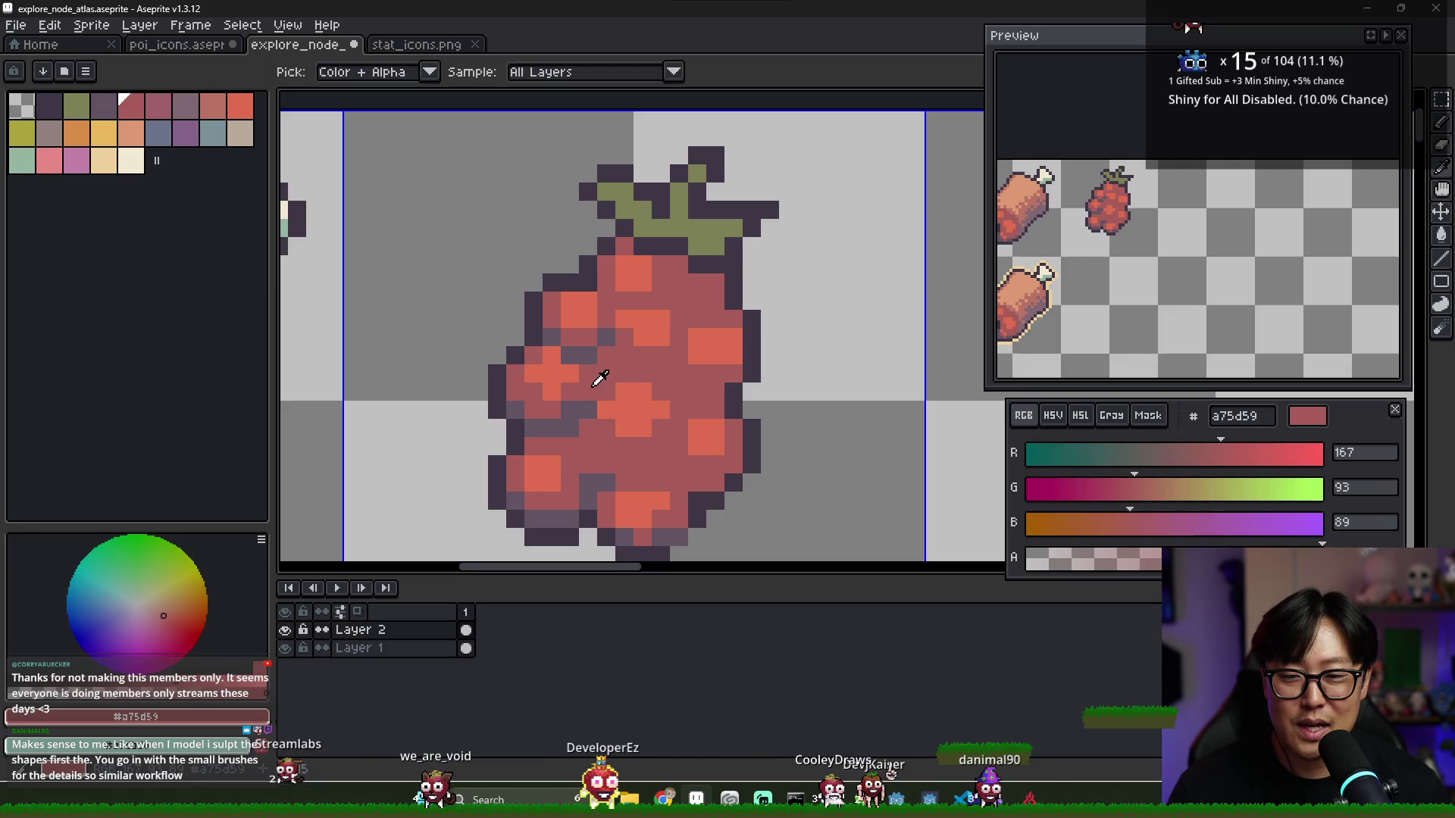
left_click(567, 427, "alt")
left_click(574, 431, "alt")
left_click(552, 429, "alt")
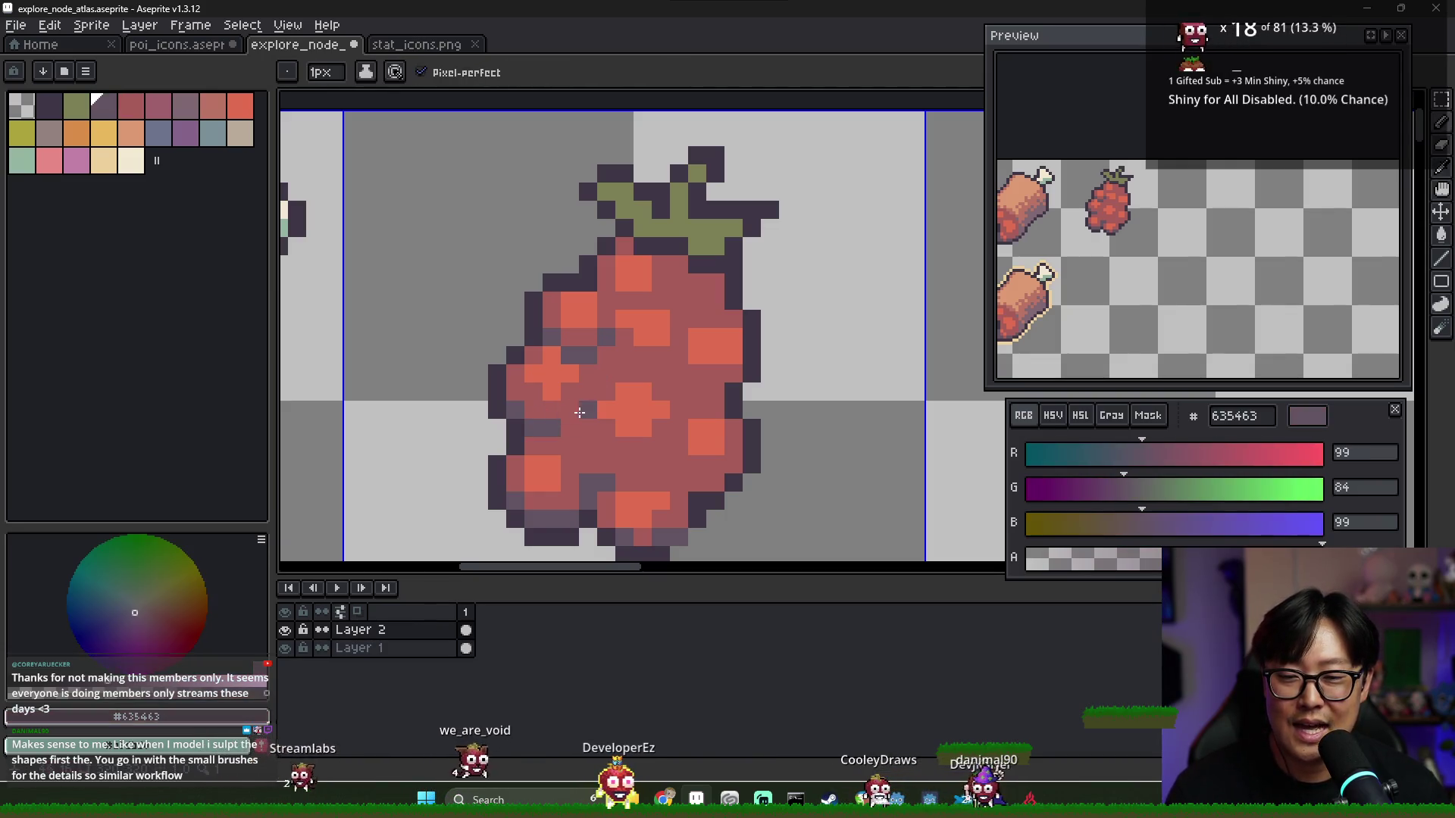
left_click(588, 409)
left_click(596, 485)
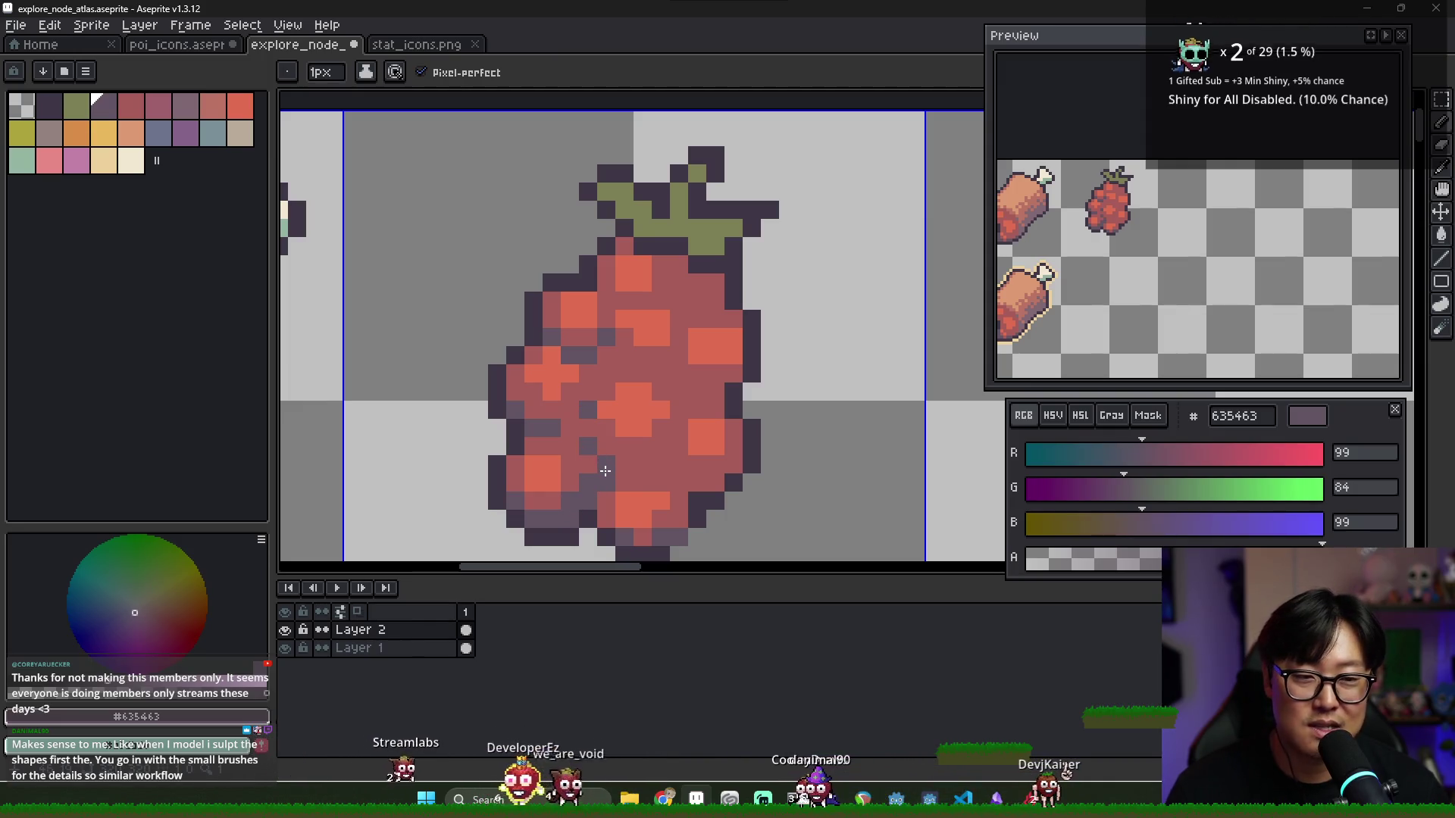
left_click(606, 471, "alt")
left_click(605, 518, "alt")
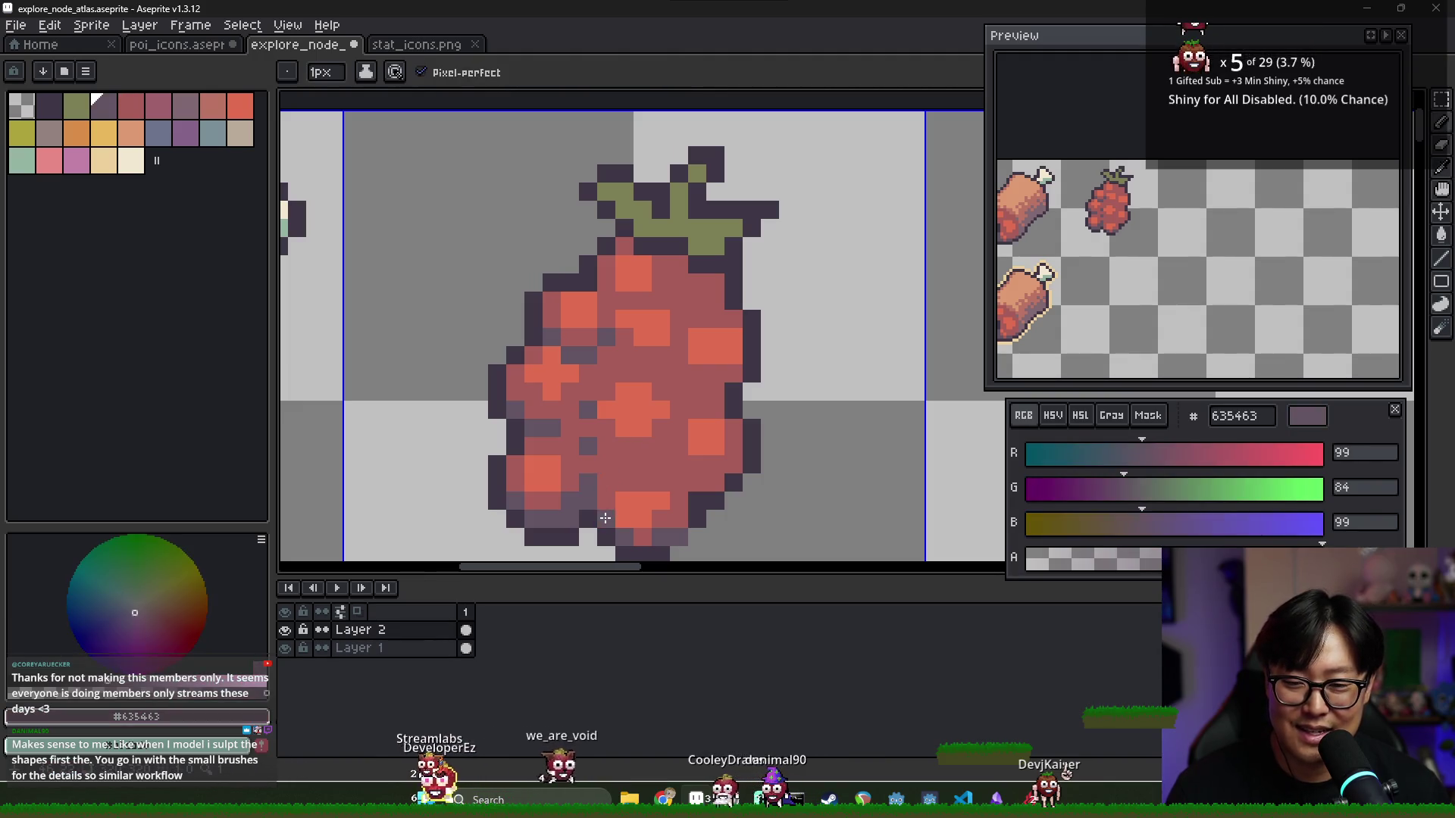
Touch up orange highlight pixels on the lower drupelets
left_click(629, 463, "alt")
left_click(651, 486, "alt")
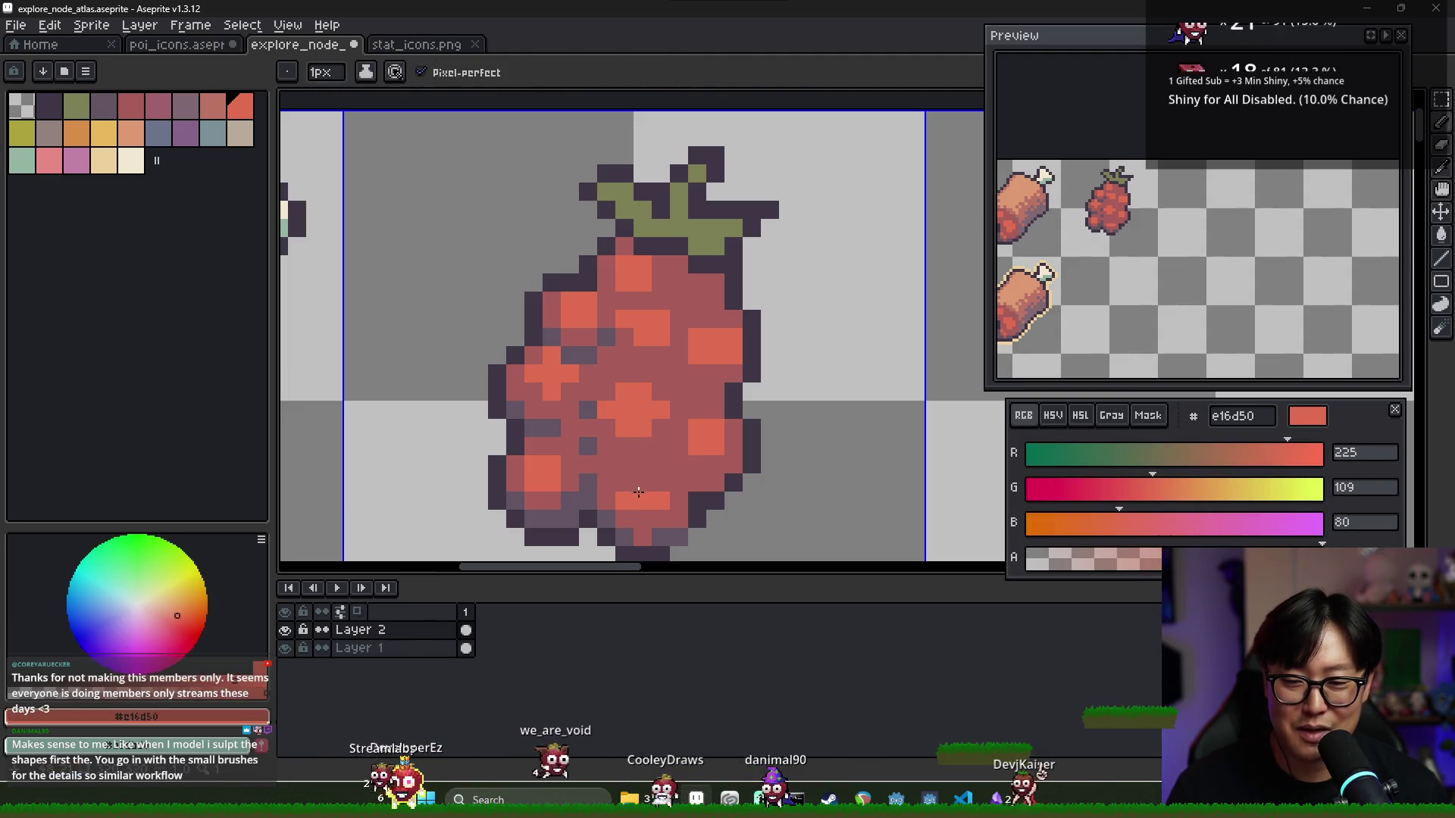
left_click(636, 457, "alt")
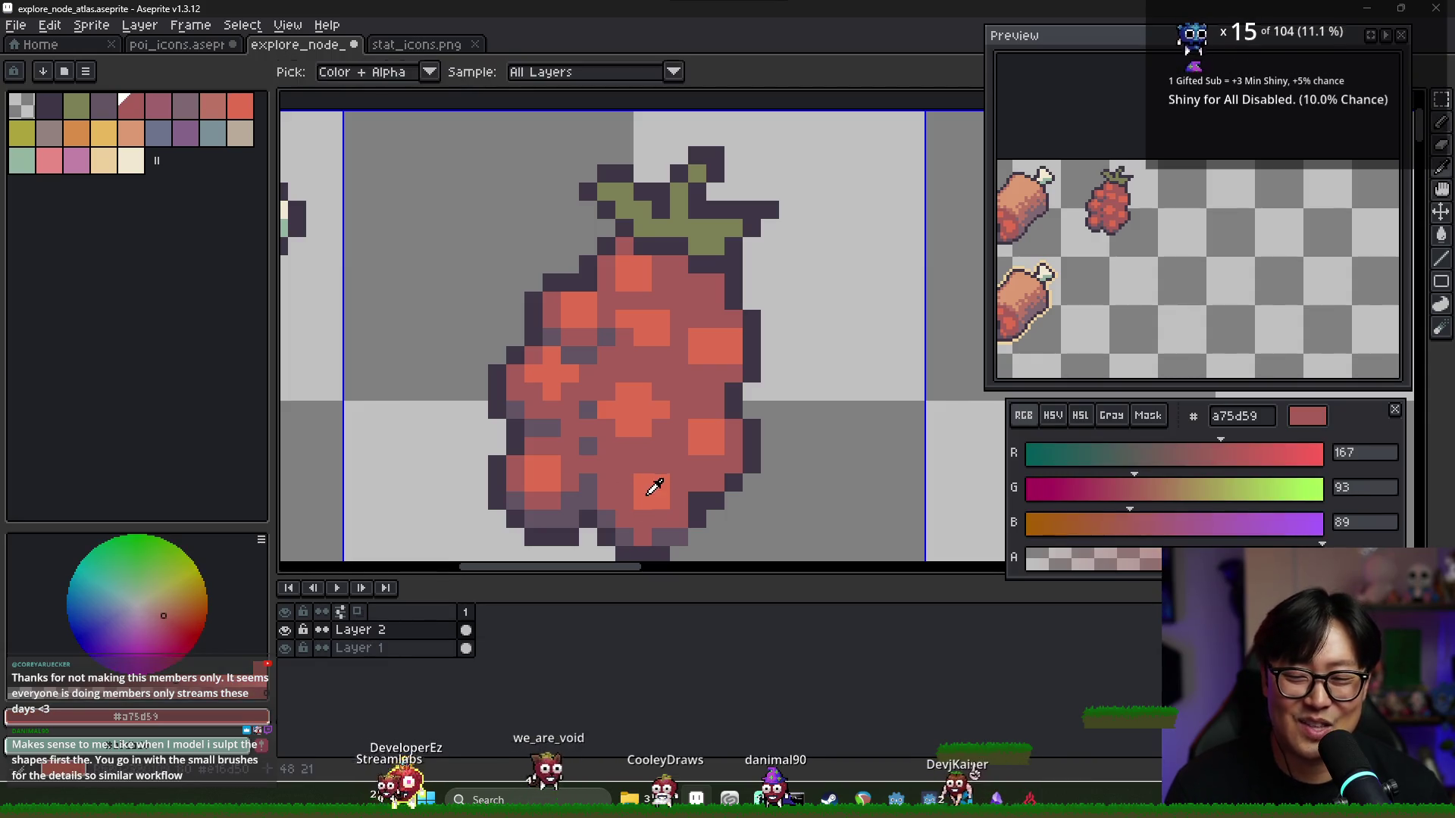
left_click(627, 491, "alt")
left_click(640, 463, "alt")
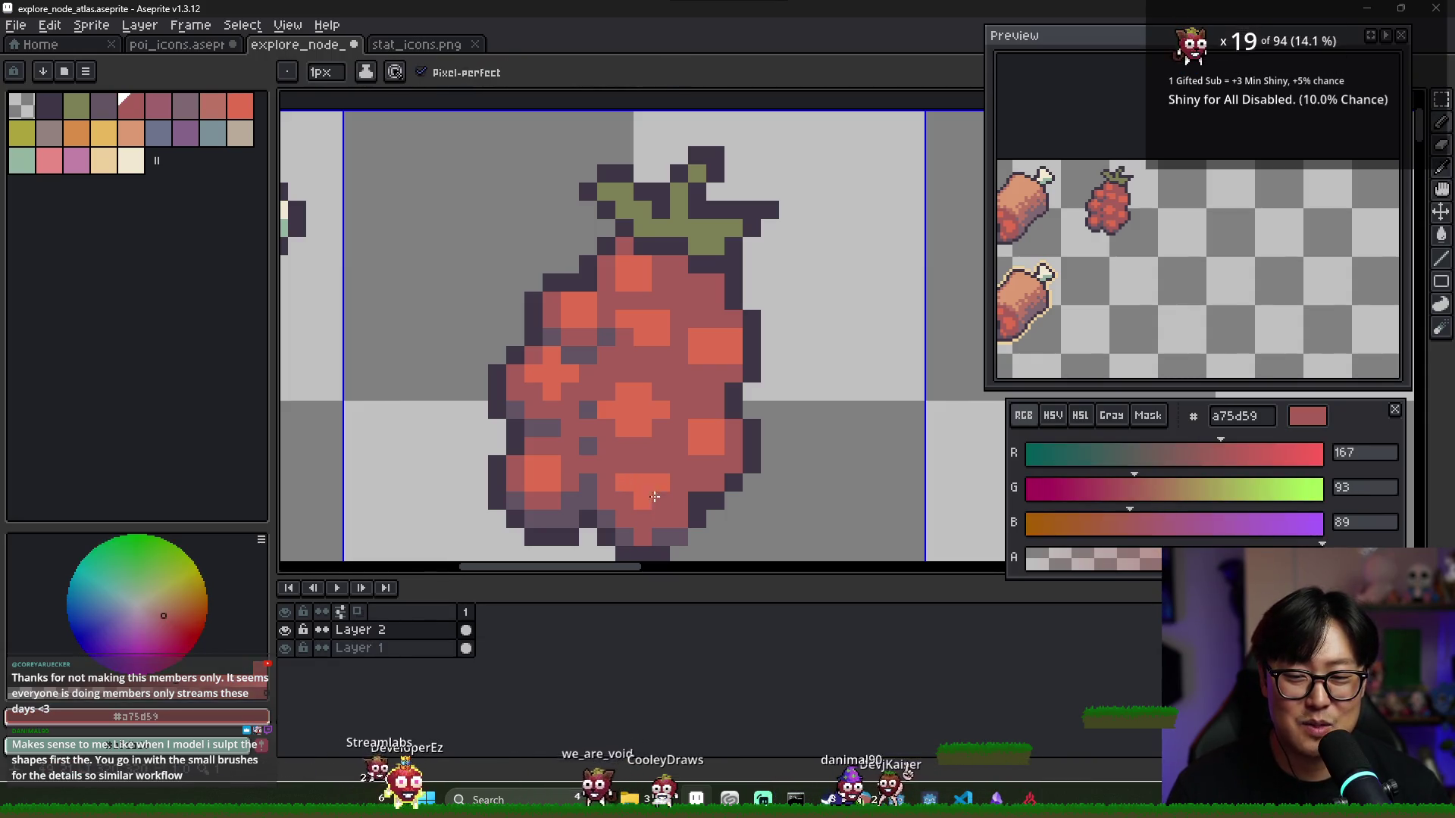
left_click(660, 489, "alt")
Draw a short dark purple #635463 shadow line across the raspberry's lower left
left_click(681, 493, "alt")
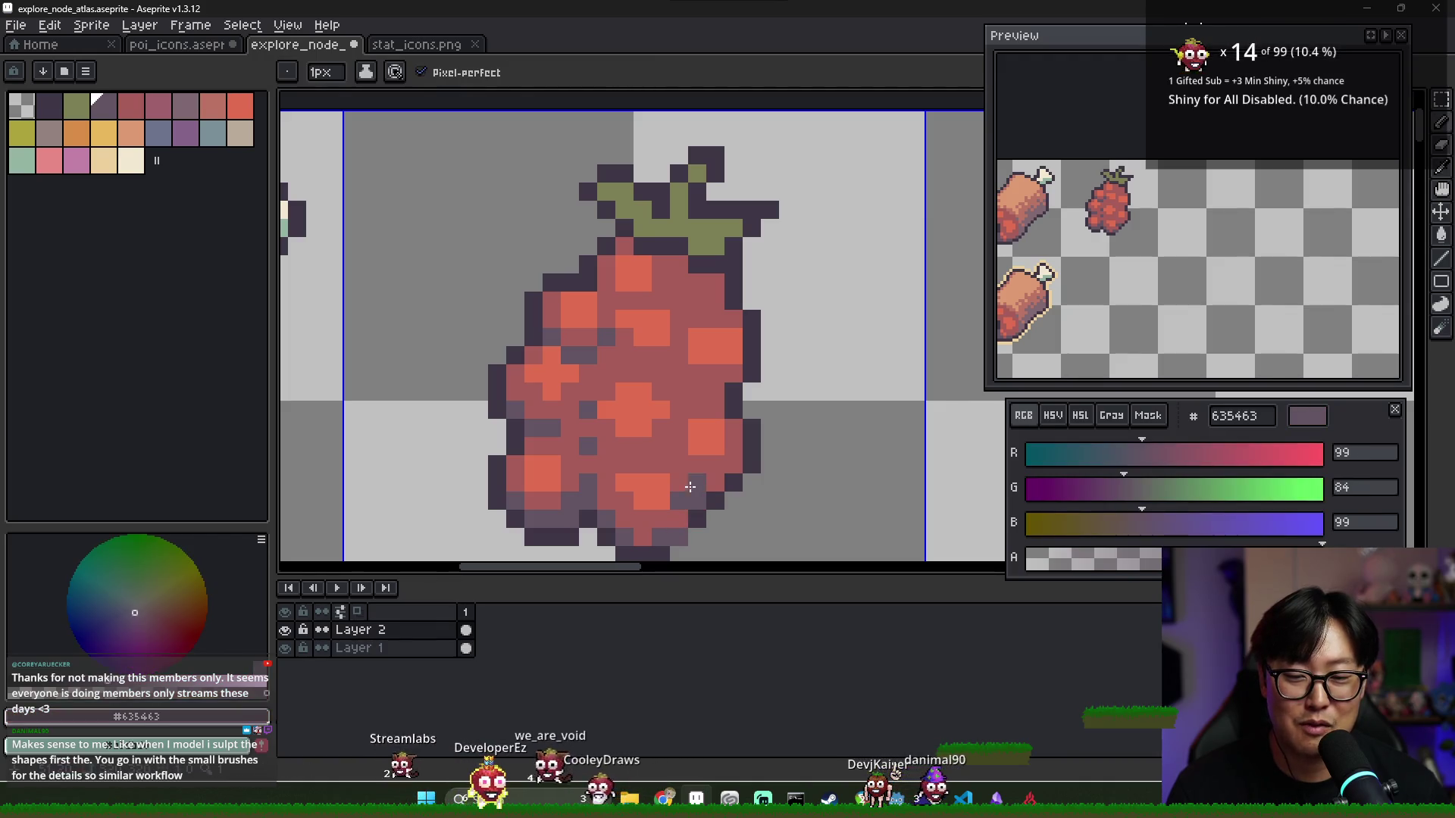
left_click(693, 460, "alt")
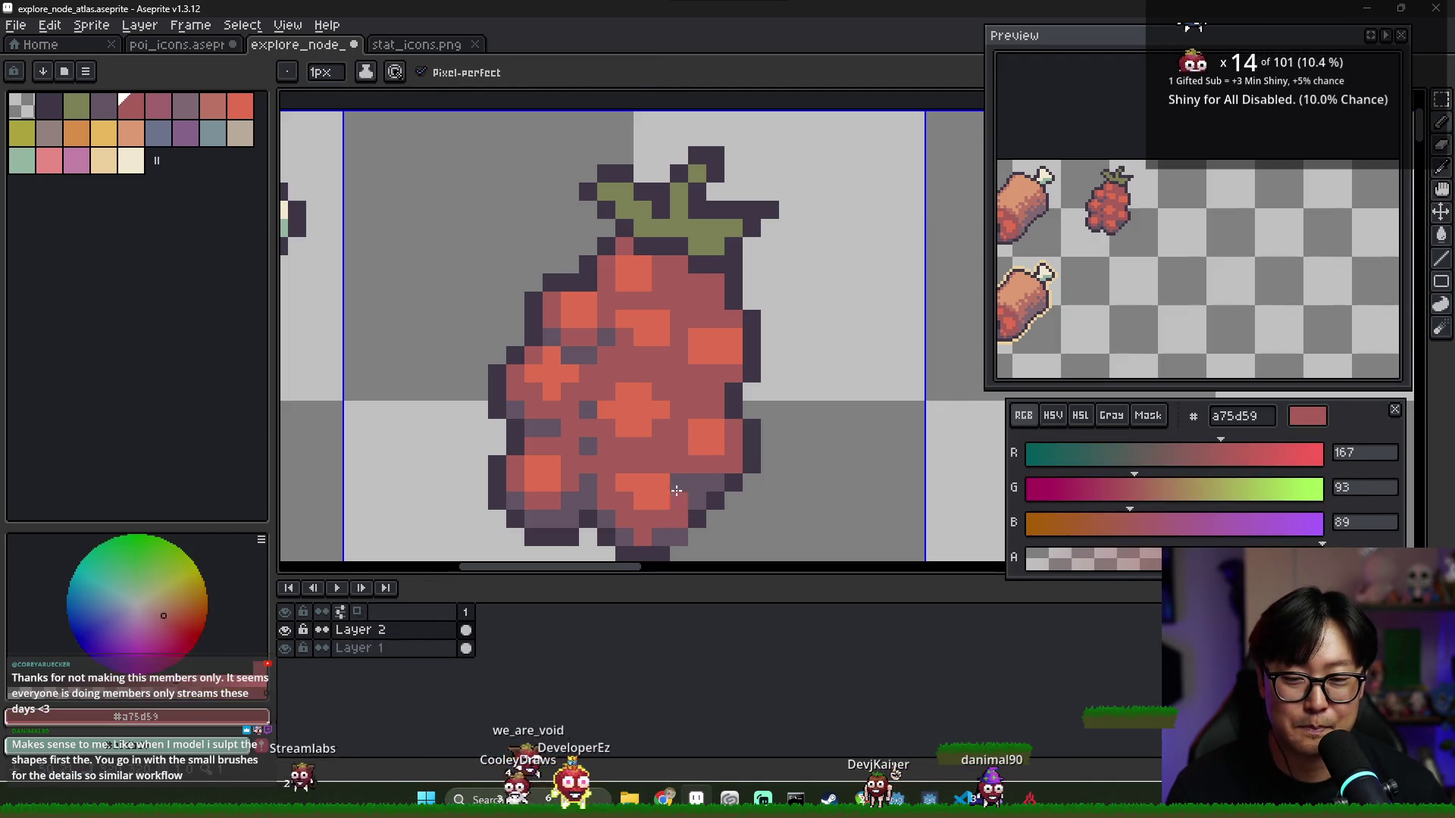
left_click(701, 485, "alt")
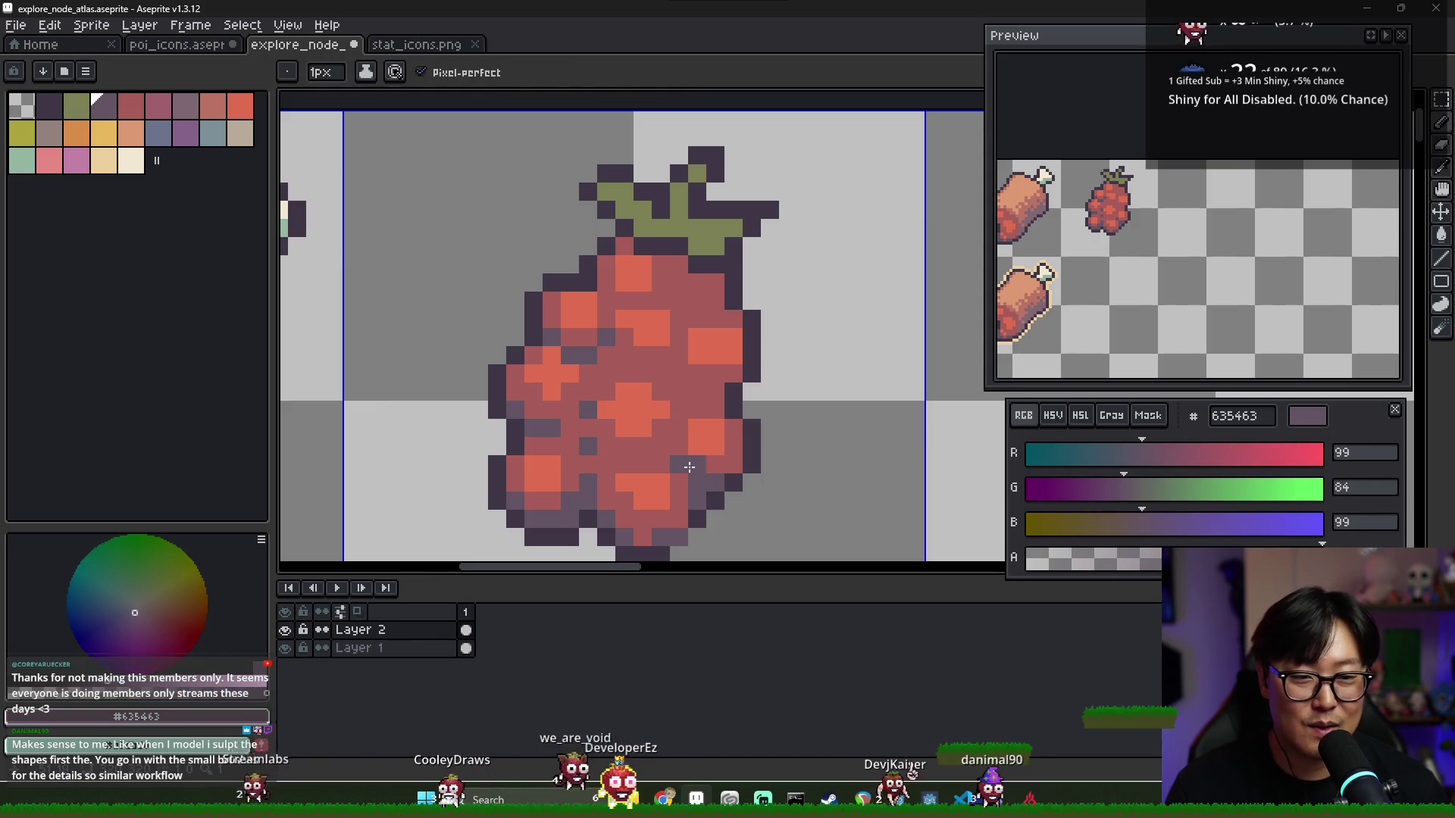
left_click(686, 464, "alt")
left_click(678, 467, "alt")
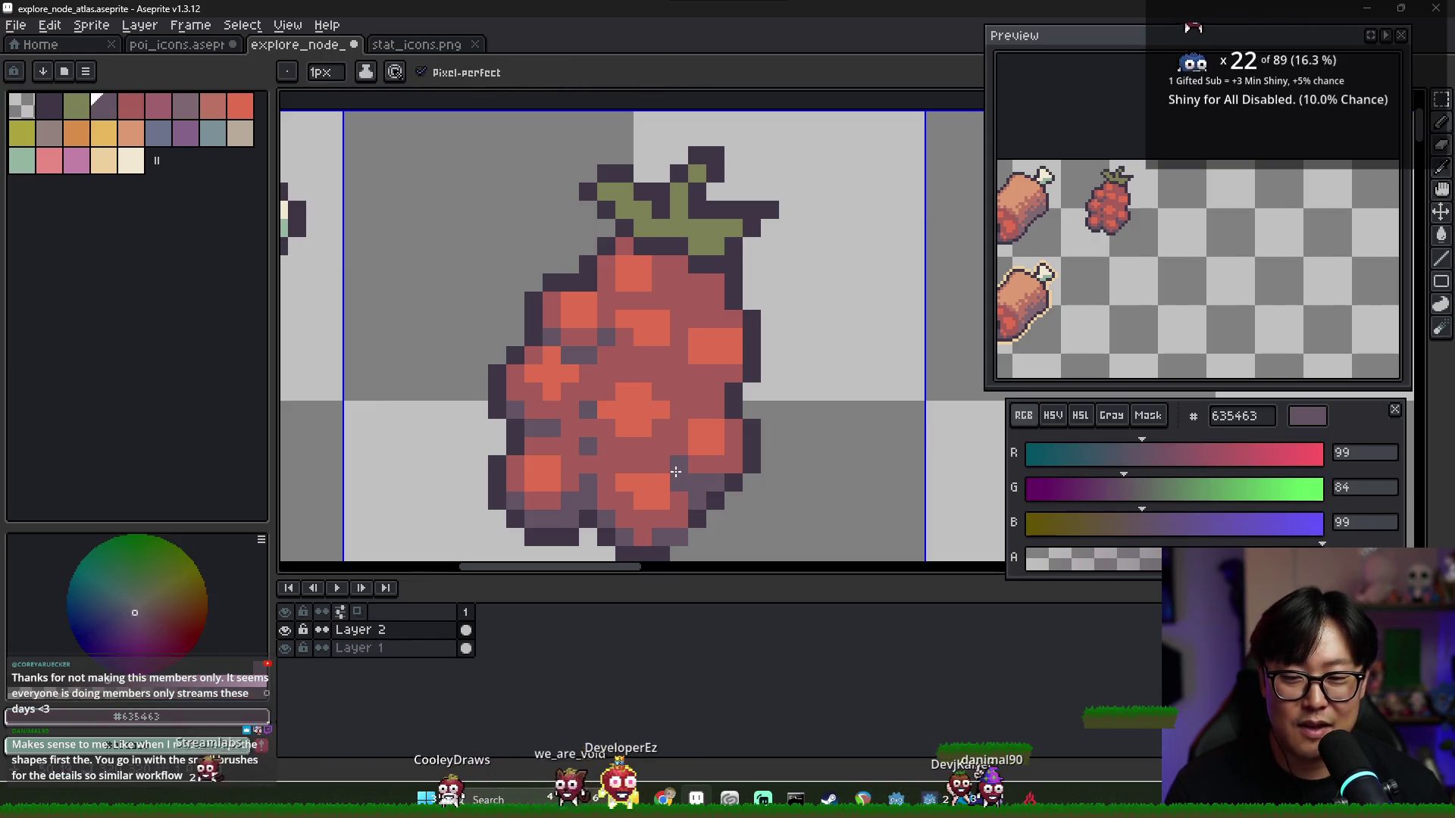
left_click(695, 464, "alt")
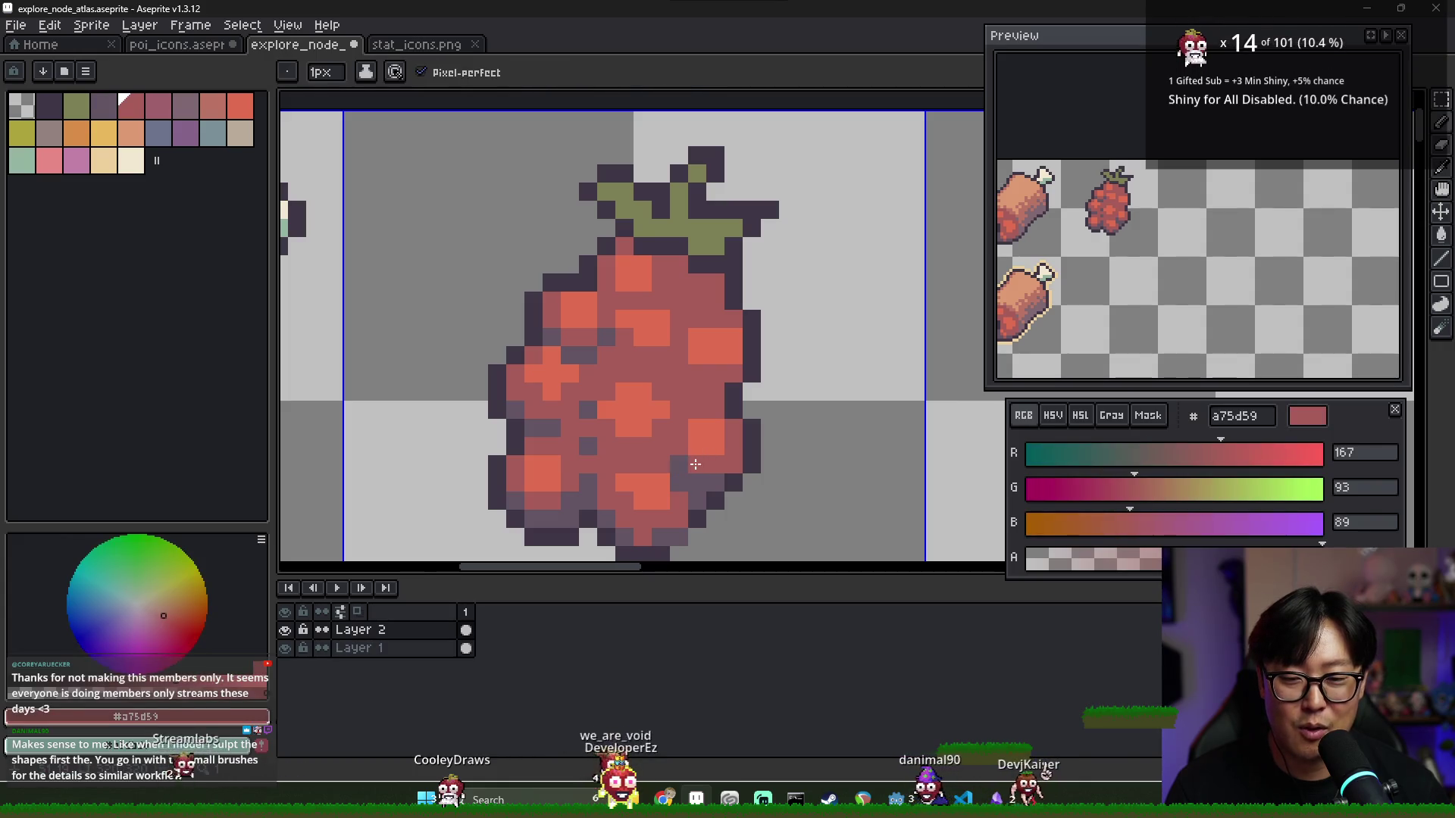
left_click(679, 462, "alt")
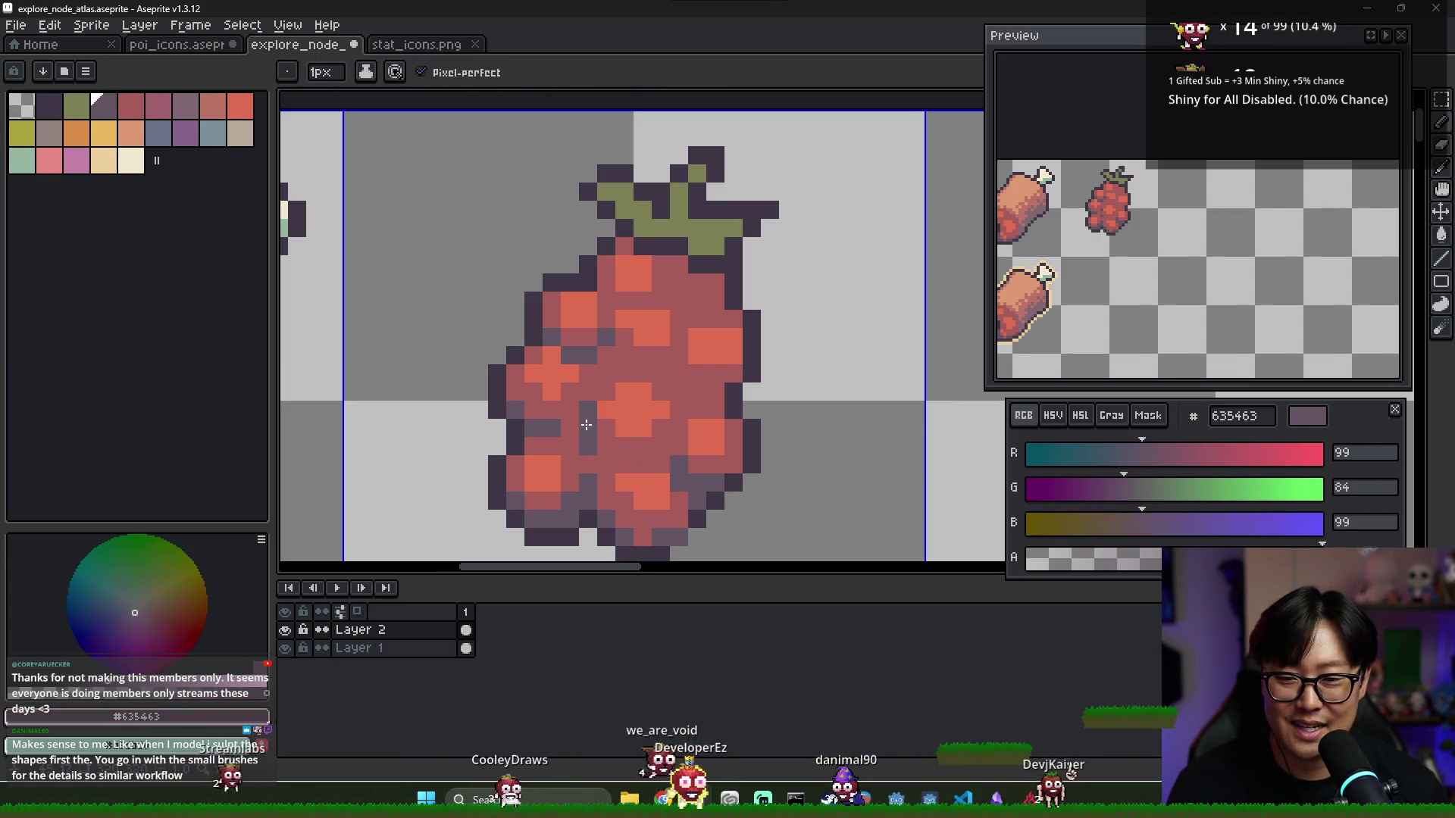
left_click_drag(587, 407, 644, 462)
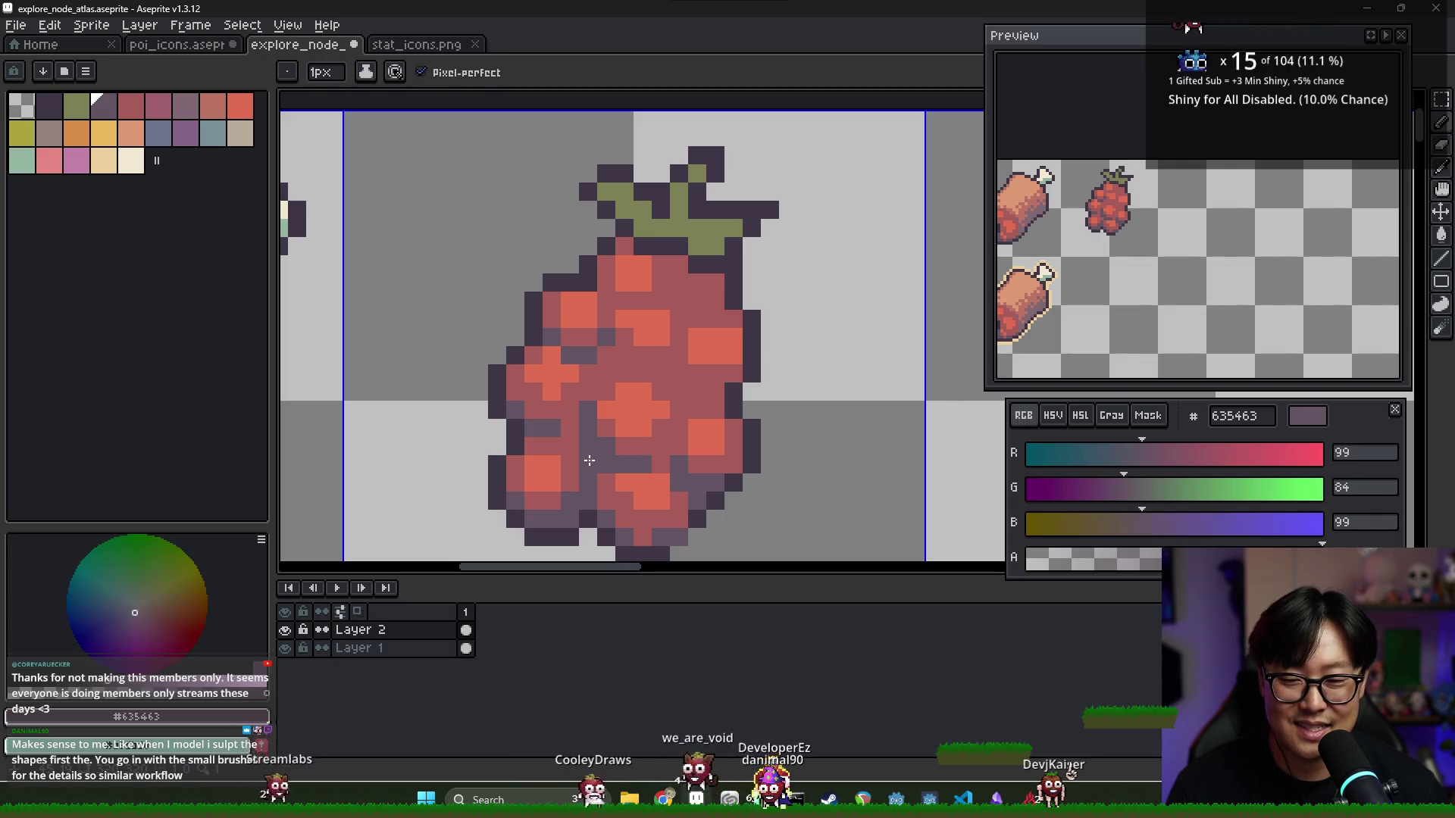
Extend dark purple #635463 shadow along the raspberry's left edge
scroll(591, 455, "down", 4)
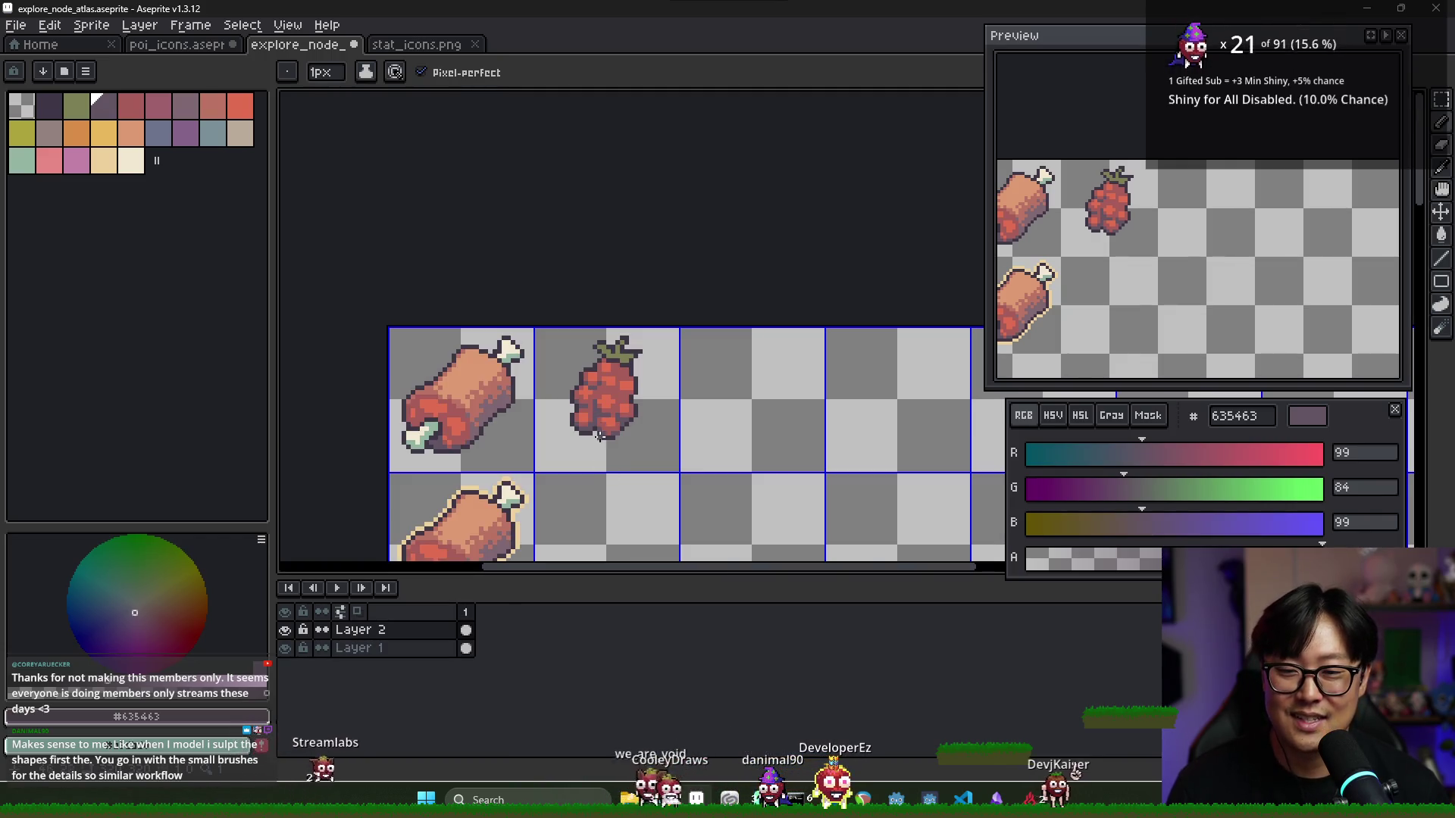
scroll(599, 436, "up", 2)
left_click(568, 390, "alt")
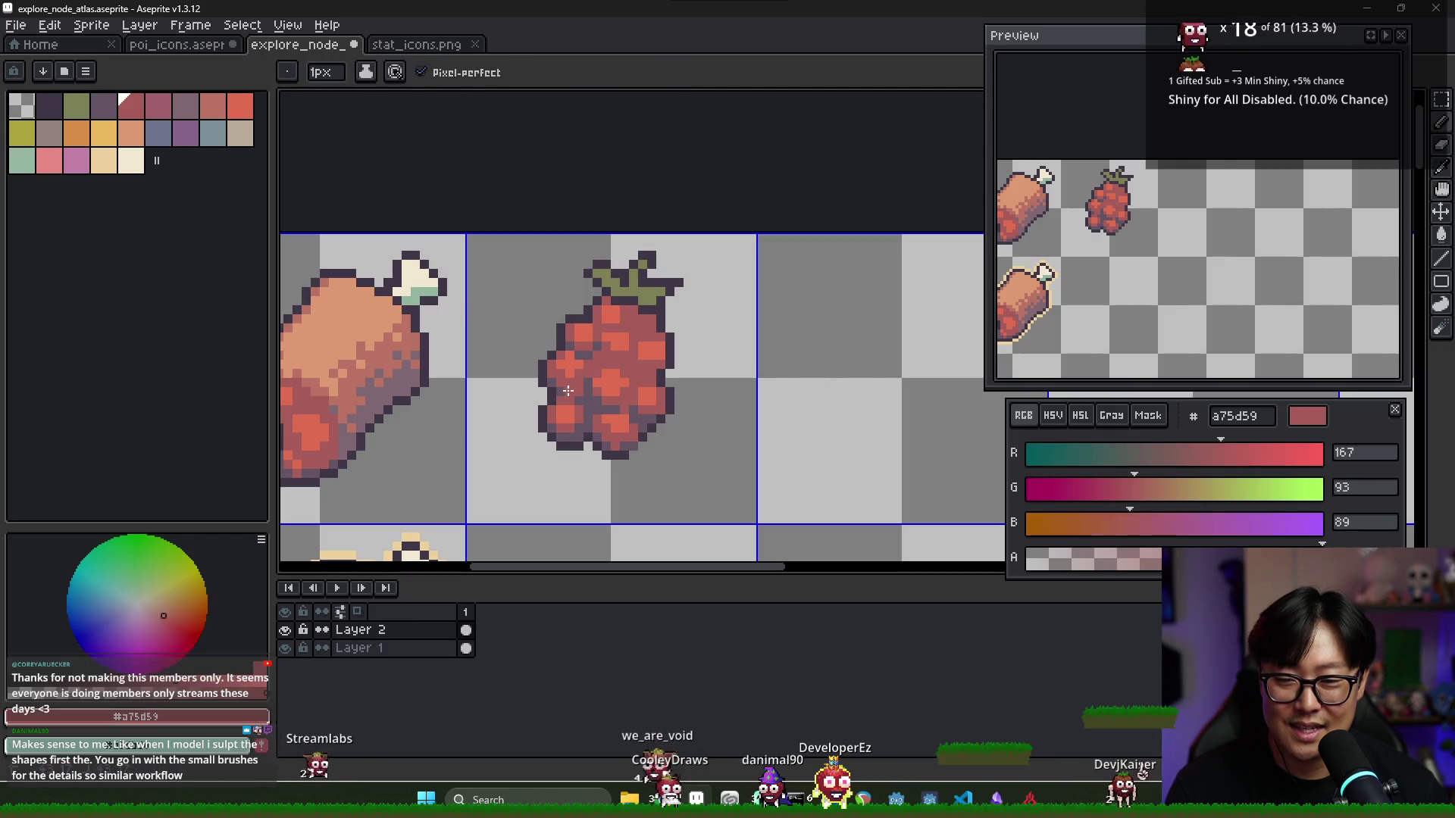
left_click(567, 390, "alt")
scroll(567, 390, "up", 2)
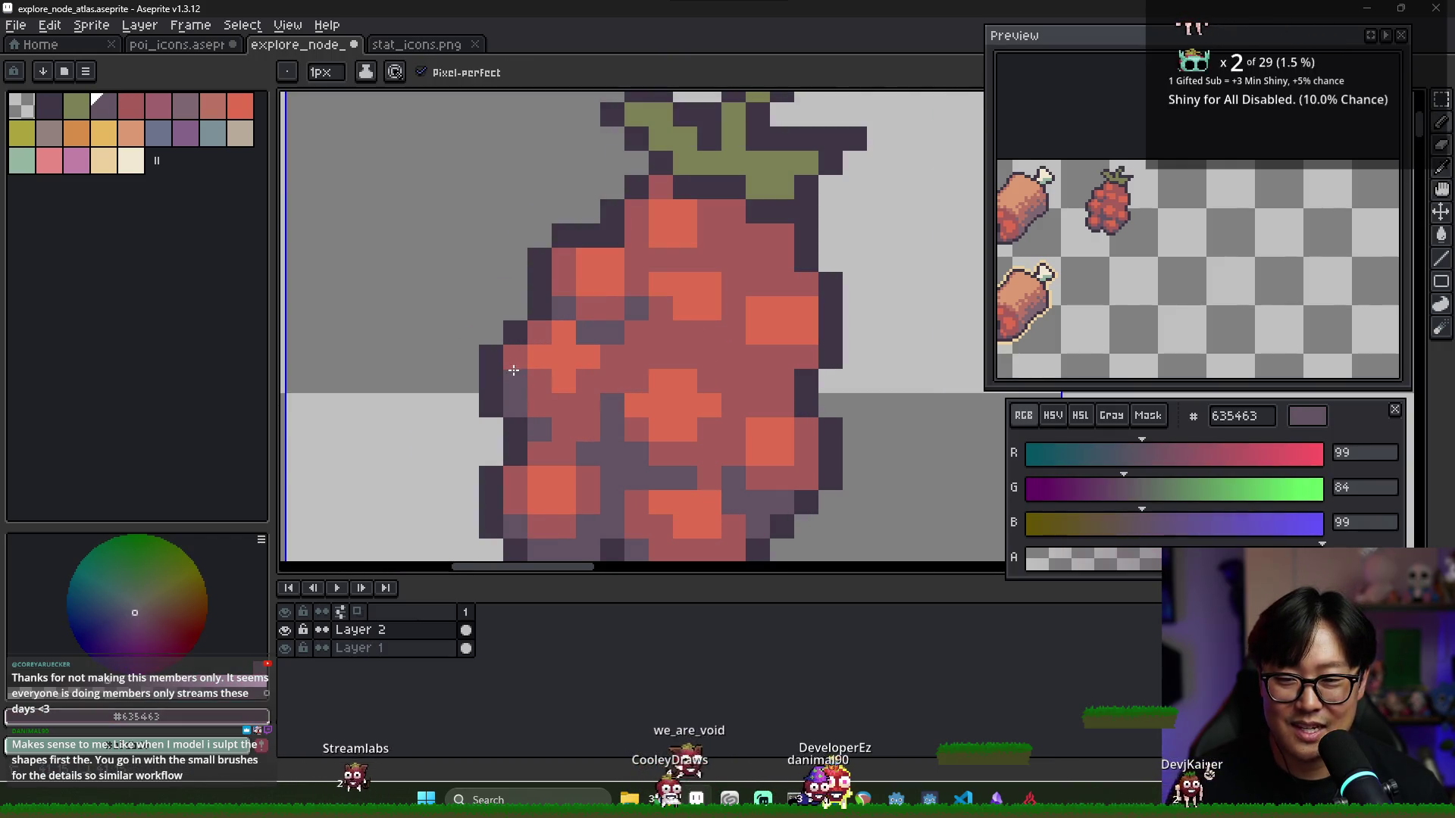
left_click(532, 384)
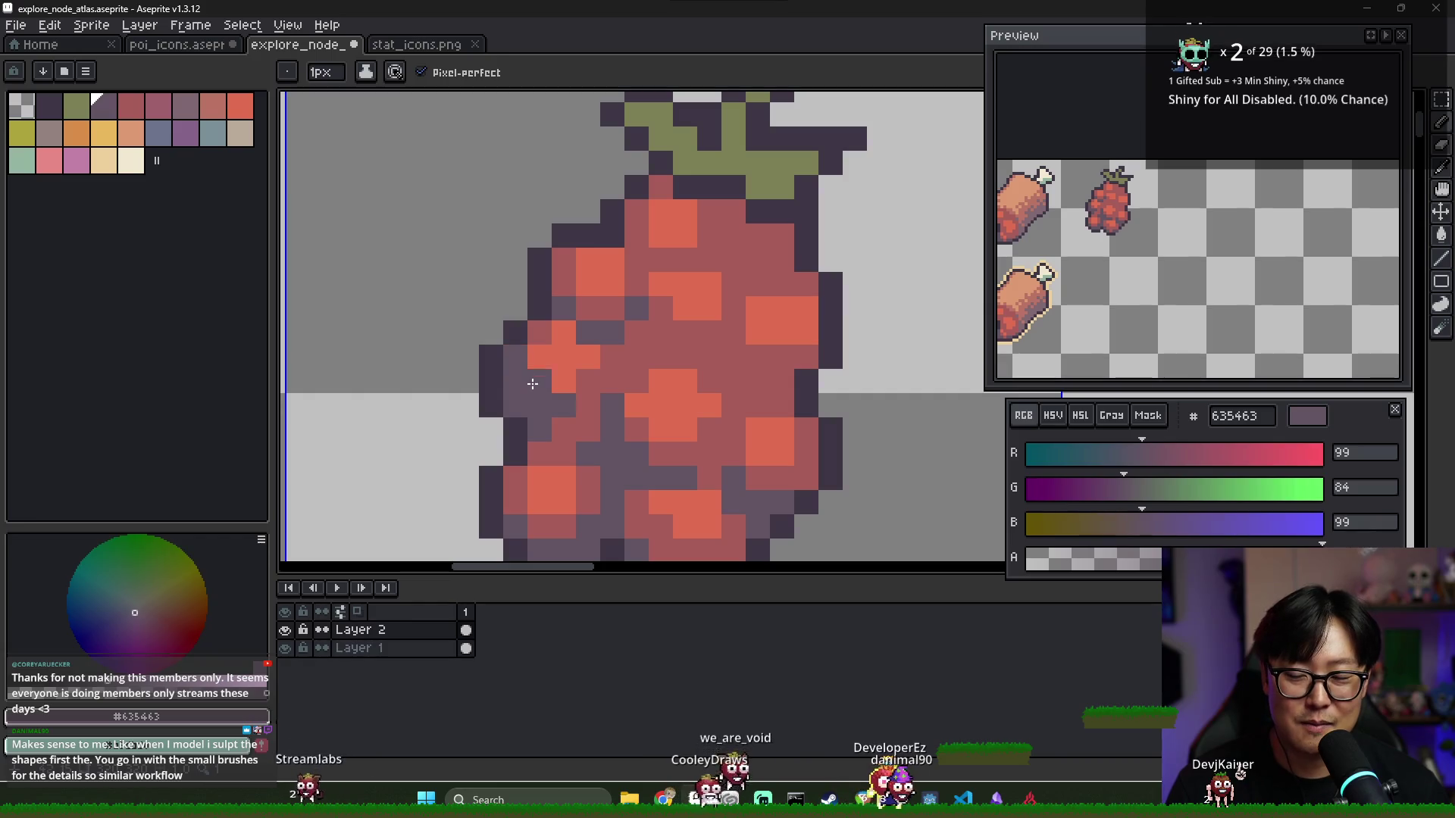
left_click_drag(533, 384, 561, 424)
Darken single pixels in the gaps between the lower-left berry segments
left_click(586, 451, "alt")
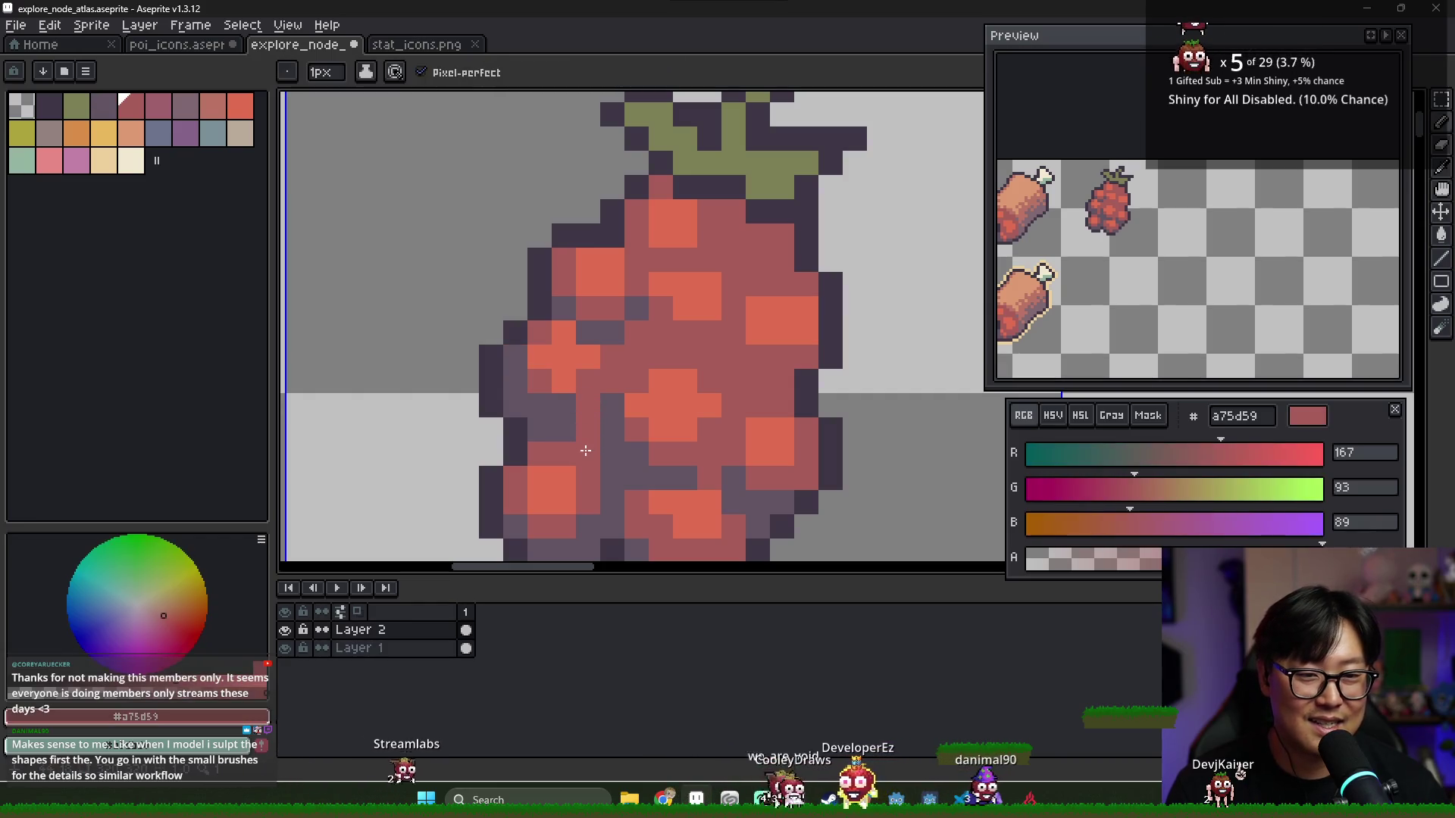
left_click(594, 447, "alt")
left_click(566, 453)
left_click(614, 426, "alt")
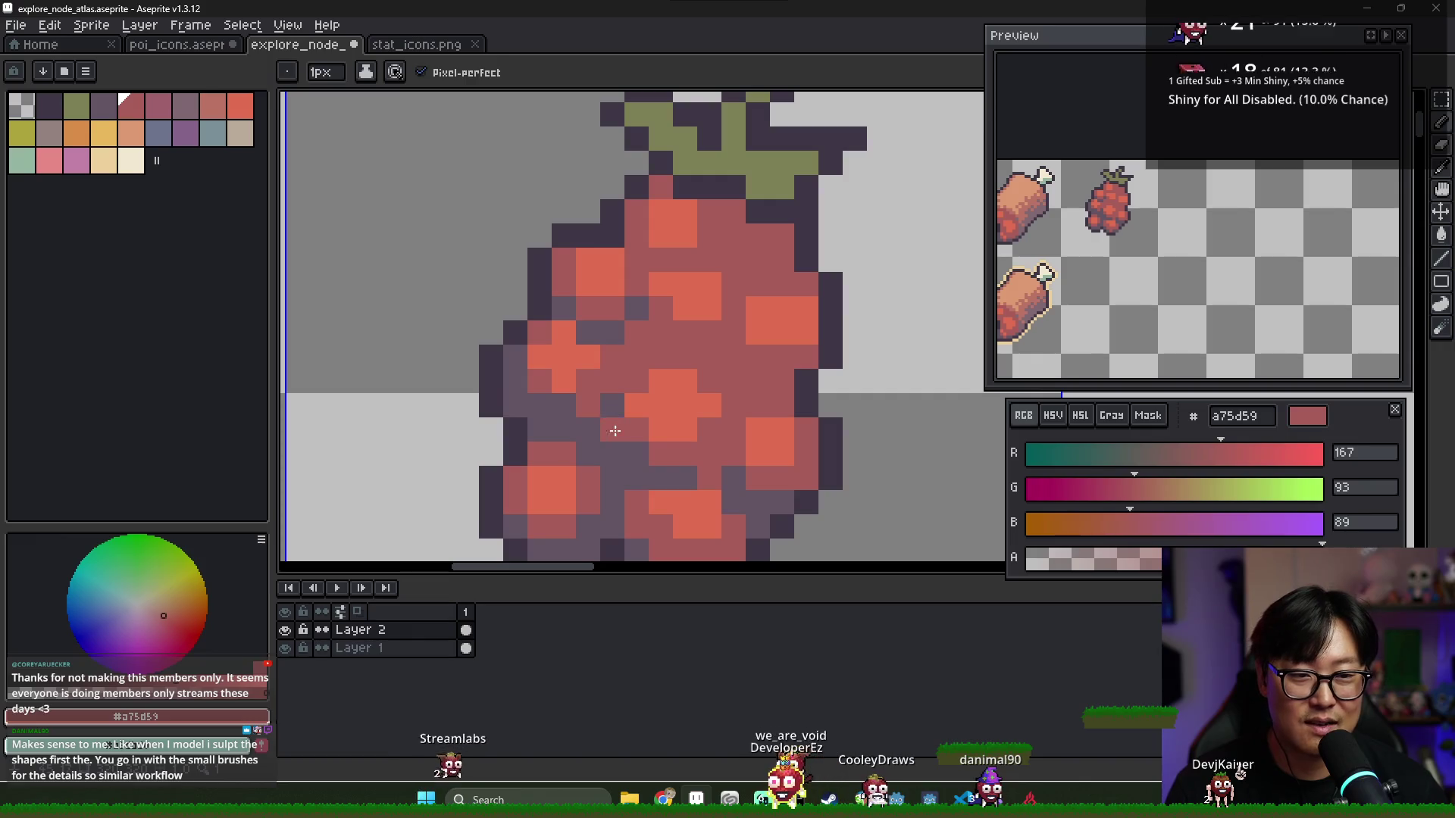
left_click(614, 430, "alt")
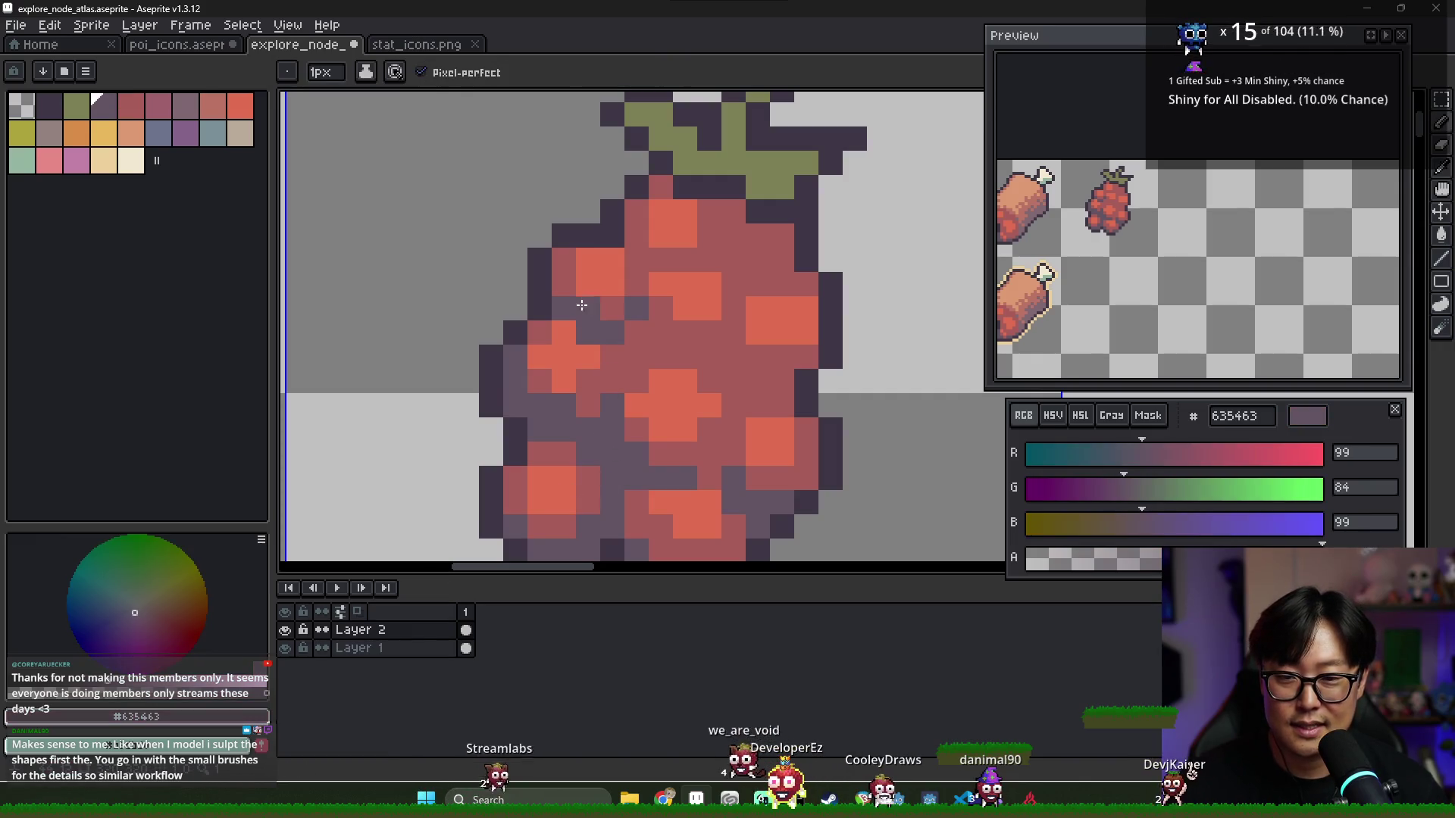
Recolour several orange berry pixels to red, keeping one orange highlight near the top
left_click(564, 285)
left_click(611, 299, "alt")
mouse_move(588, 284)
left_mouse_down()
mouse_move(614, 281)
mouse_move(613, 309)
mouse_move(704, 355)
left_mouse_up()
left_click(601, 262, "alt")
left_click(618, 302, "alt")
left_click(635, 332, "alt")
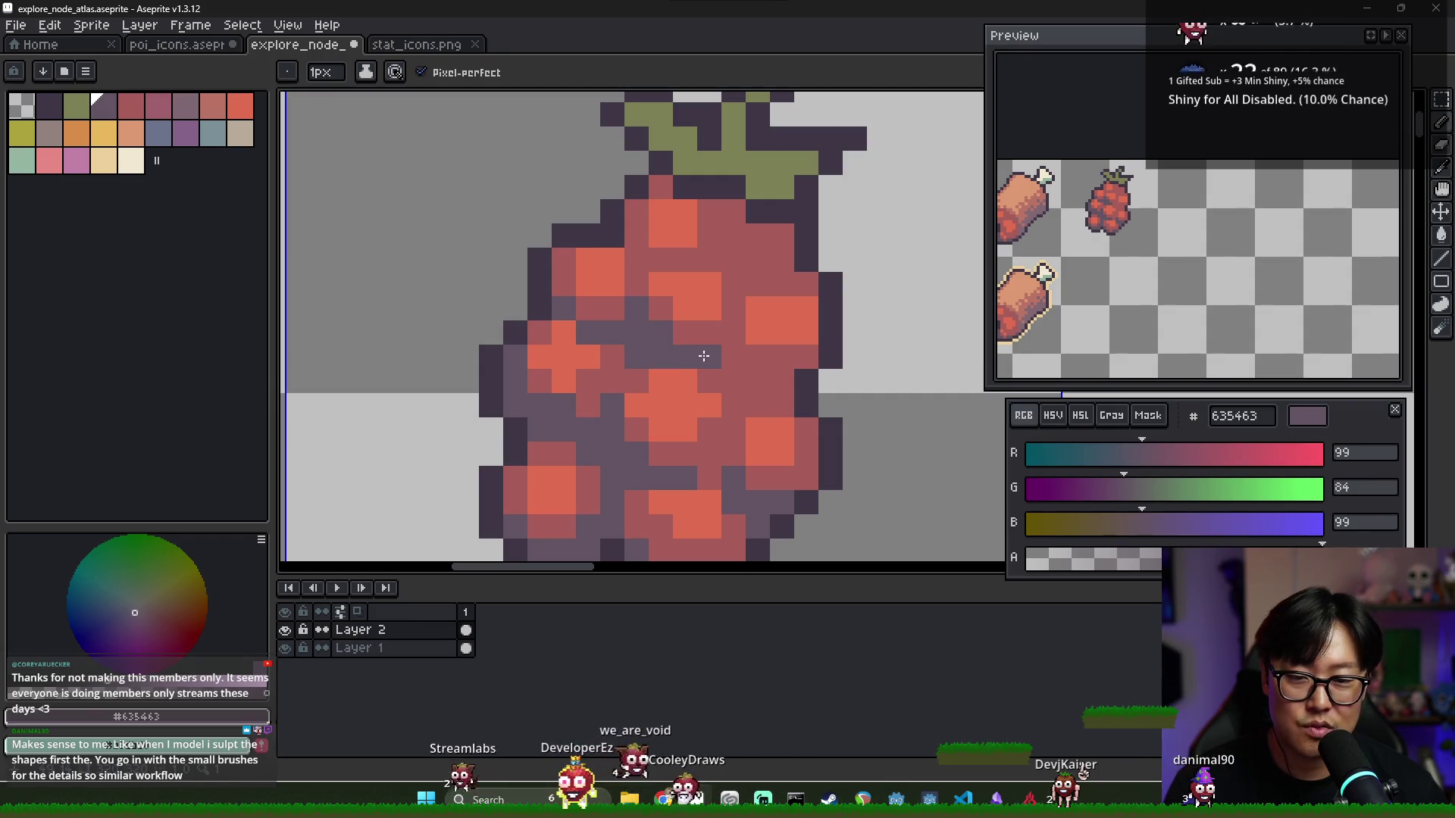
Add dark gap pixels between the top, middle and lower drupelets
left_click(636, 236)
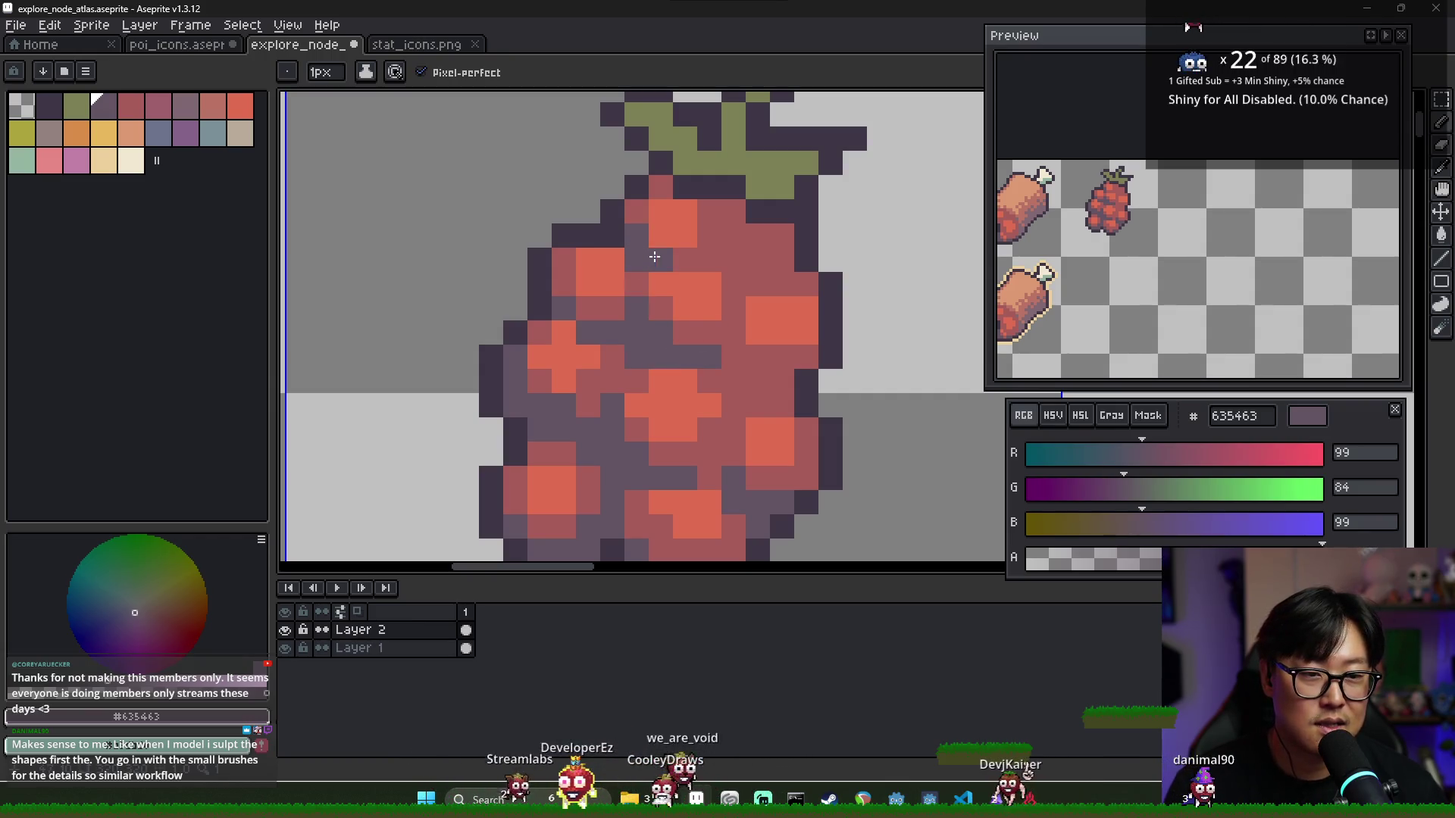
left_click(734, 333)
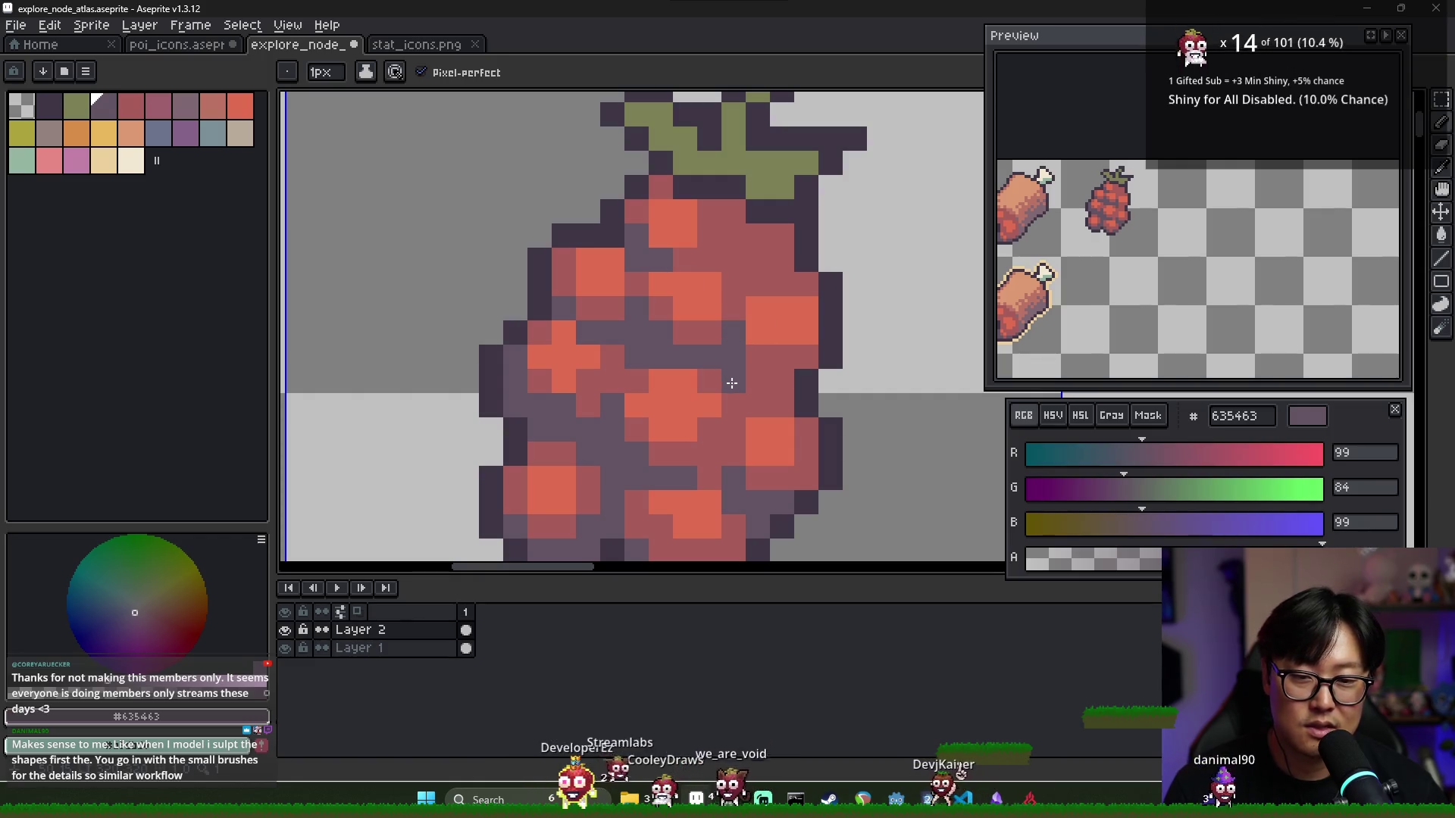
left_click(758, 358)
left_click(733, 430)
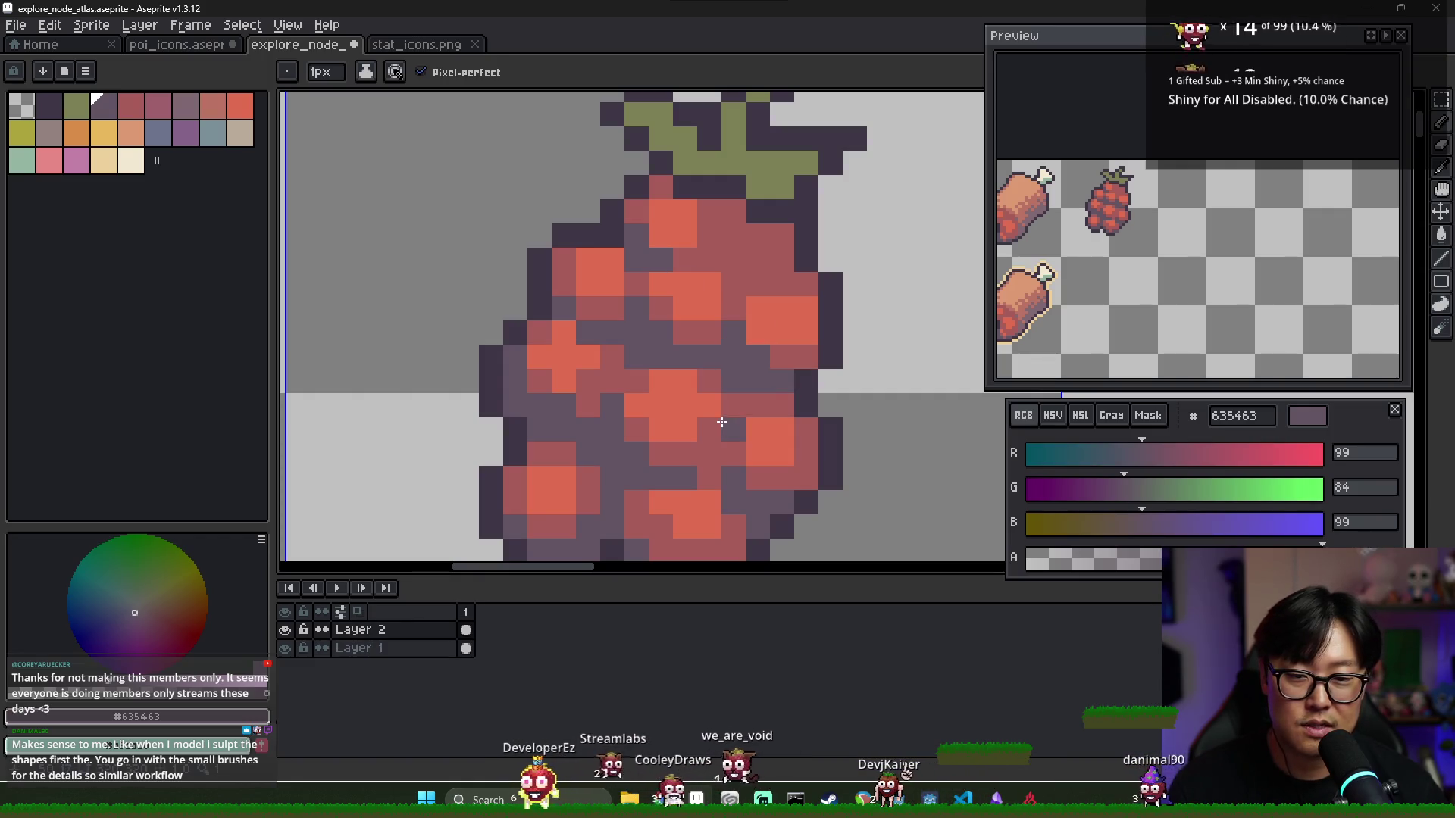
left_click(733, 455)
left_click(757, 477)
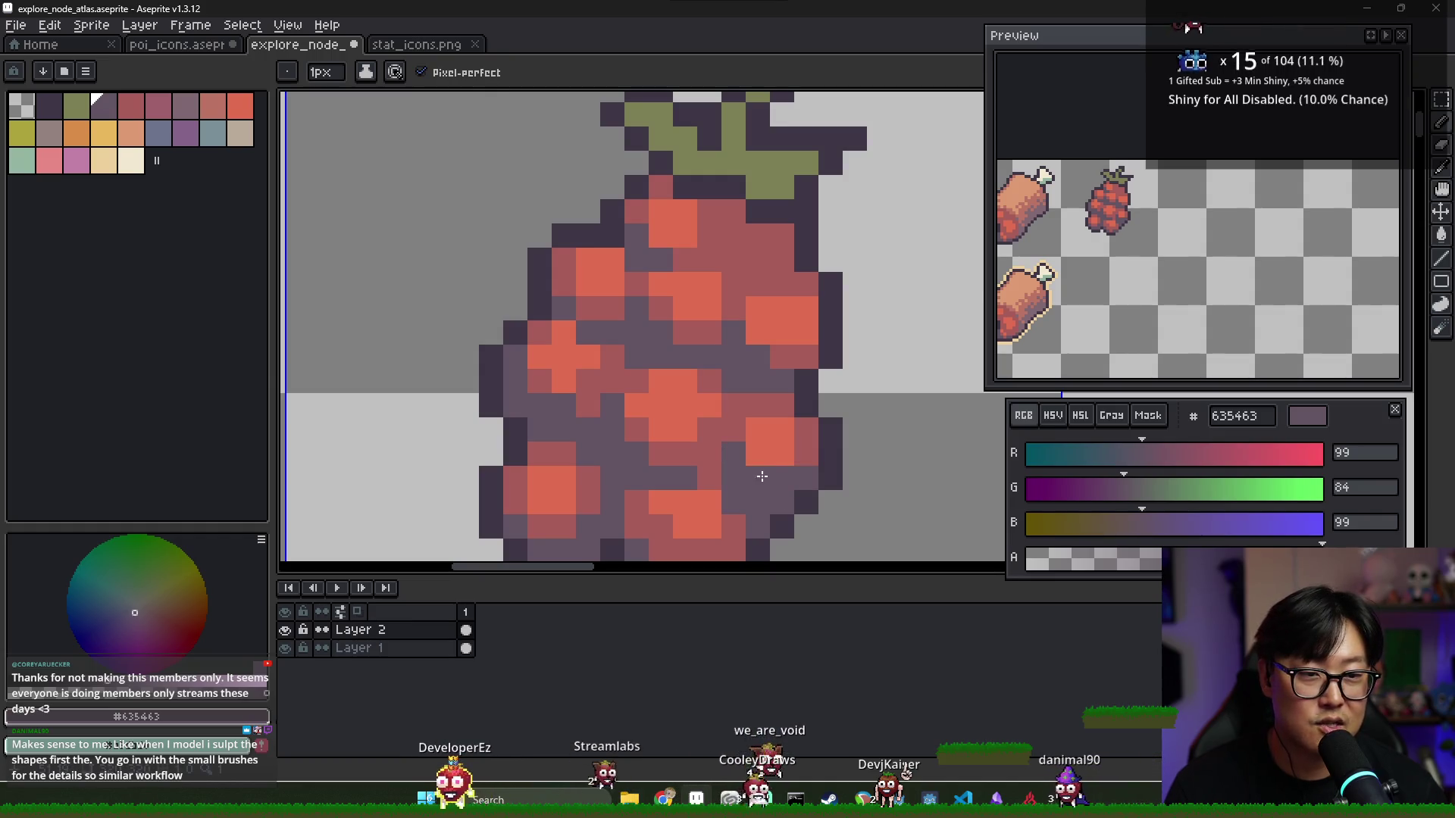
Darken more pixels around the raspberry's lower-right drupelet
left_click(780, 478, "alt")
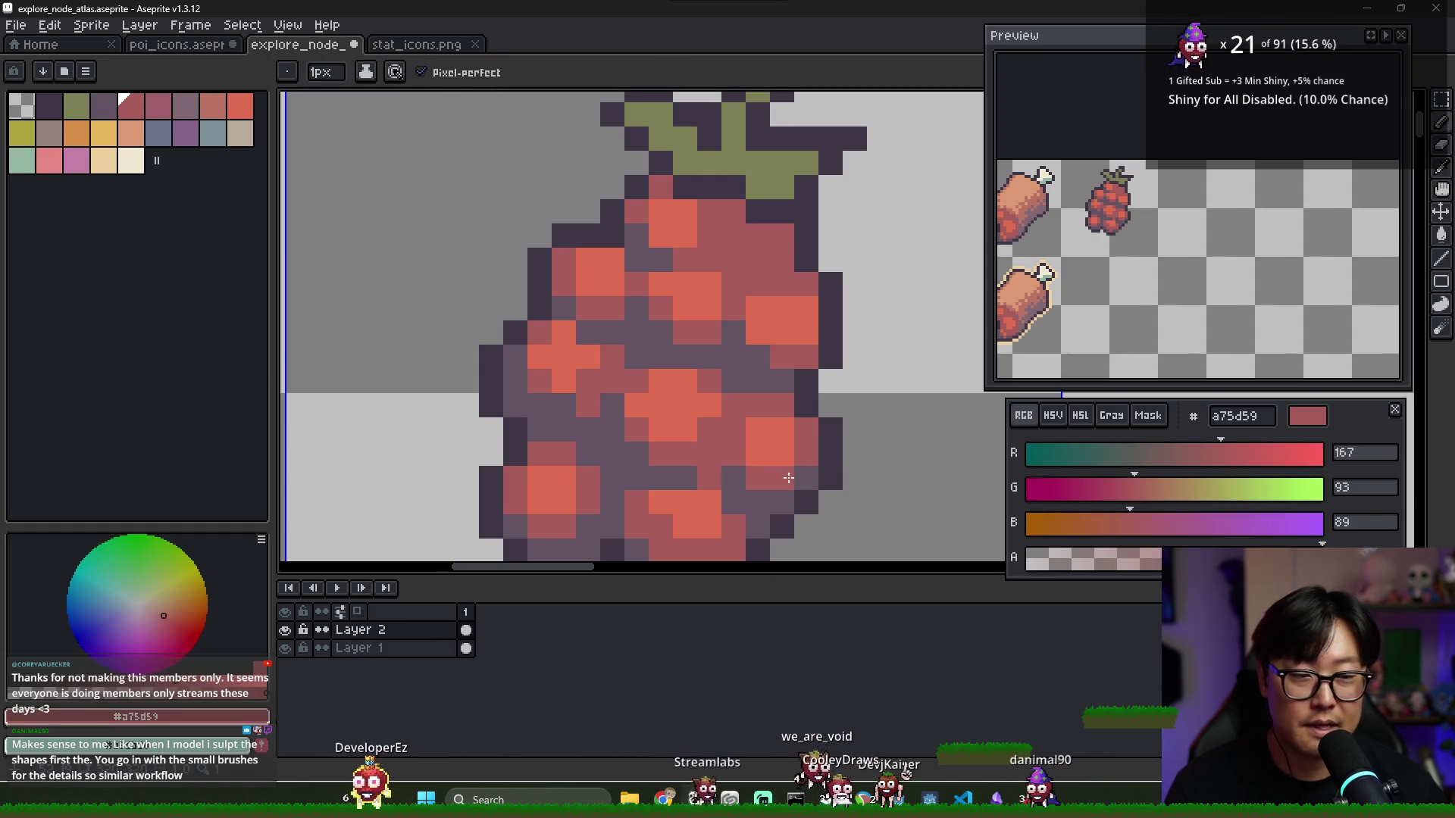
left_click(744, 478, "alt")
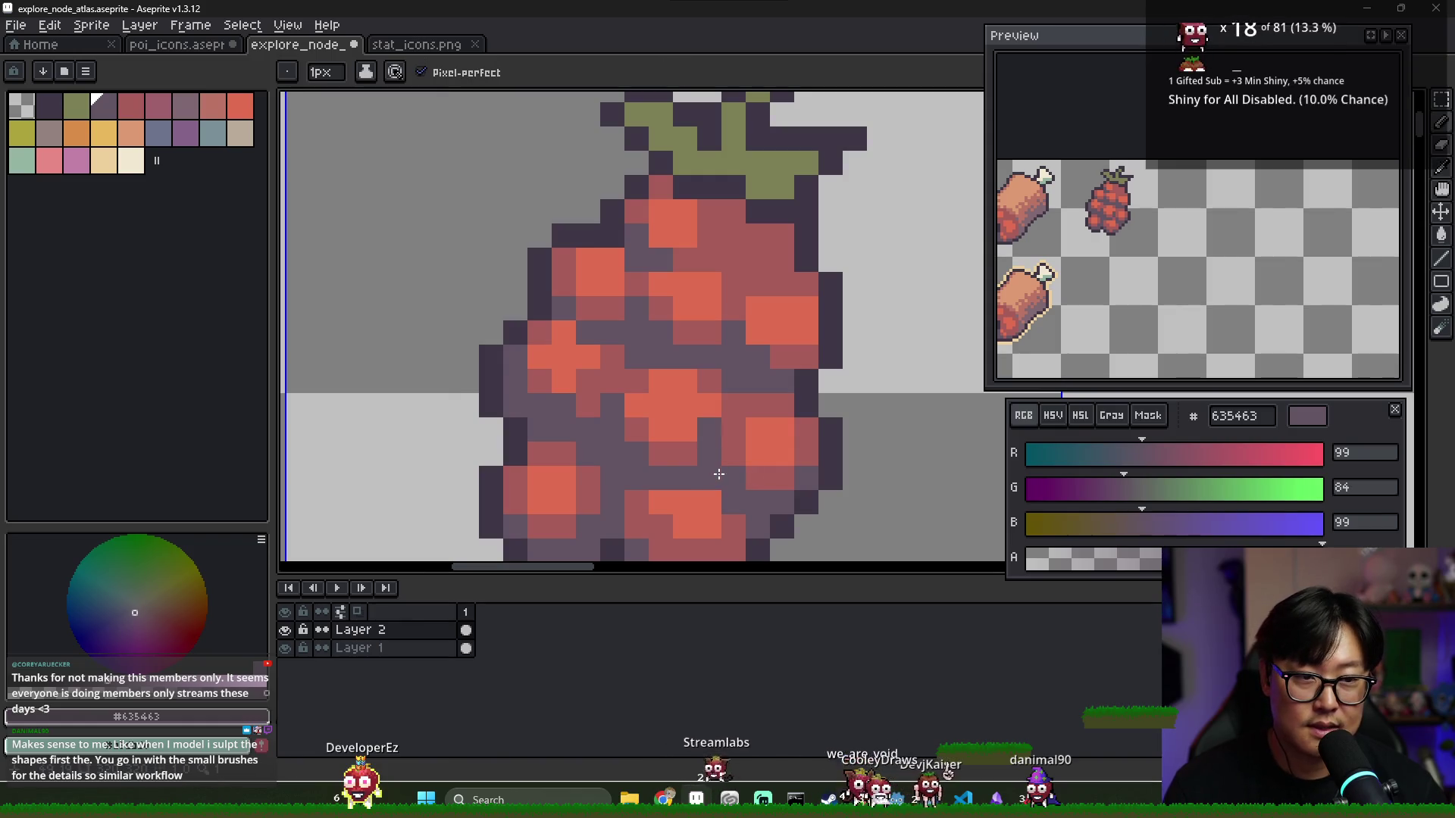
left_click(736, 463, "alt")
left_click(718, 449, "alt")
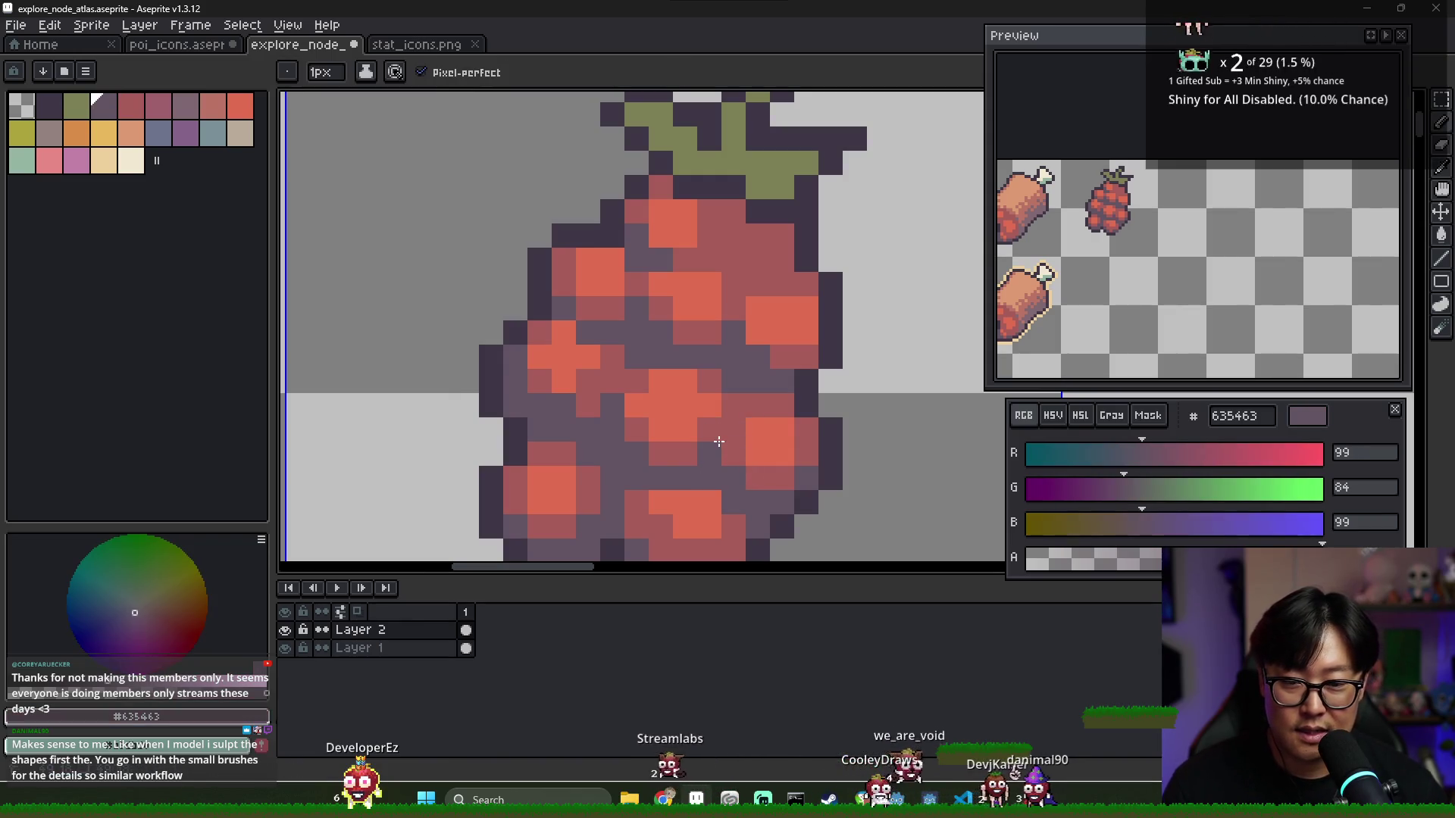
left_click(708, 435, "alt")
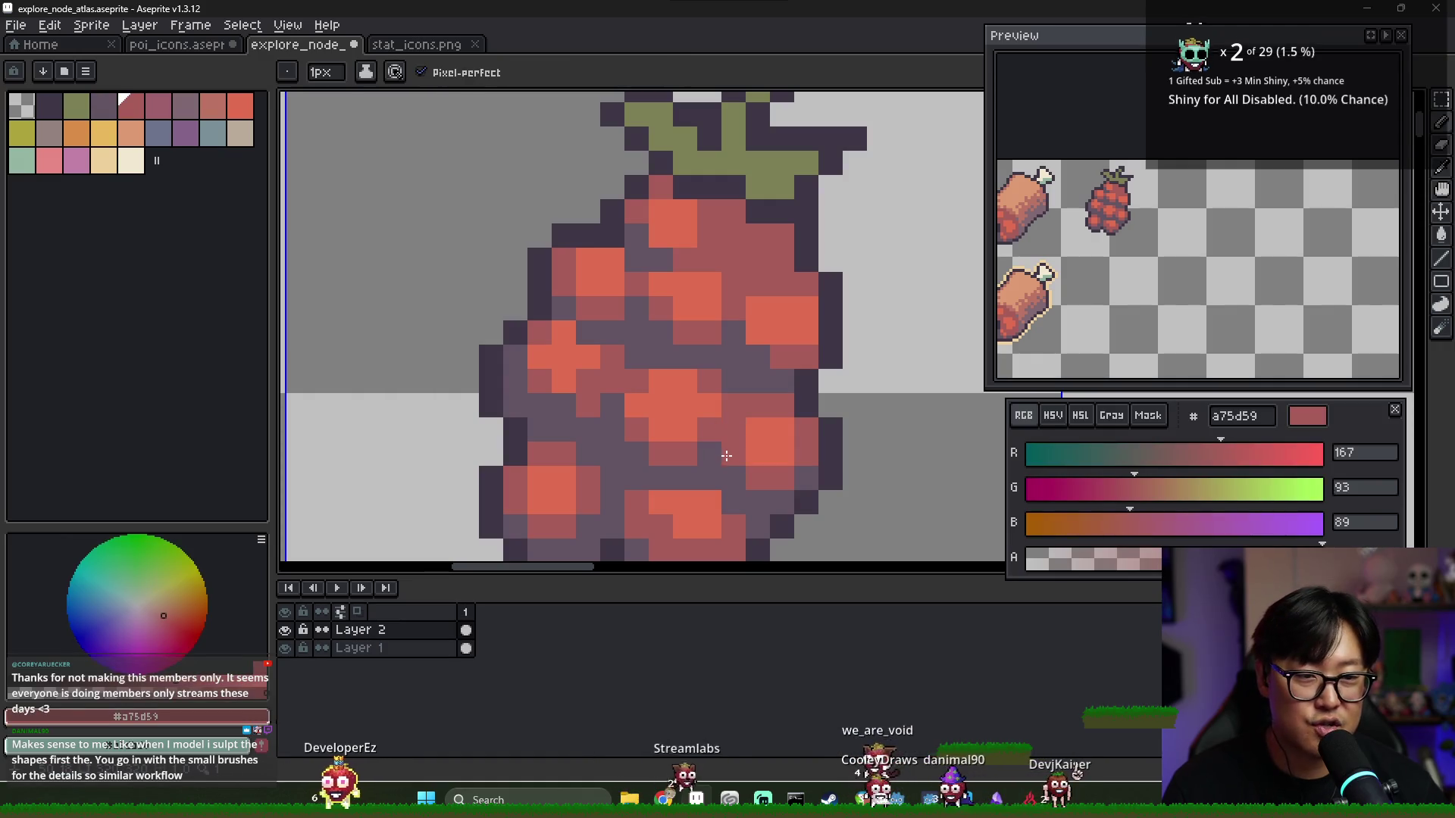
left_click(725, 418, "alt")
left_click(716, 430)
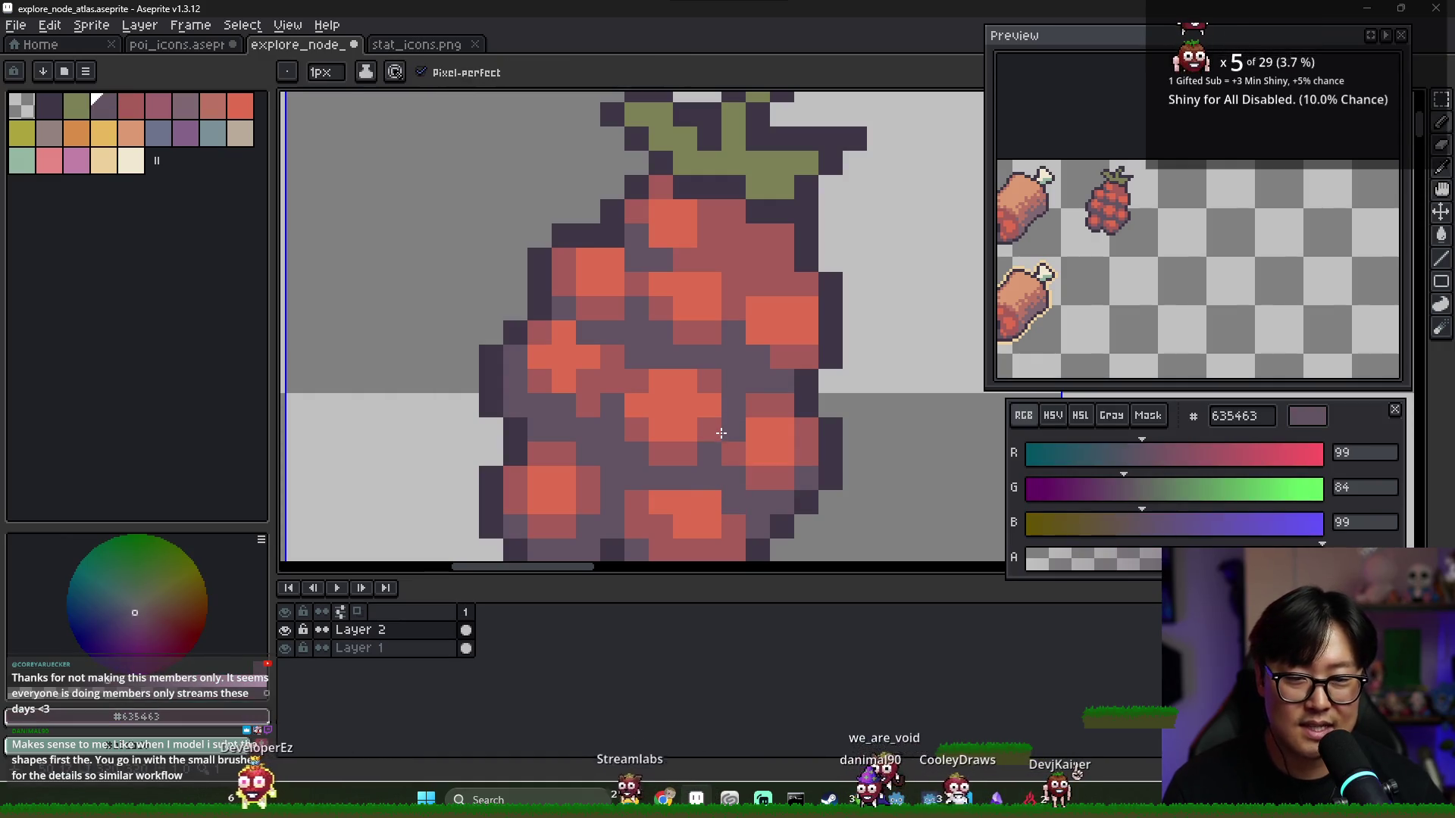
scroll(721, 432, "down", 4)
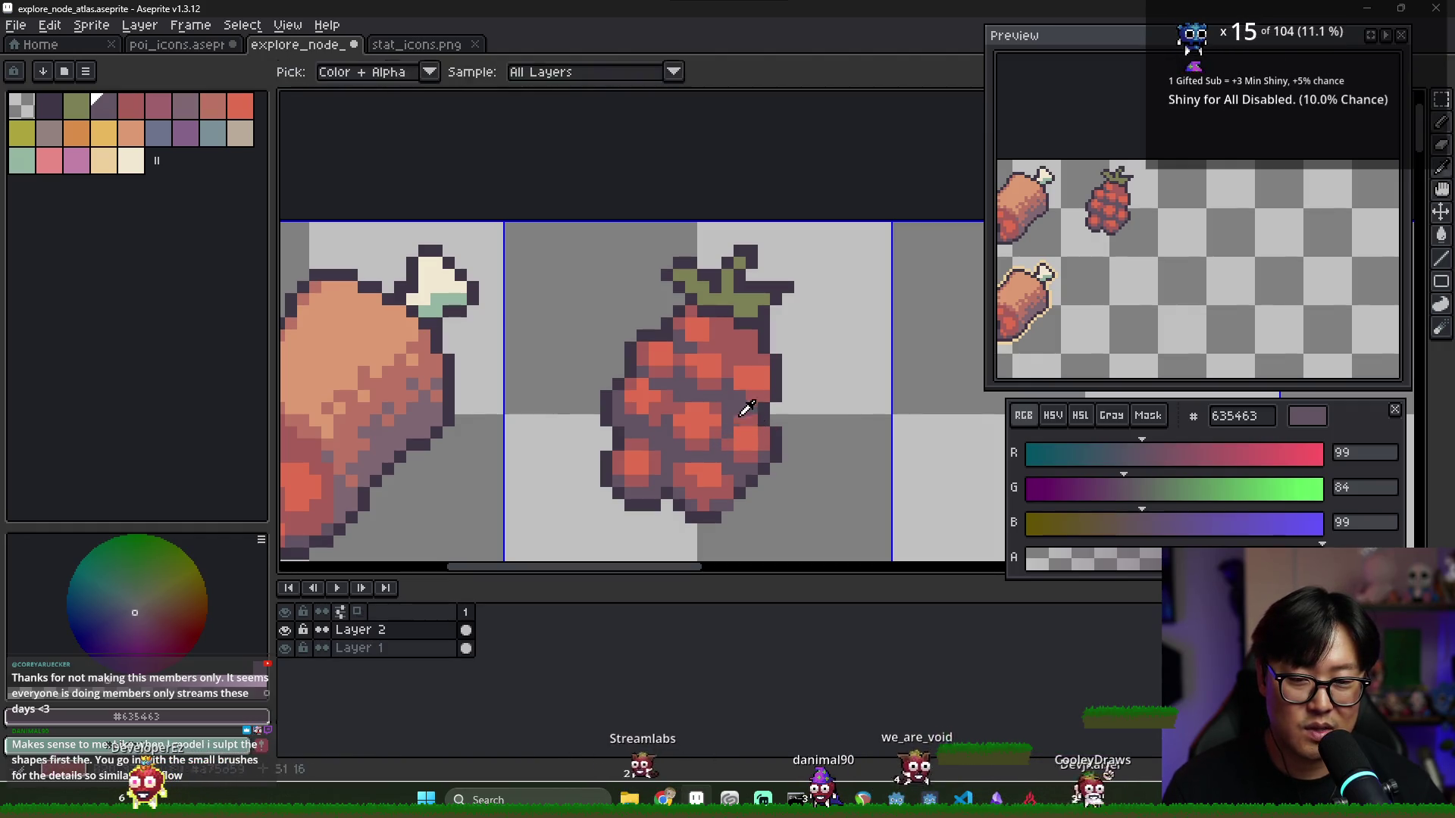
left_click(731, 458, "alt")
scroll(732, 459, "down", 5)
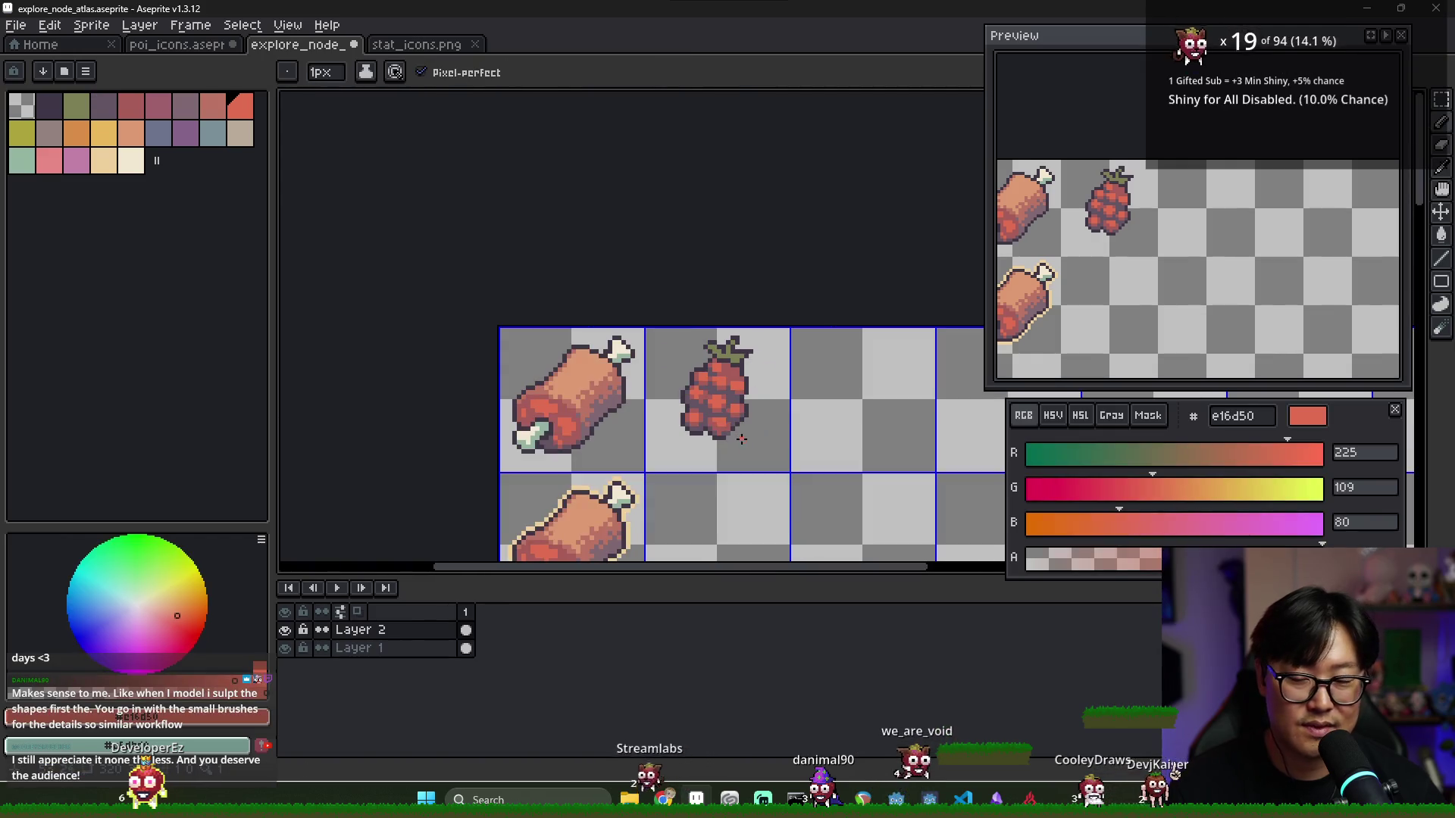
scroll(735, 353, "up", 5)
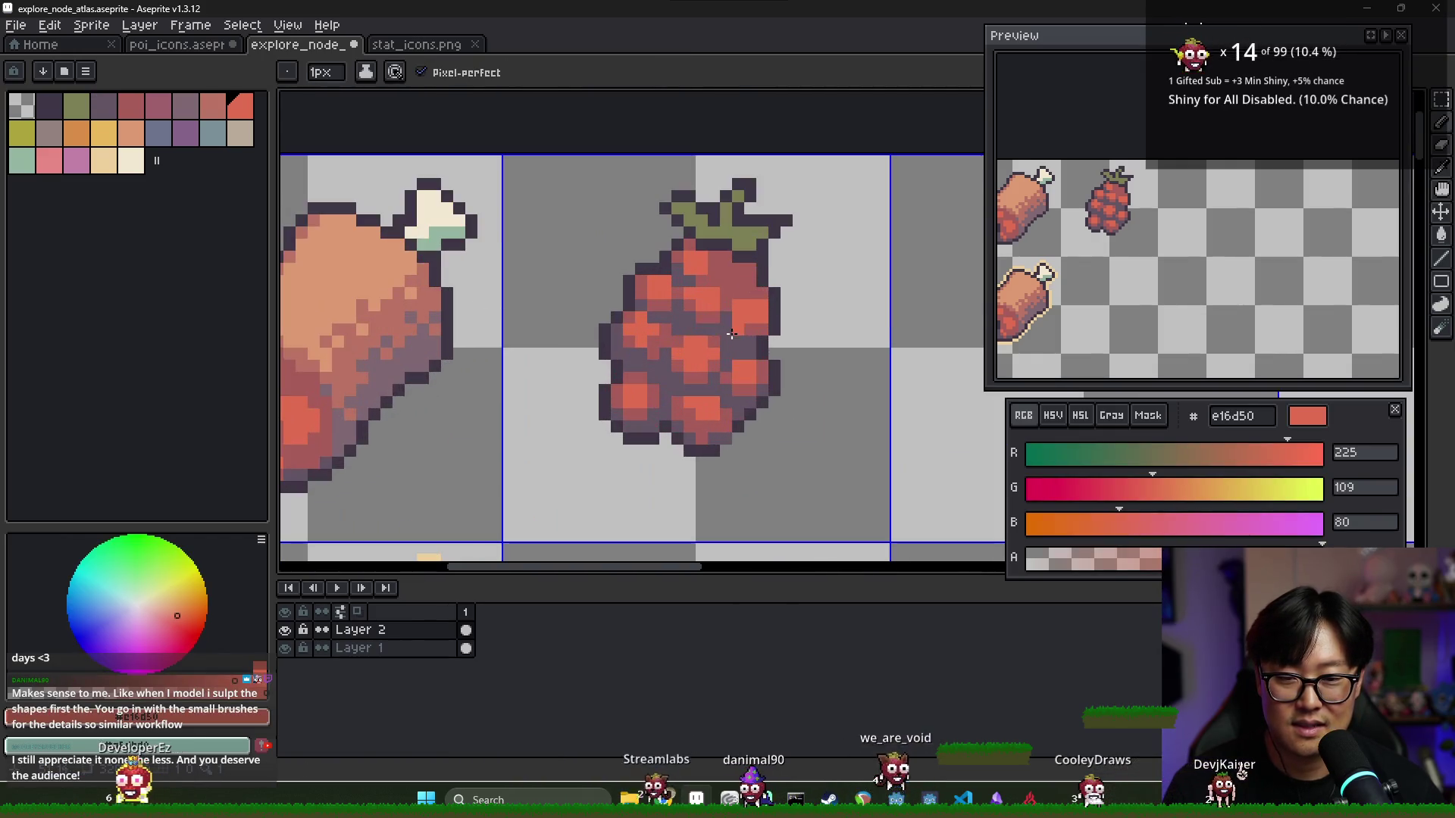
left_click(715, 278, "alt")
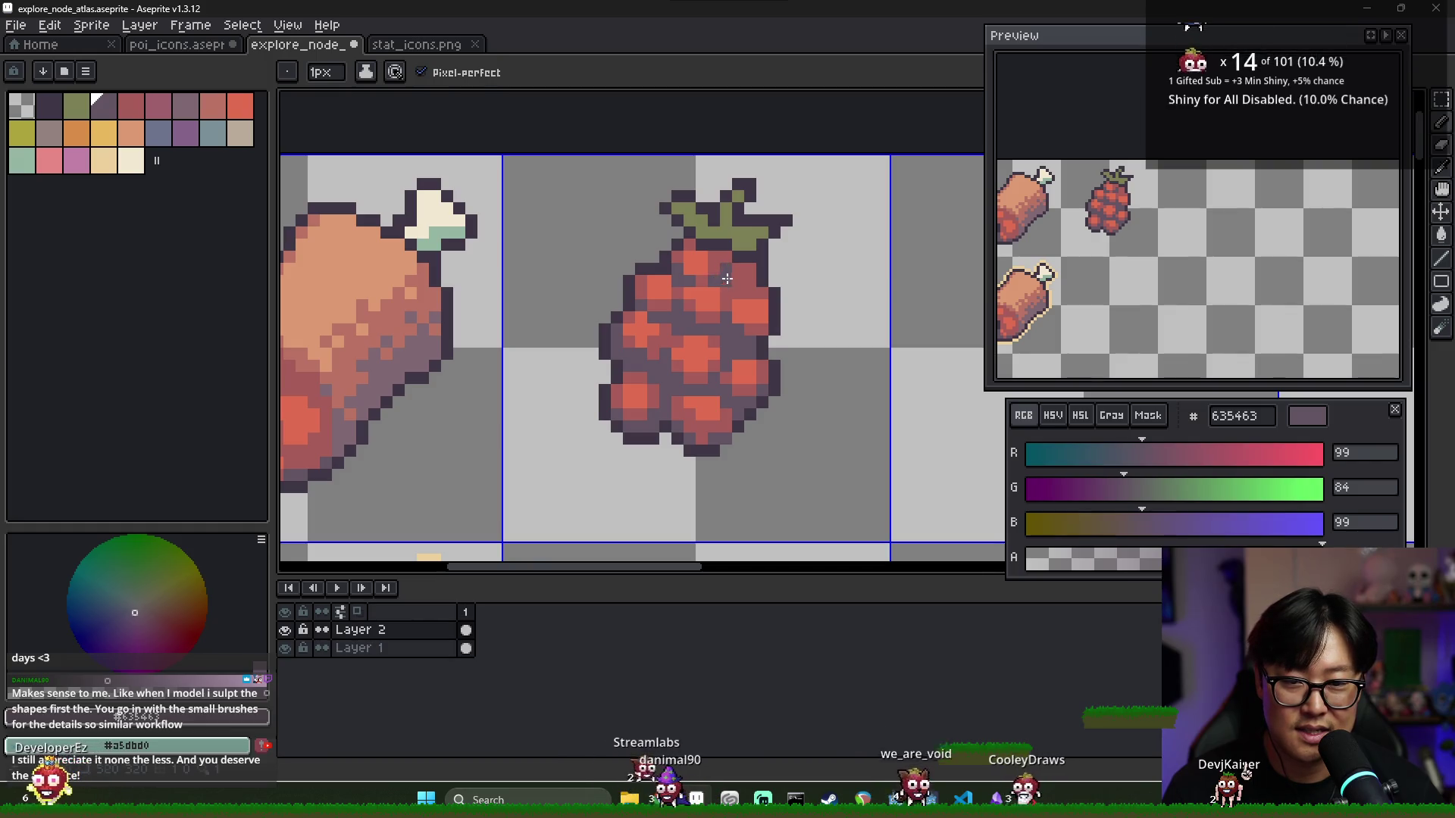
left_click(698, 275, "alt")
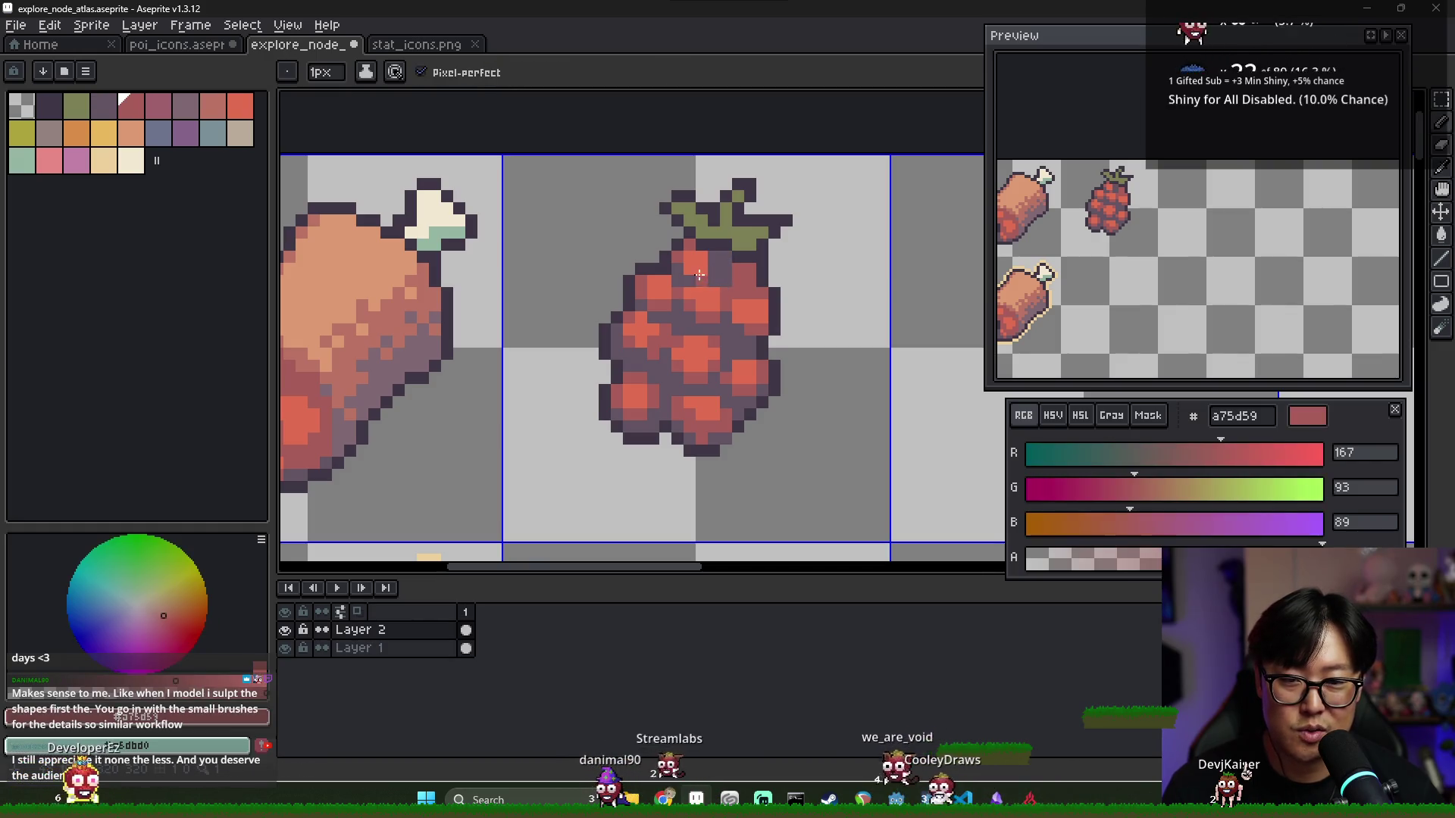
key("alt")
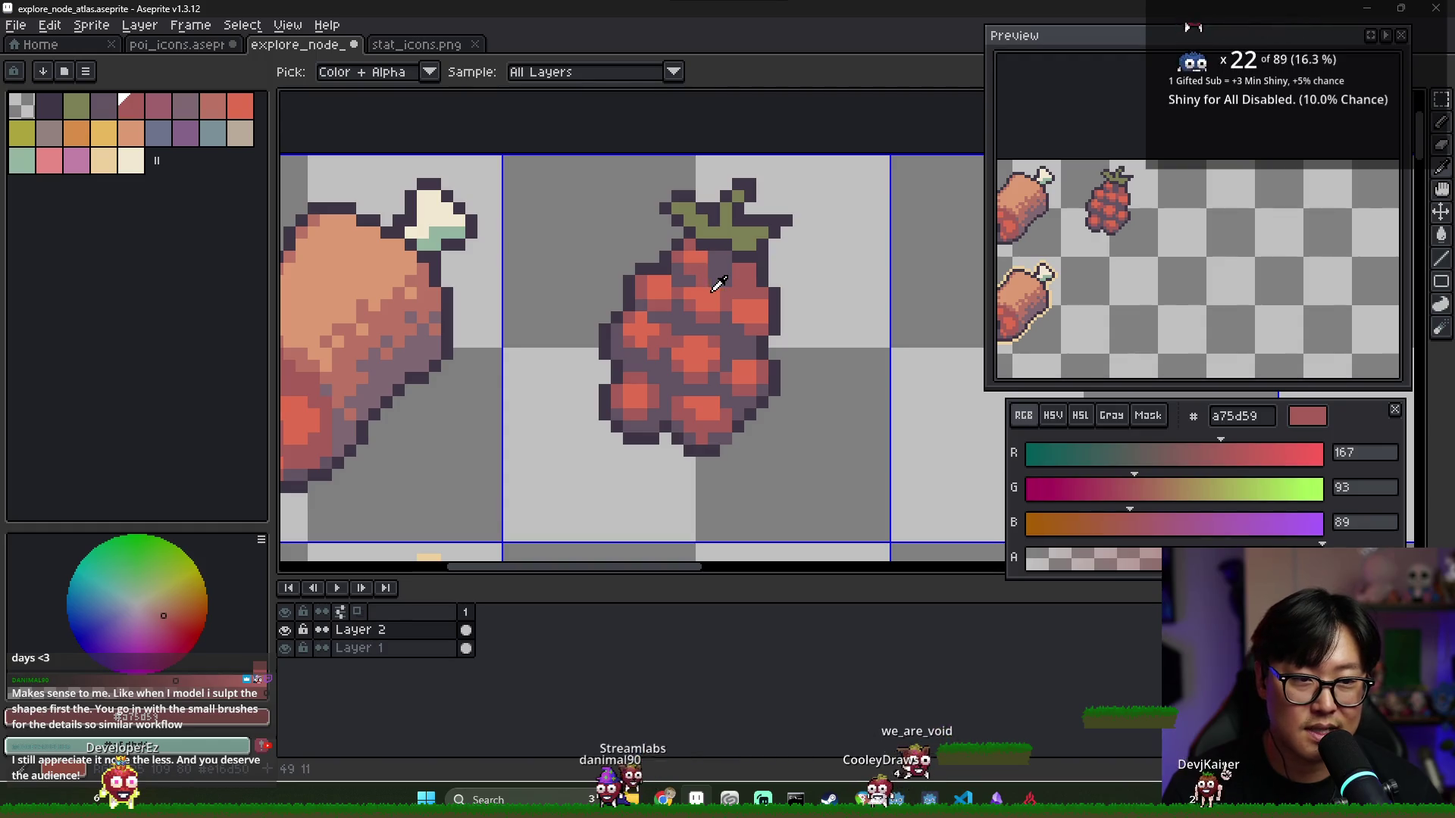
left_click(703, 278, "alt")
left_click(723, 301, "alt")
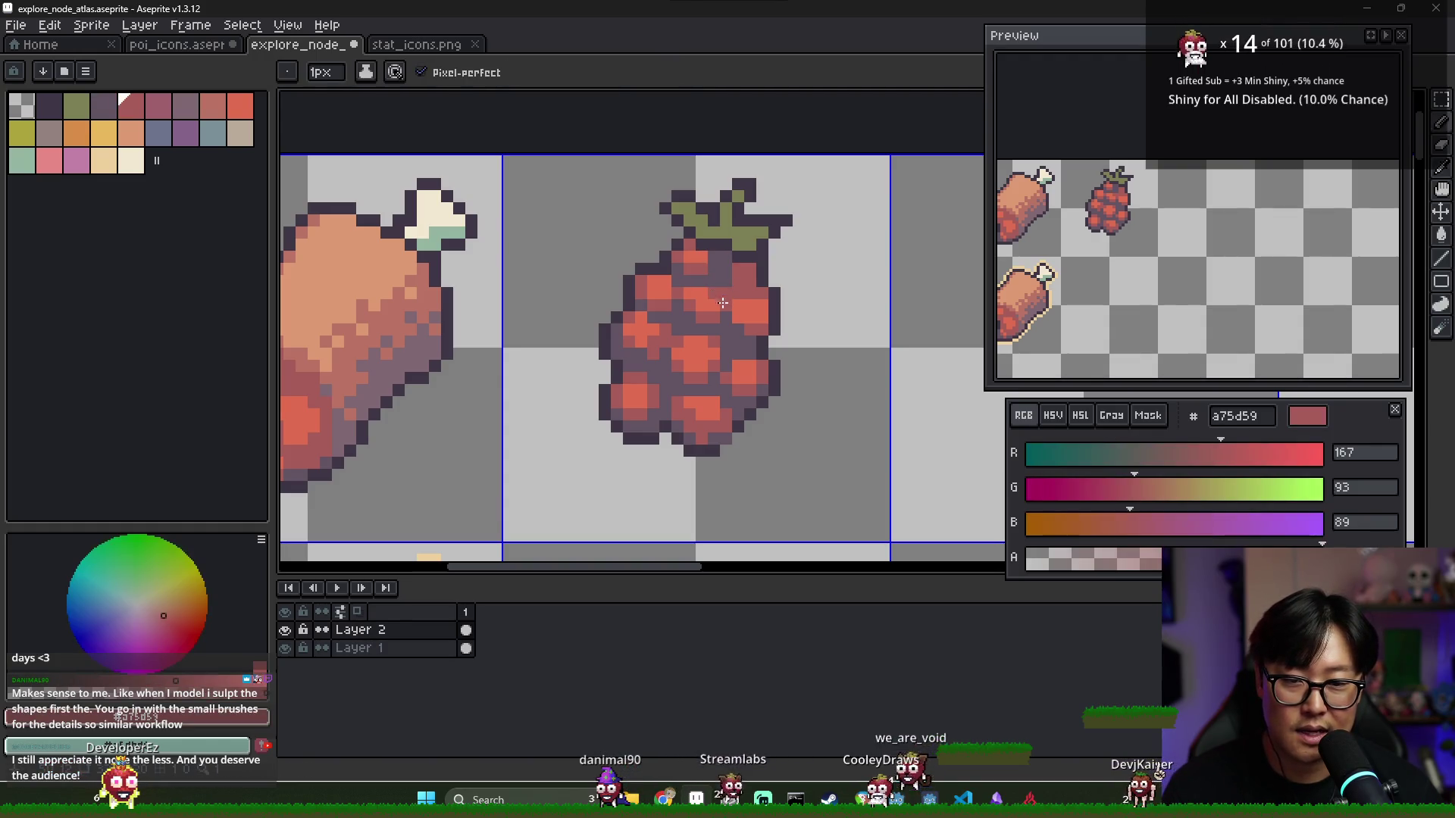
left_click(713, 312, "alt")
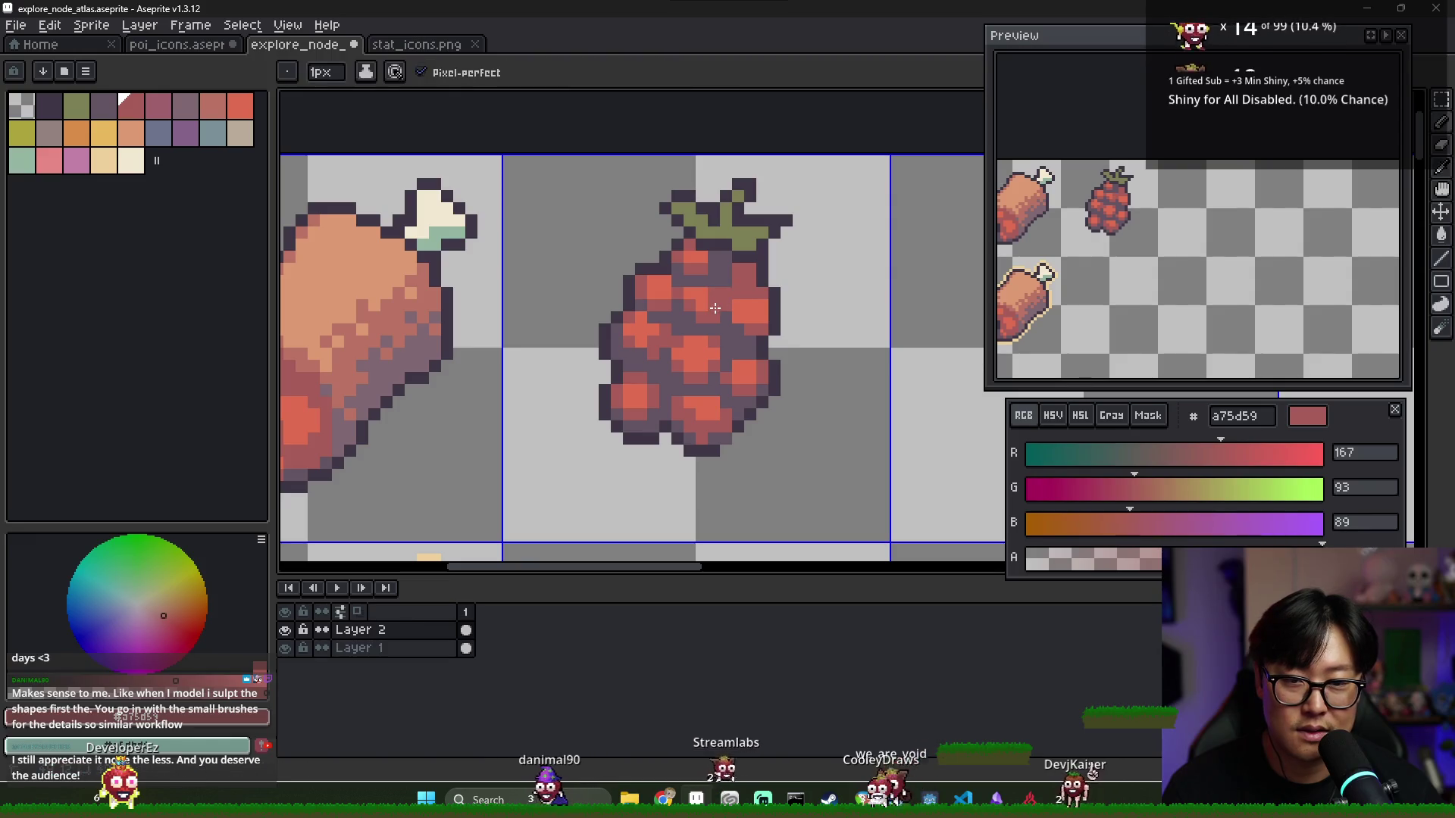
left_click(736, 293)
left_click(729, 293)
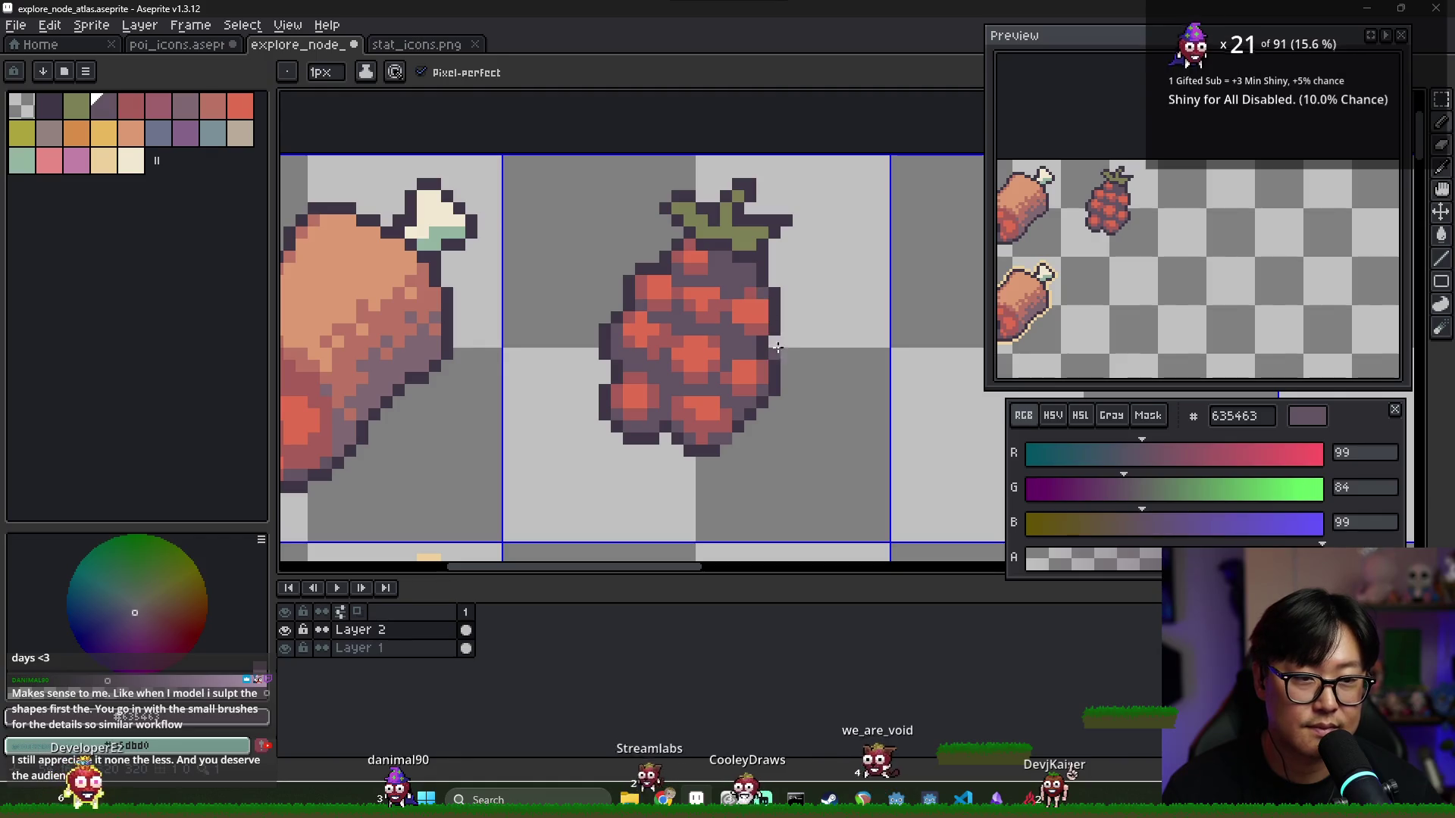
left_click(763, 305, "alt")
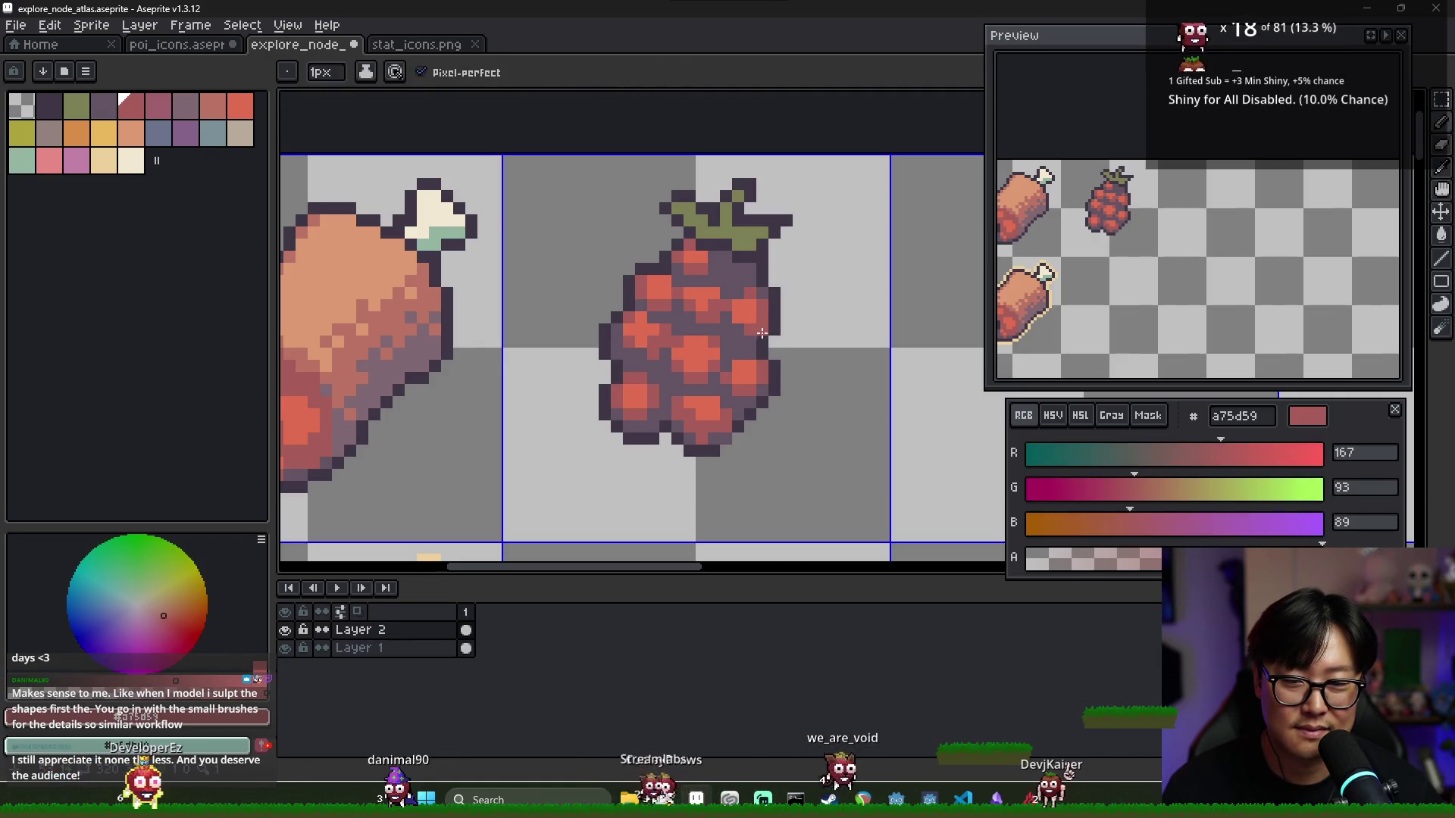
left_click(750, 333, "alt")
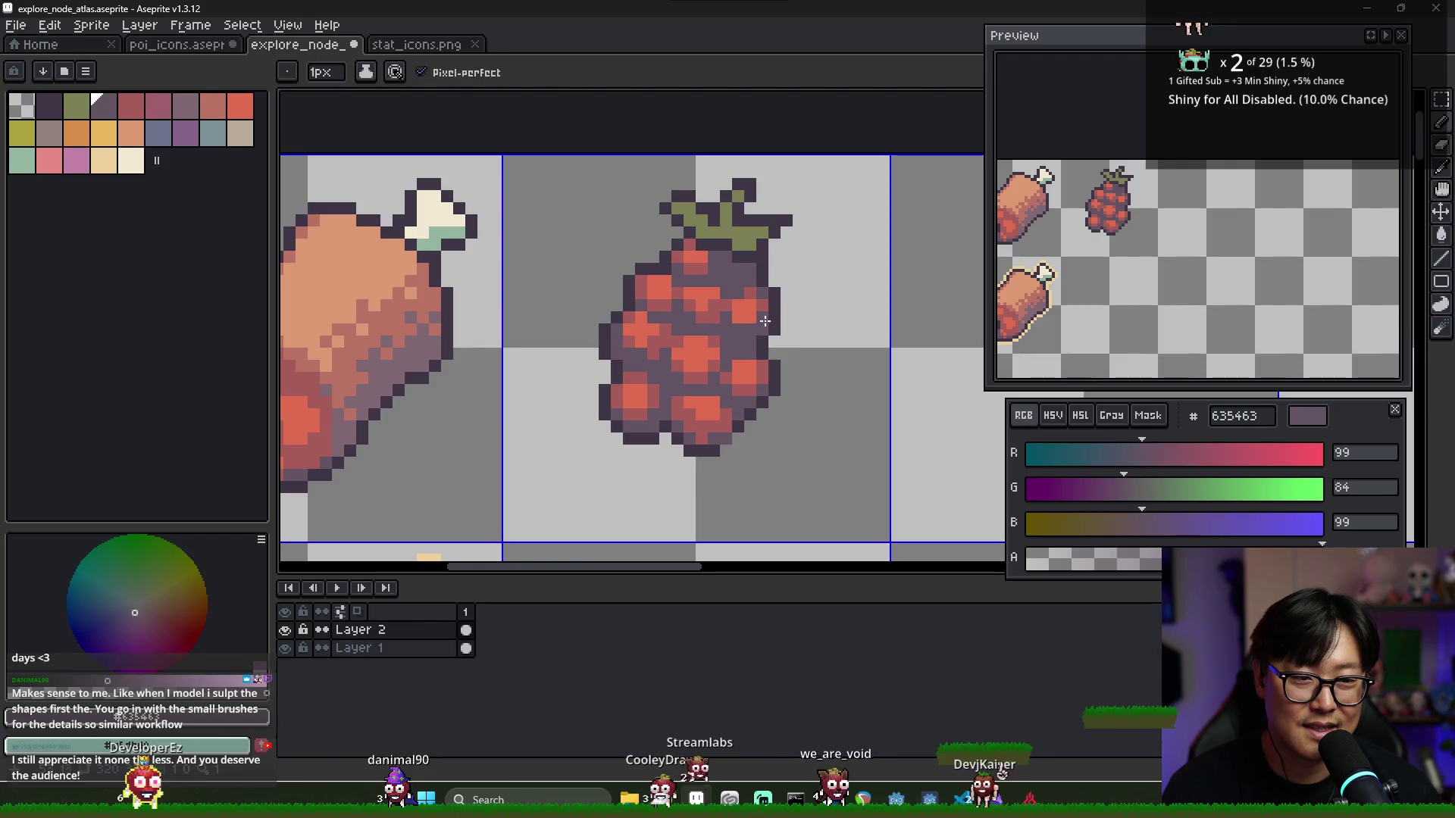
left_click(761, 321, "alt")
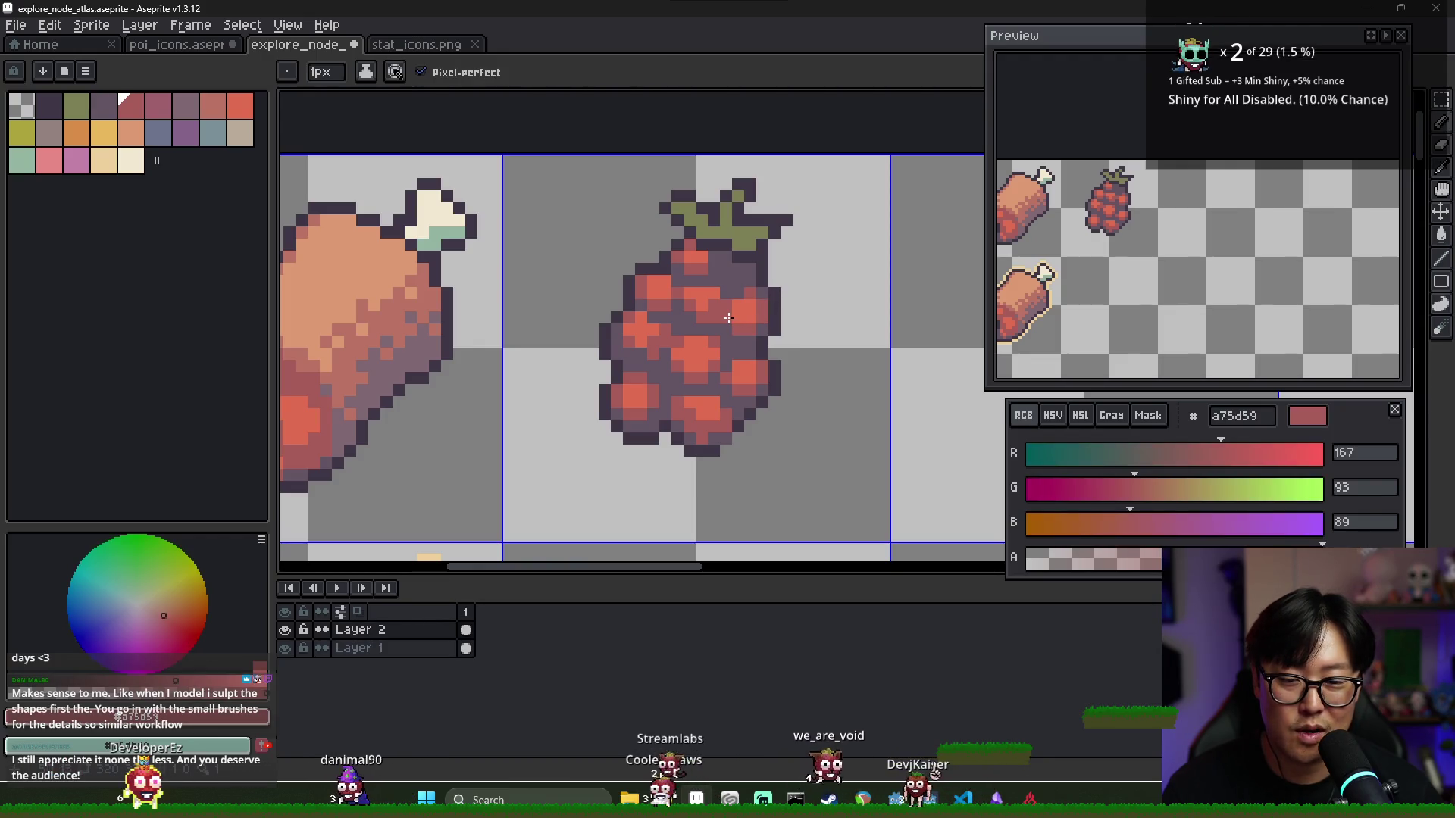
left_click(726, 313, "alt")
scroll(730, 320, "down", 4)
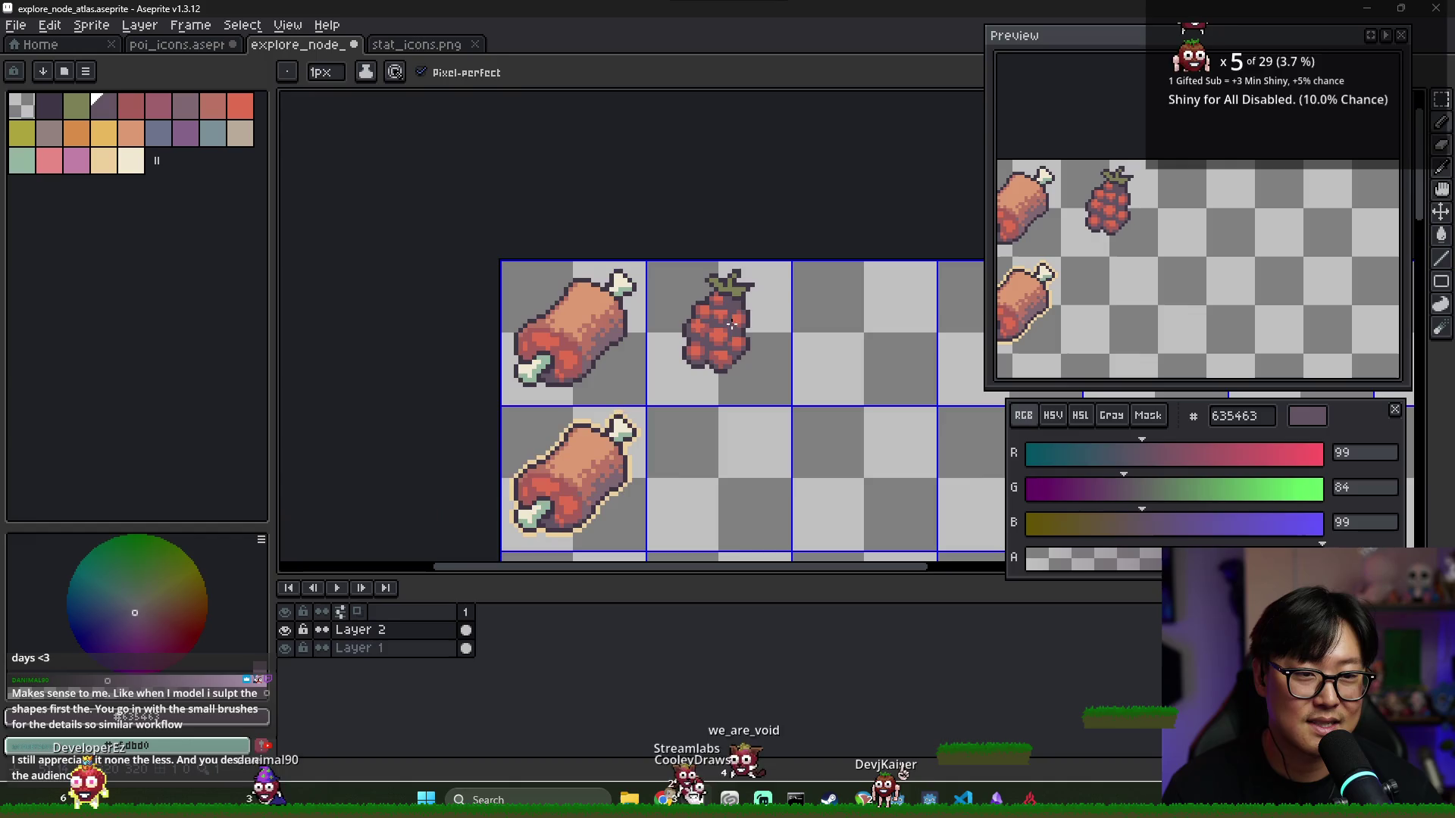
scroll(731, 335, "down", 3)
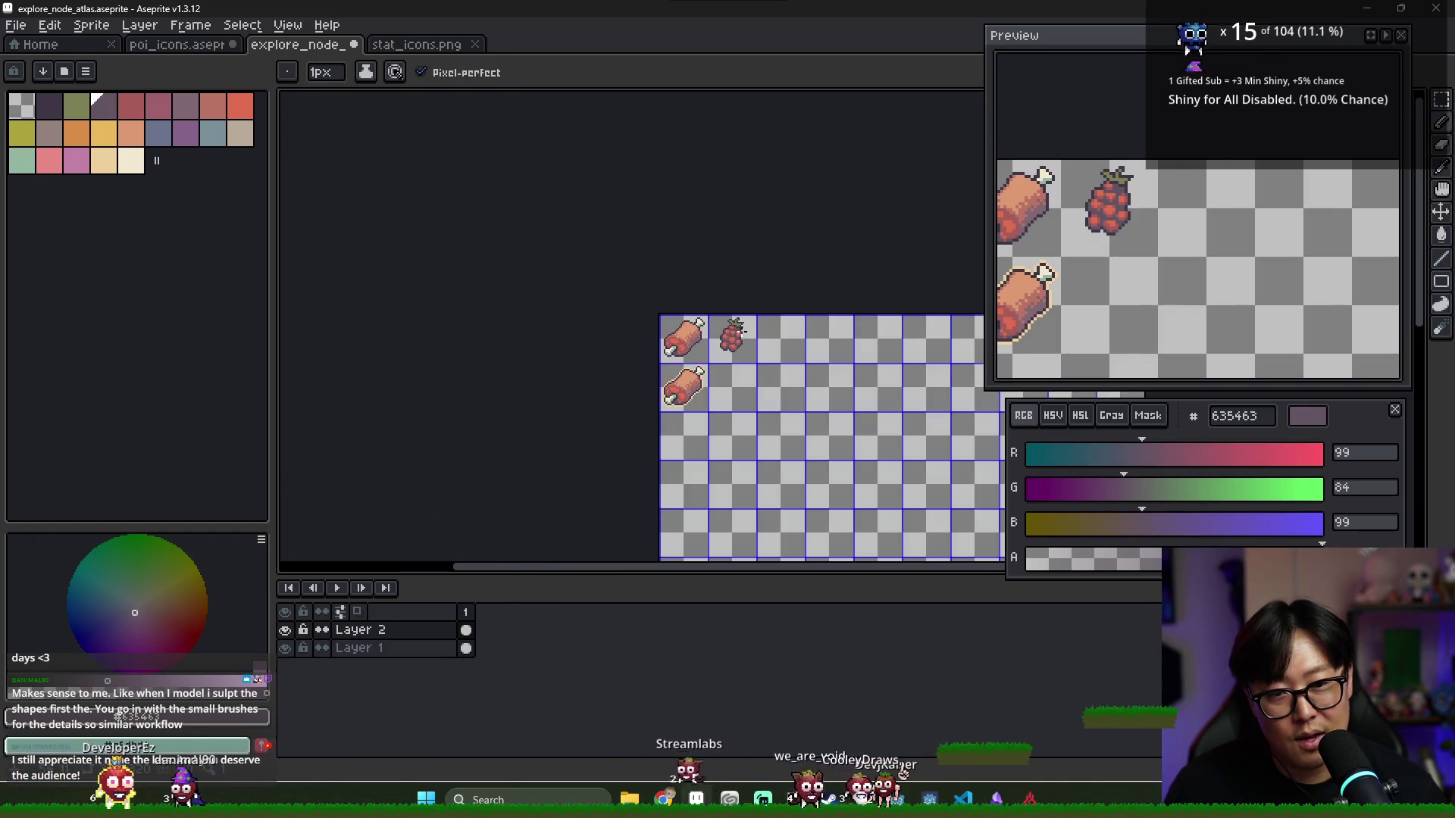
scroll(742, 330, "up", 5)
Paint an orange d98d49 highlight pixel on the raspberry's upper drupelet
left_click(598, 299, "alt")
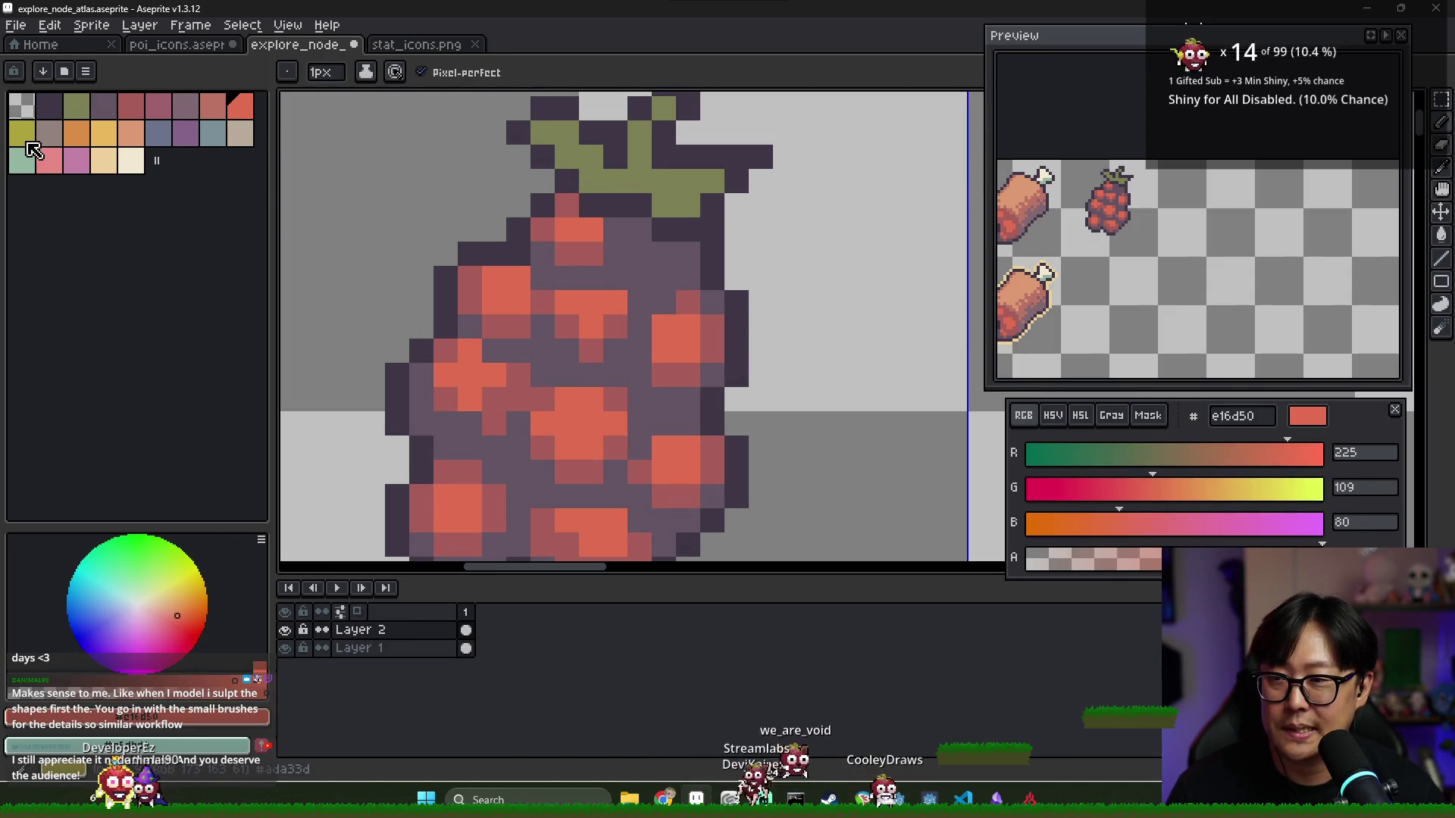
left_click(78, 135)
left_click(580, 260)
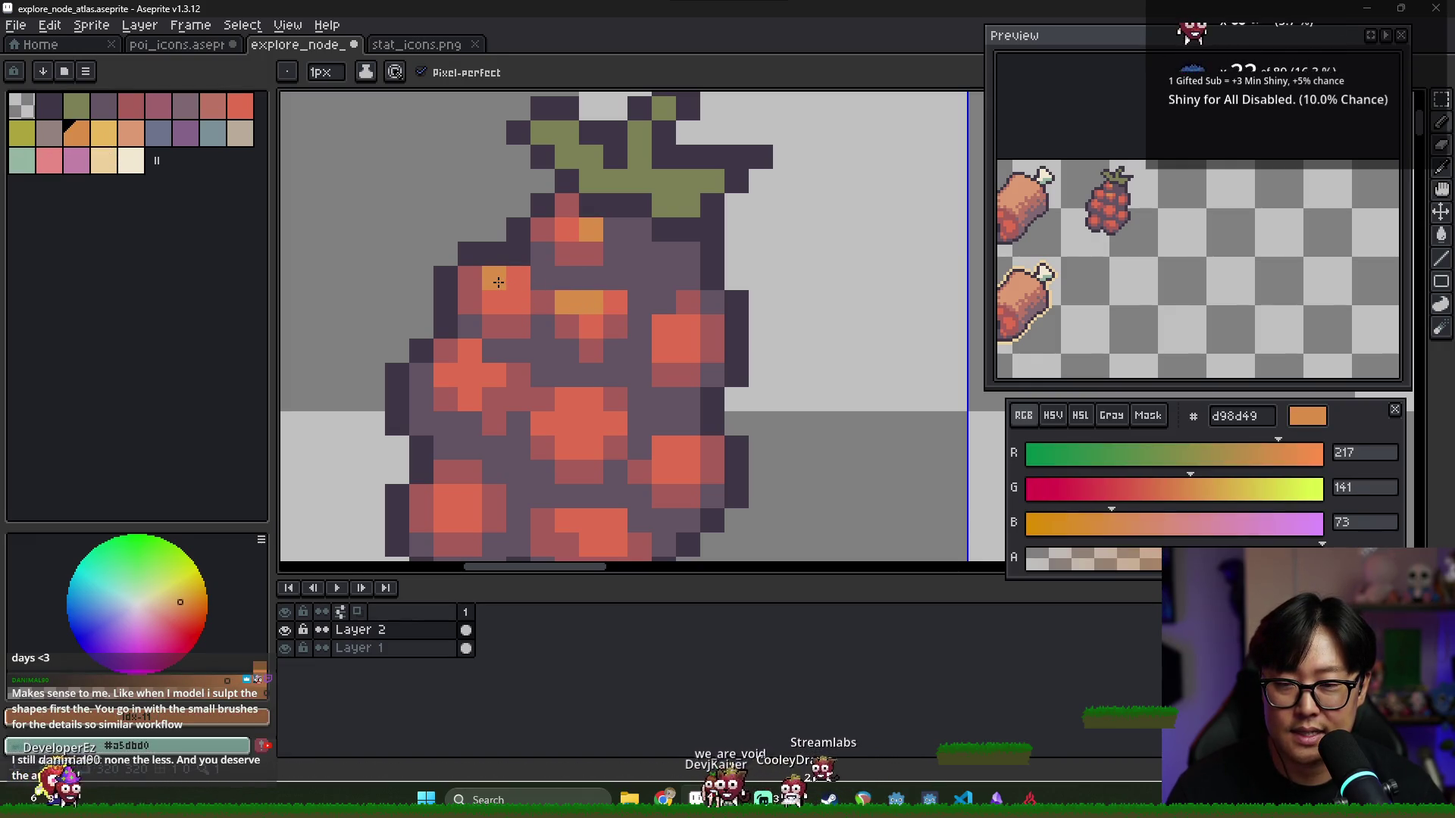
scroll(500, 279, "up", 4)
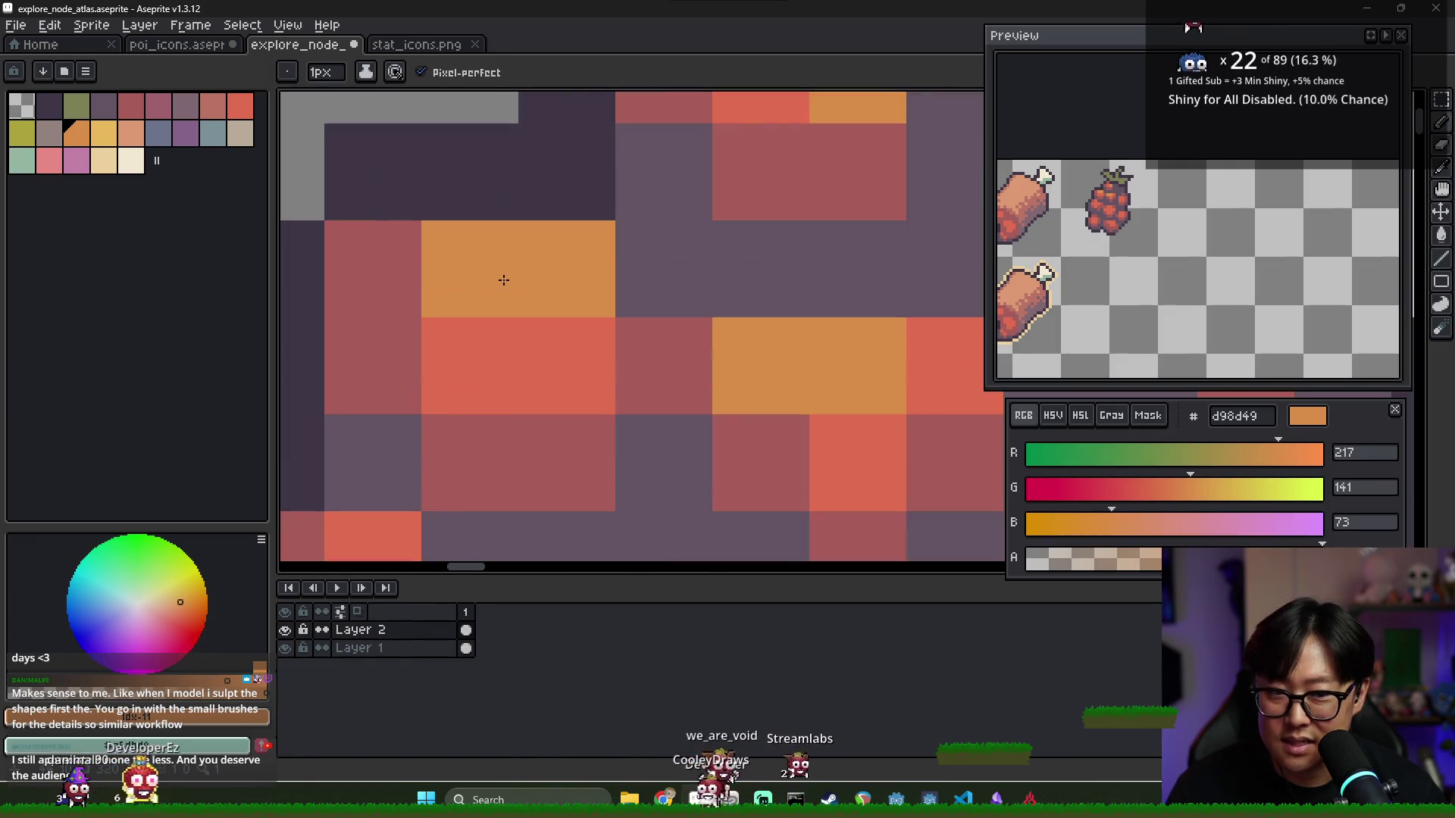
scroll(504, 280, "down", 4)
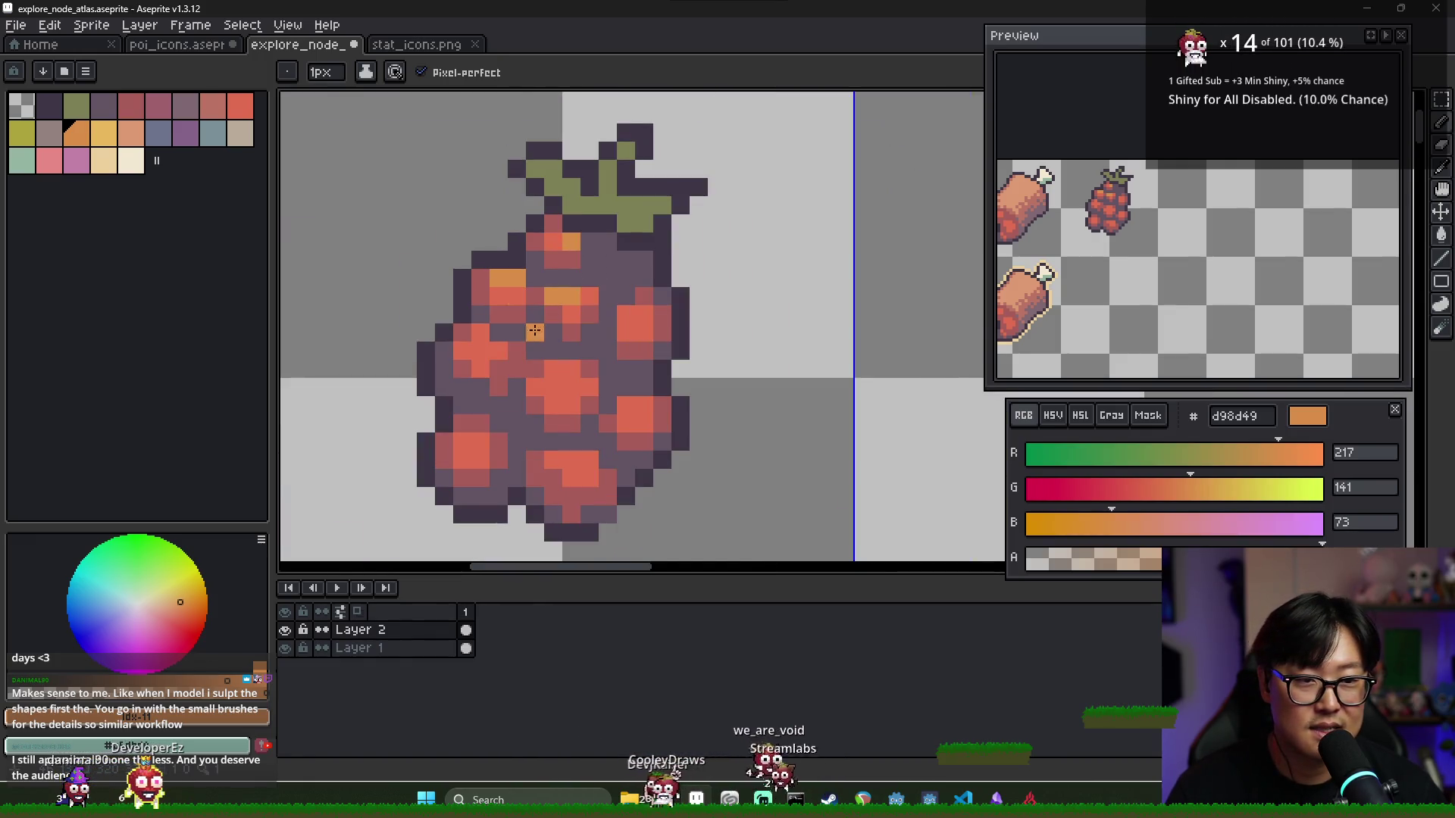
scroll(594, 325, "down", 2)
scroll(594, 324, "up", 3)
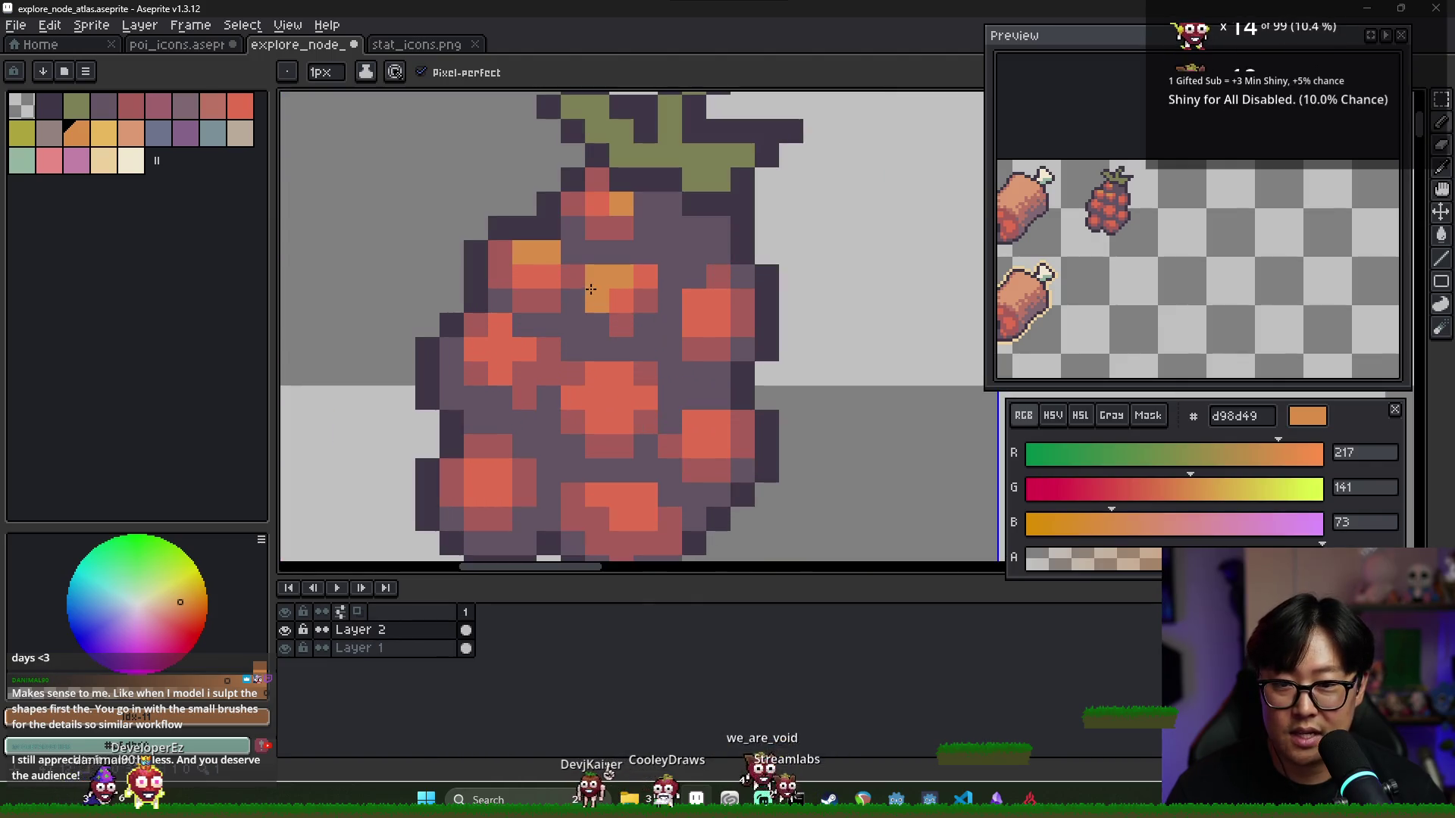
Add more orange highlight pixels to the left and lower drupelets
left_click(501, 341)
left_click(500, 329)
left_click(598, 374)
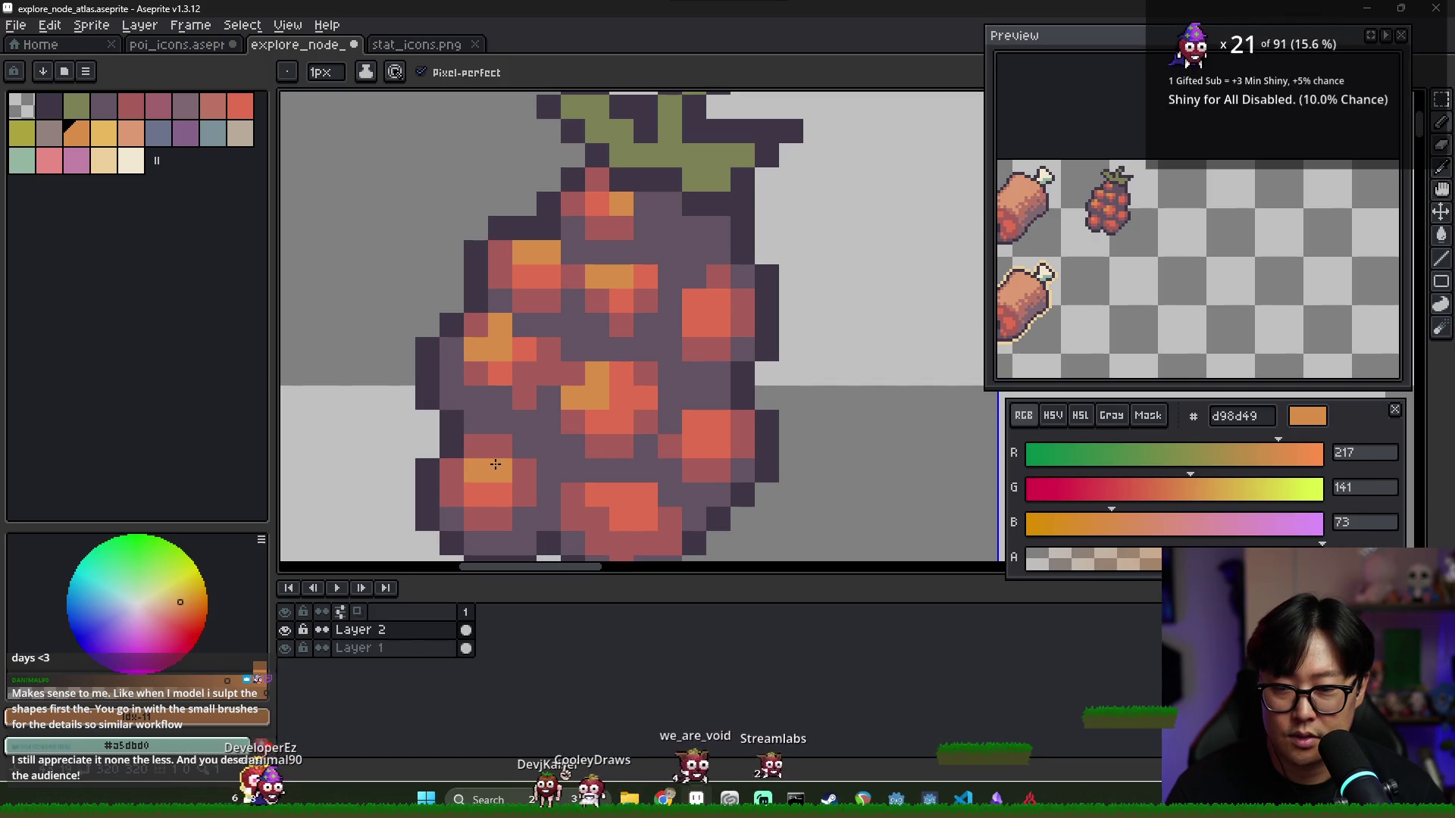
scroll(617, 364, "down", 2)
scroll(617, 364, "up", 2)
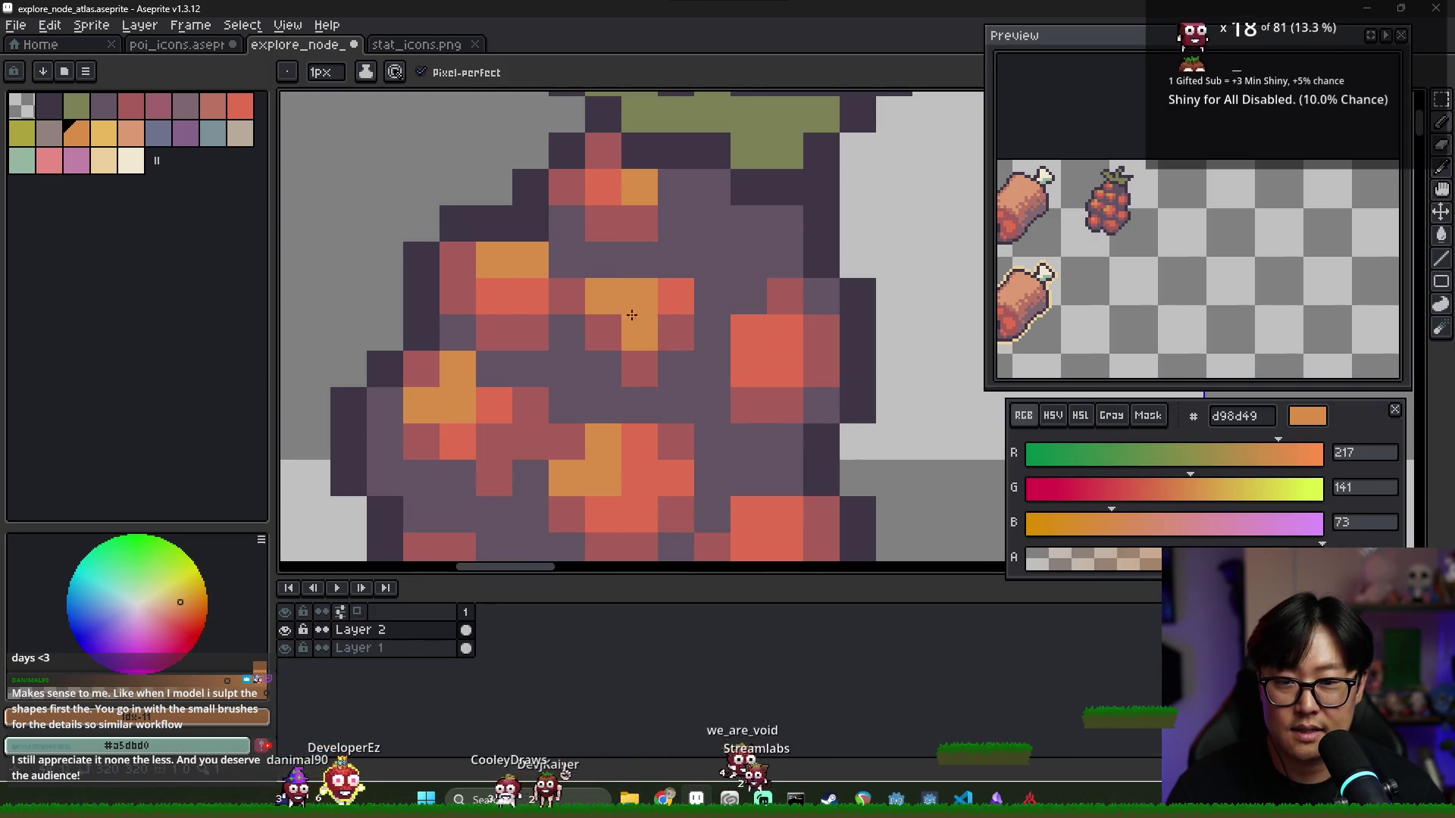
Repaint a short vertical run of berry pixels in bright red e16d50
left_click(640, 269, "alt")
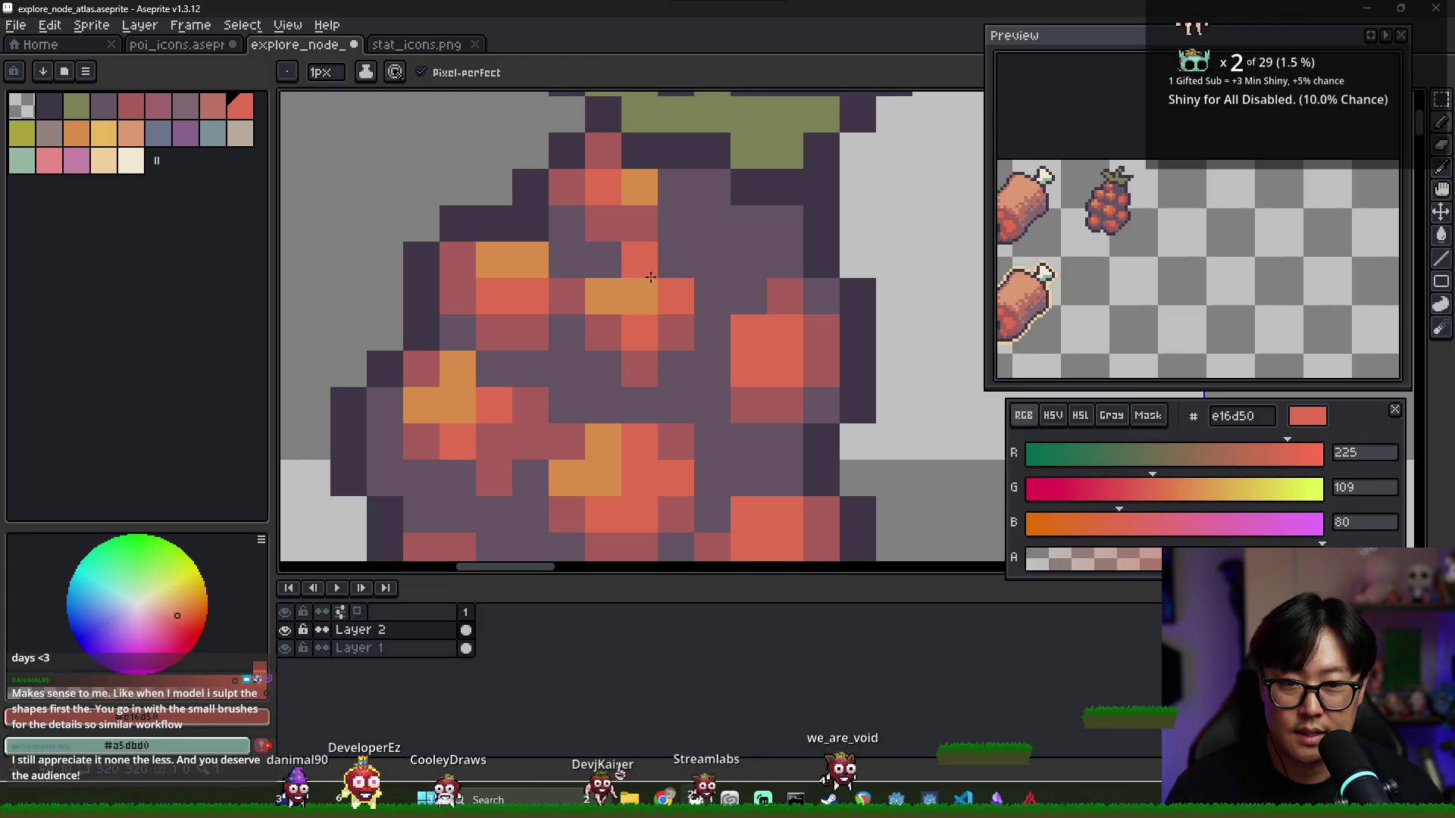
left_click_drag(712, 333, 712, 299)
scroll(713, 301, "down", 2)
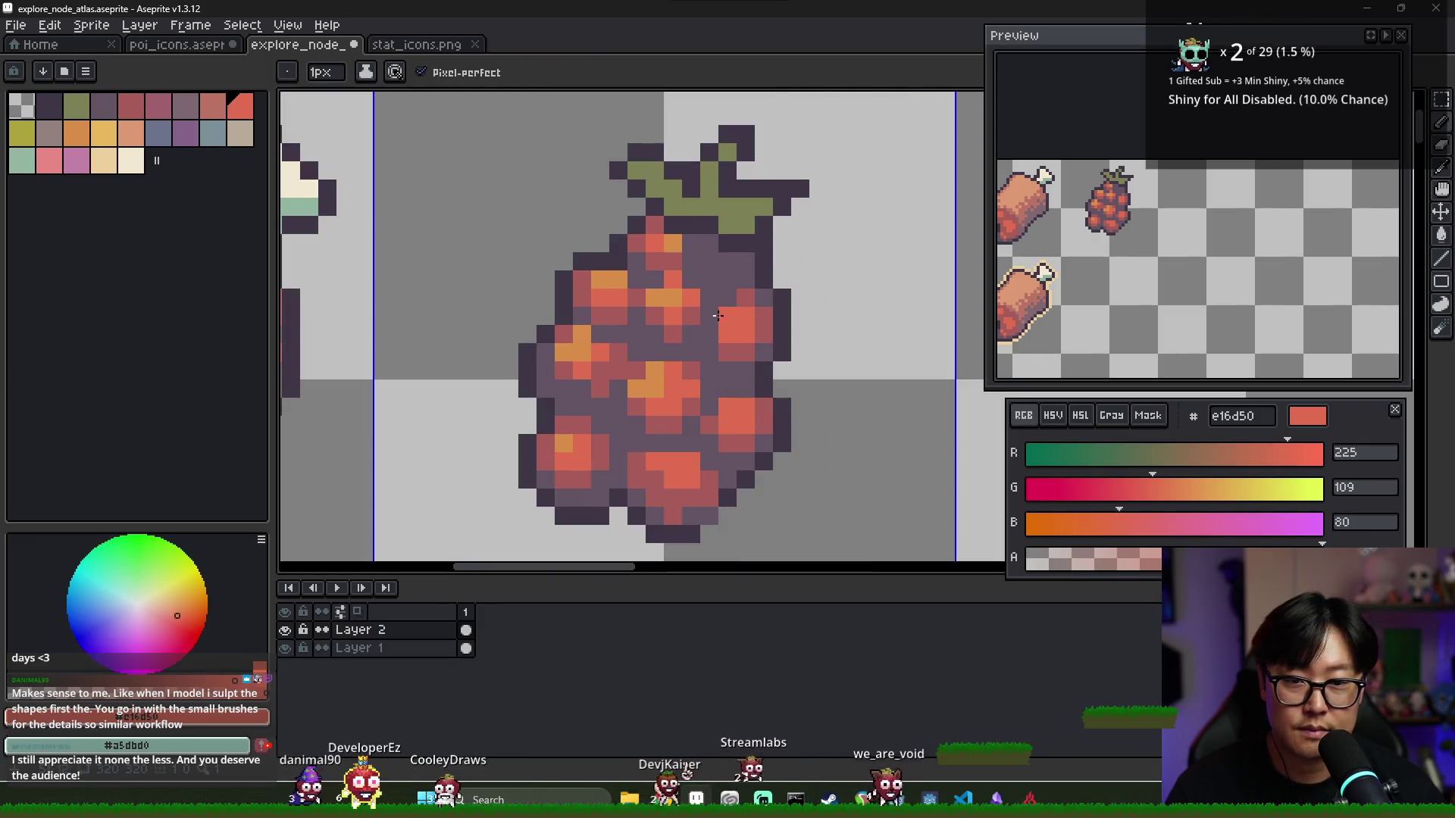
key("x")
scroll(706, 356, "down", 1)
scroll(576, 409, "up", 2)
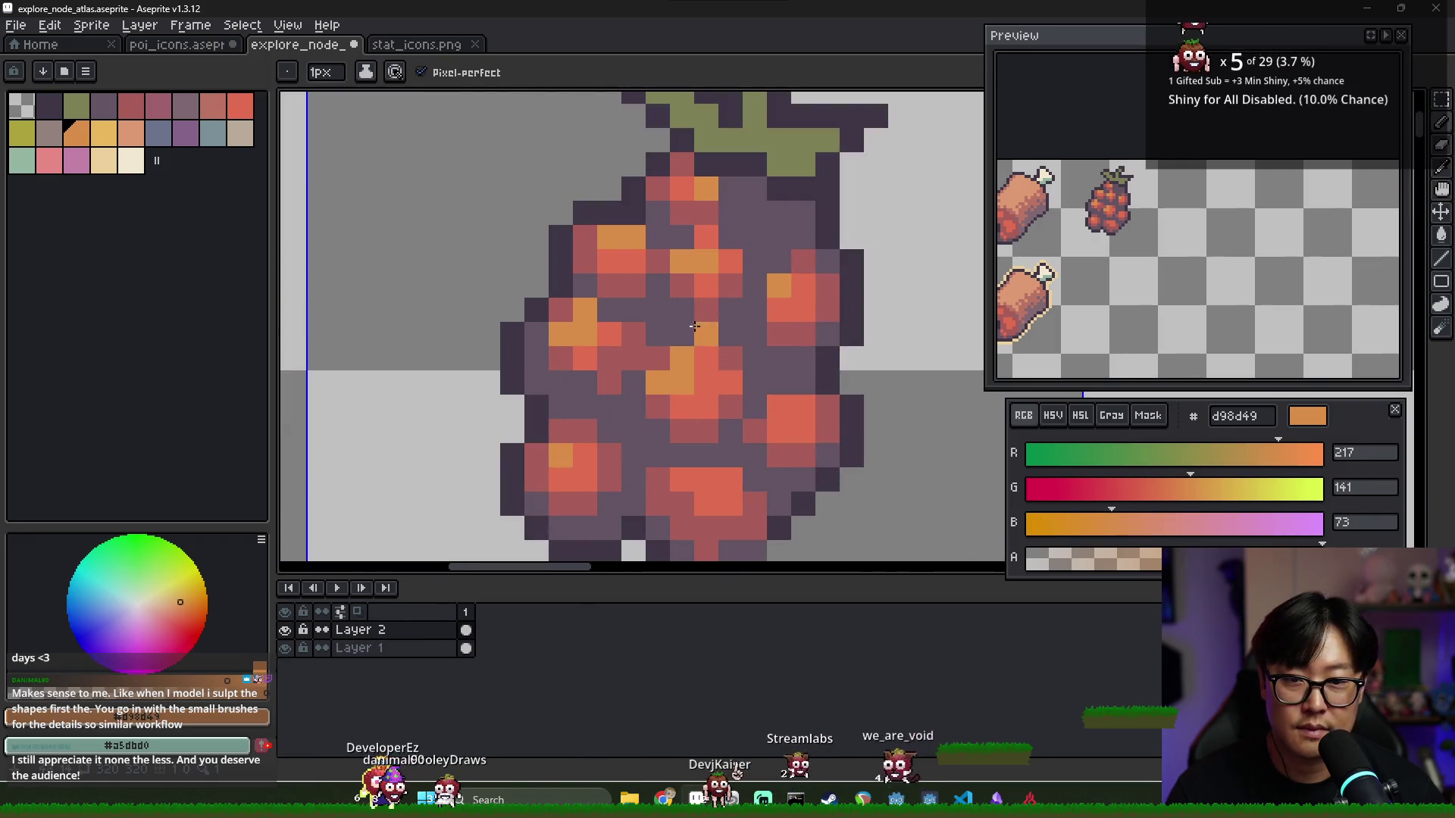
left_click(666, 315, "alt")
left_click(130, 106)
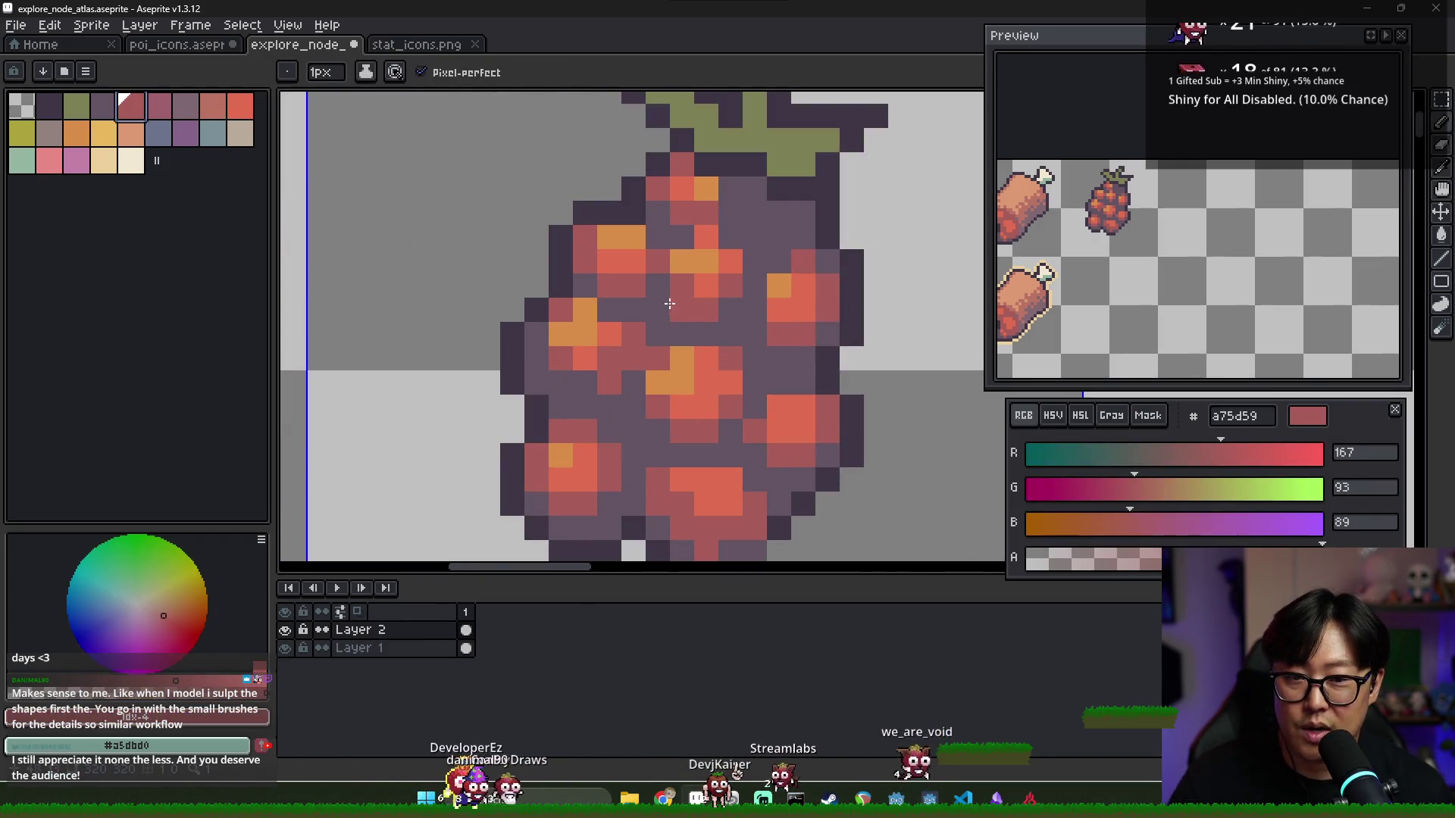
Try filling the berry body with pink 9e606d, undo it, and resample muted red a75d59
left_click(158, 106)
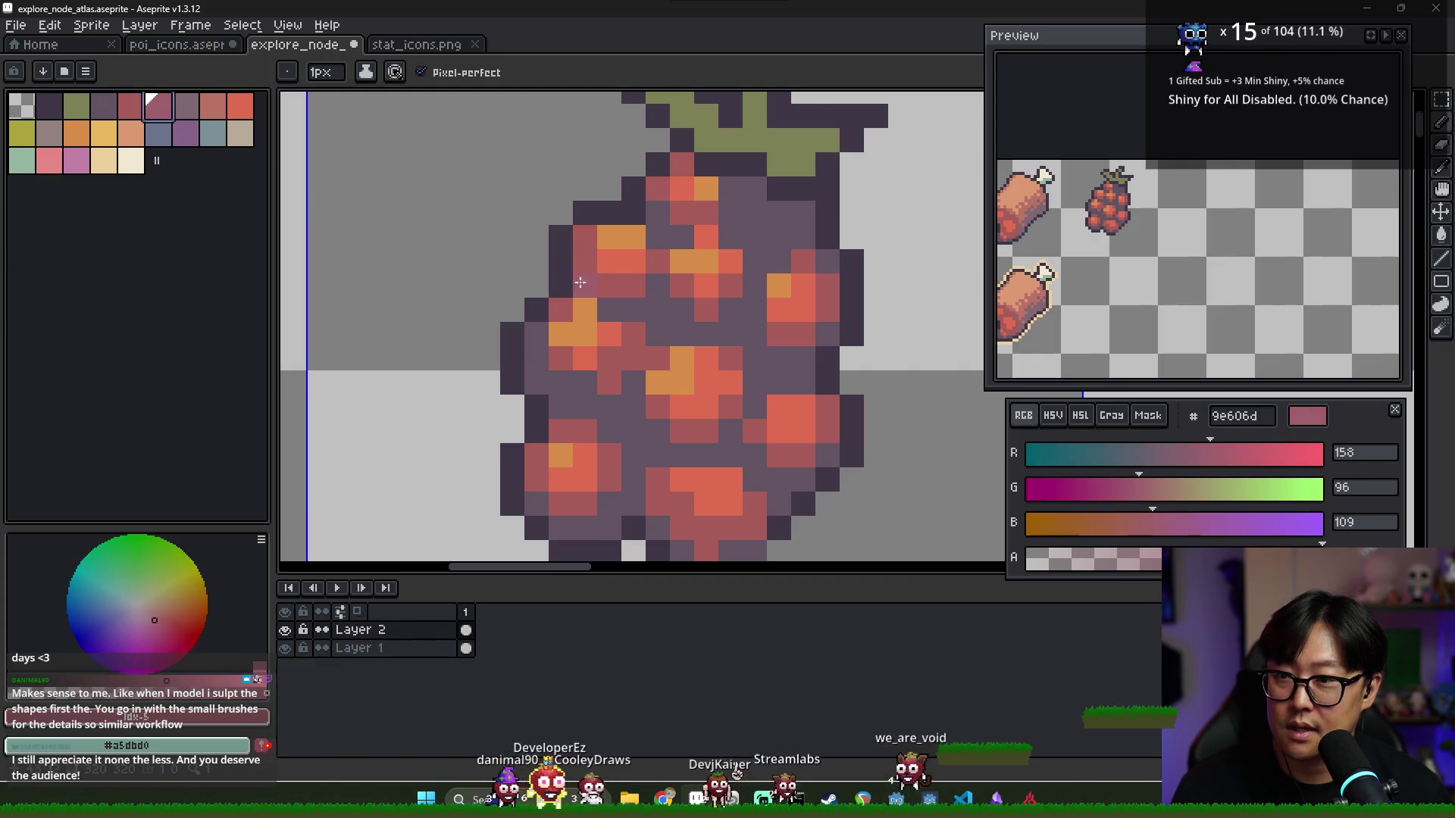
key("g")
left_click(670, 326)
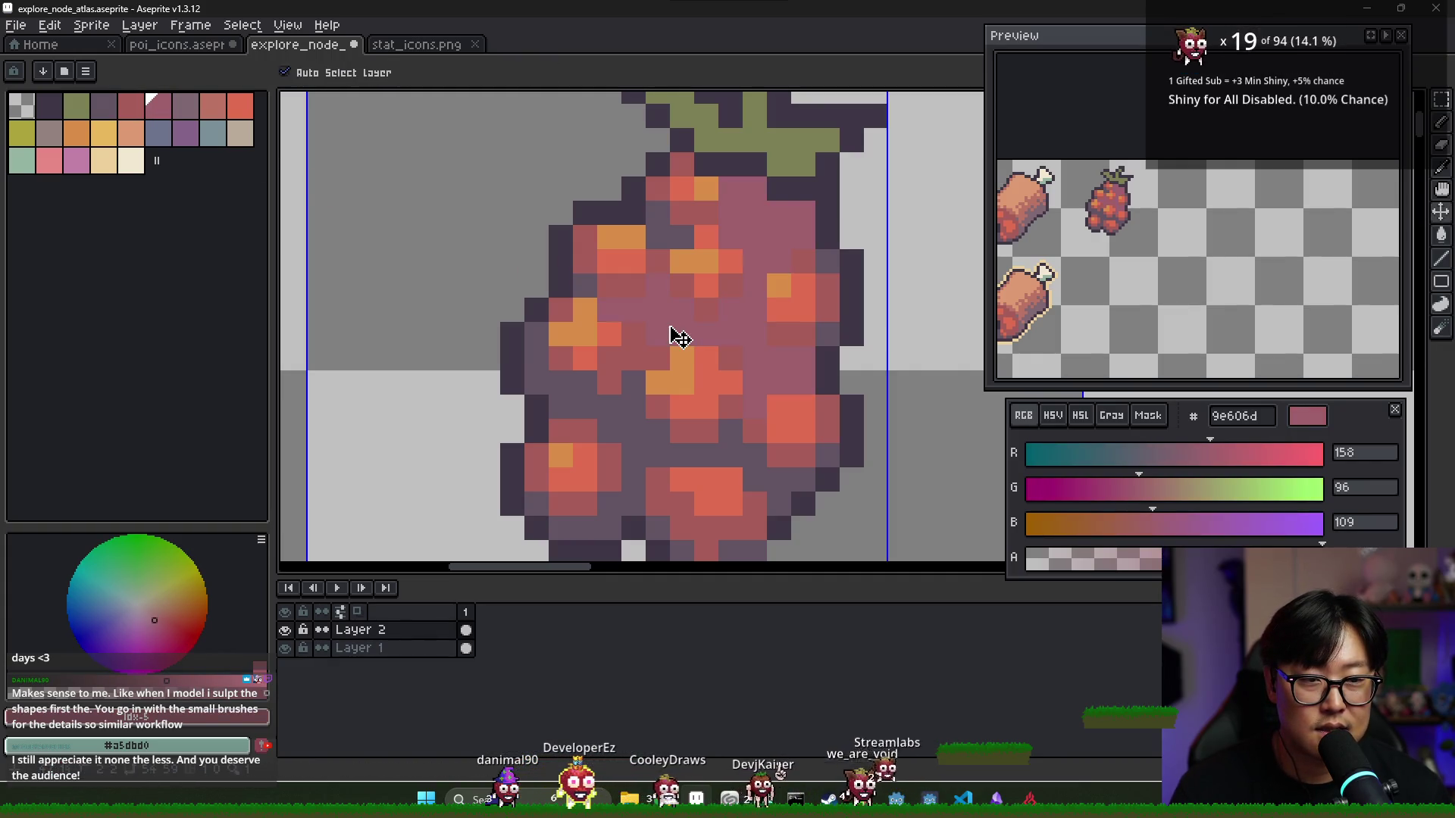
key("ctrl+z")
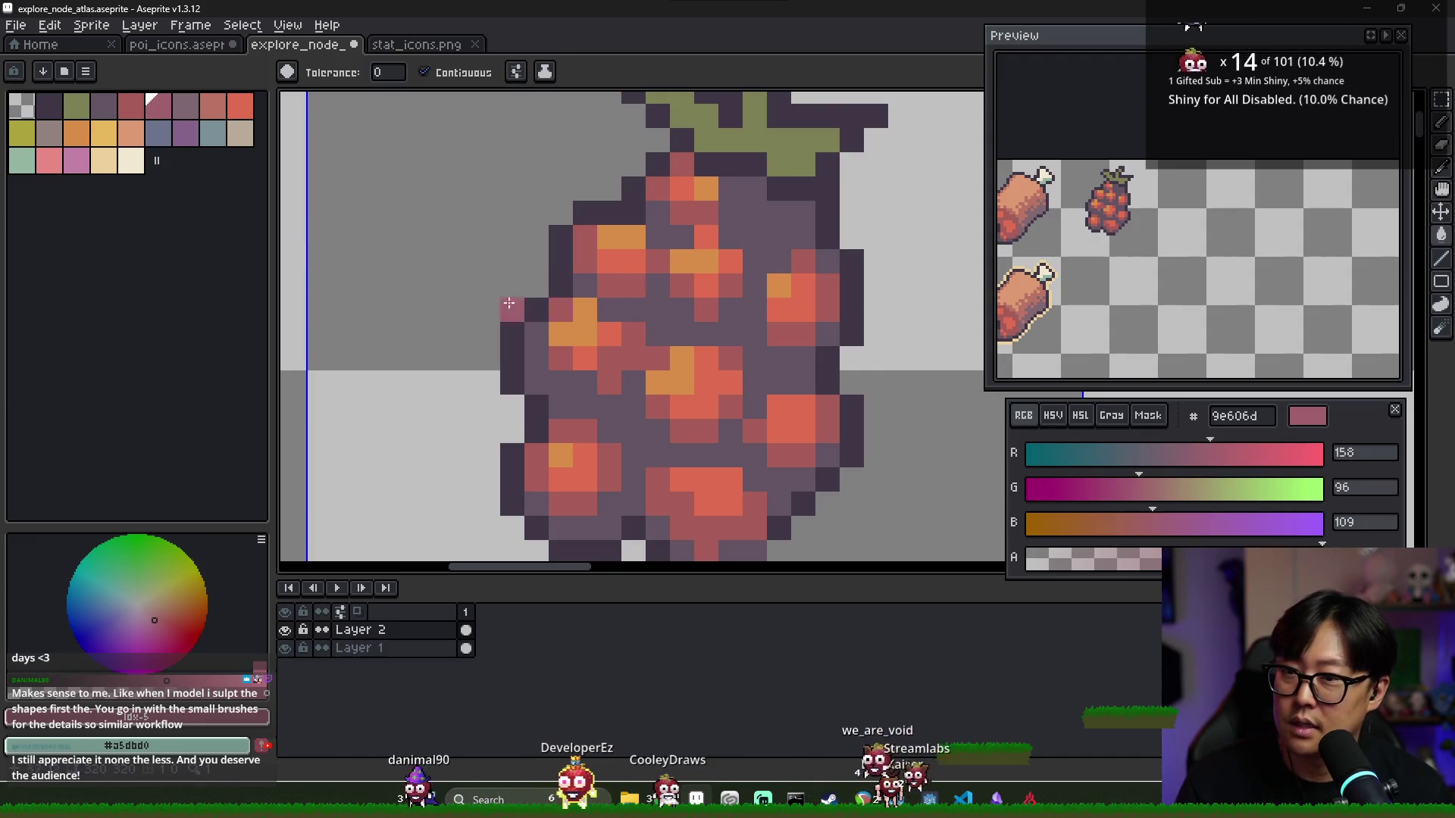
key("i")
left_click(640, 288)
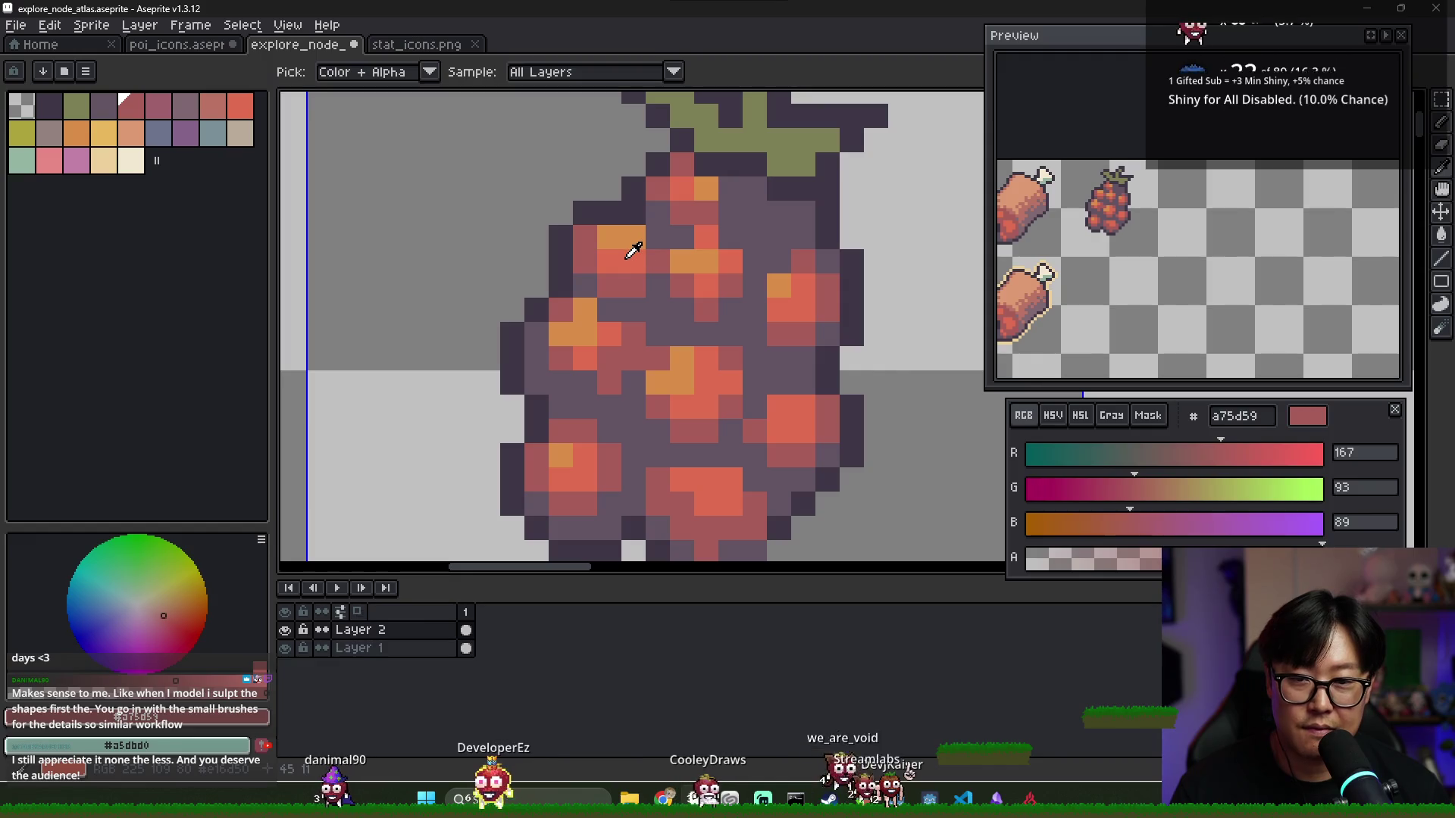
left_click(631, 258)
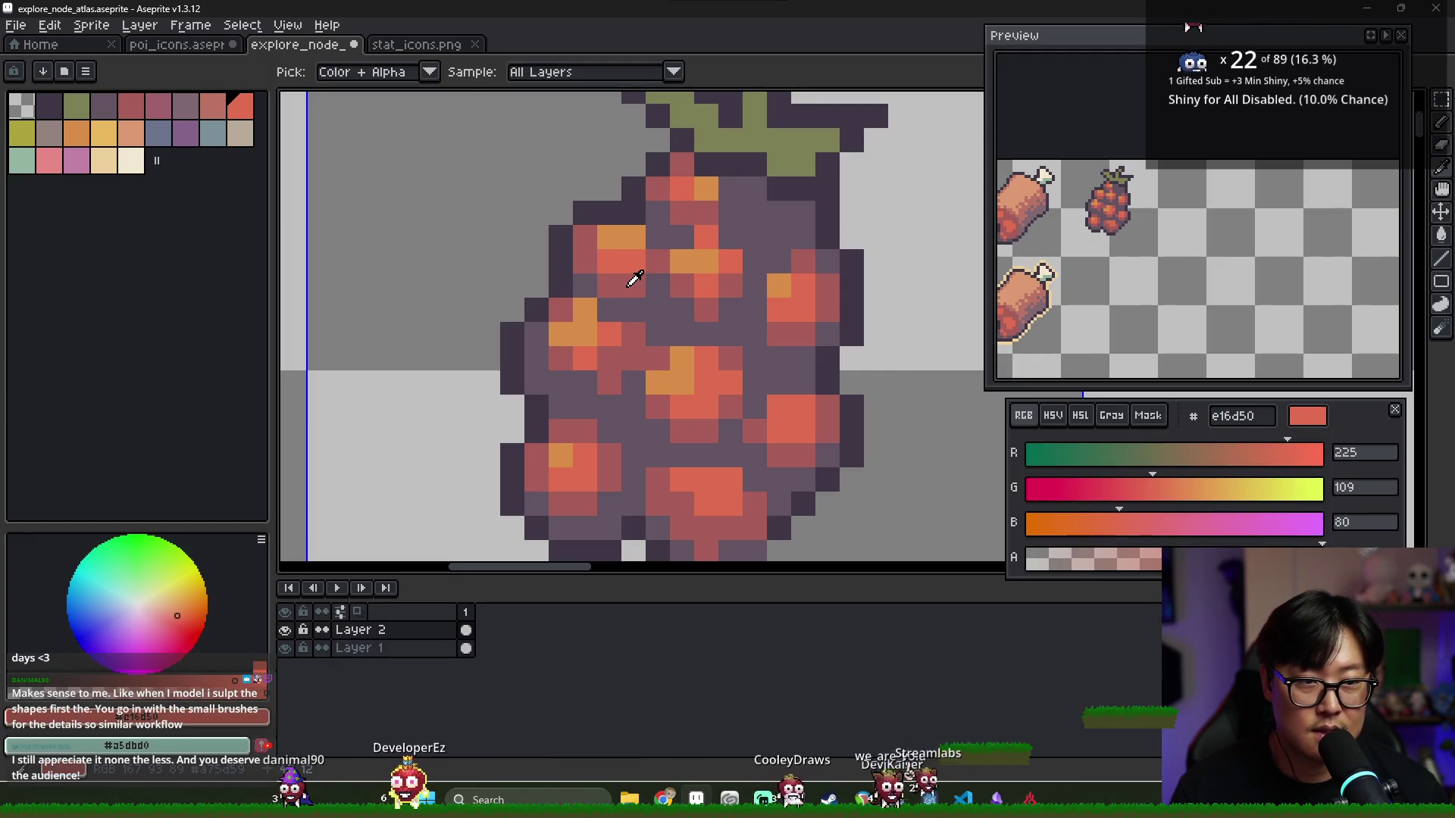
left_click(634, 278)
key("g")
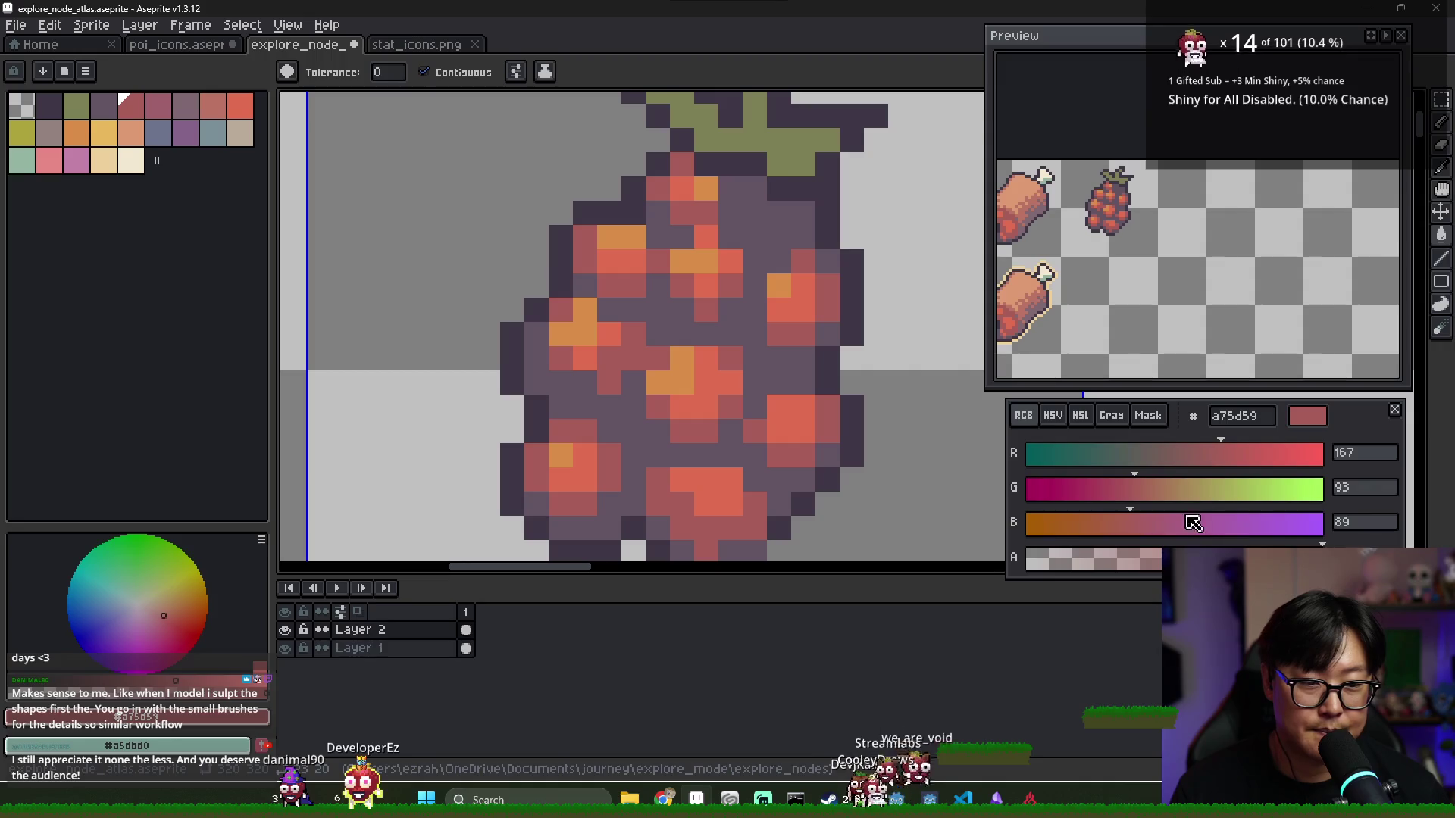
In HSV mode, lower the muted red's saturation and value to about 53
left_click(1053, 415)
key("i")
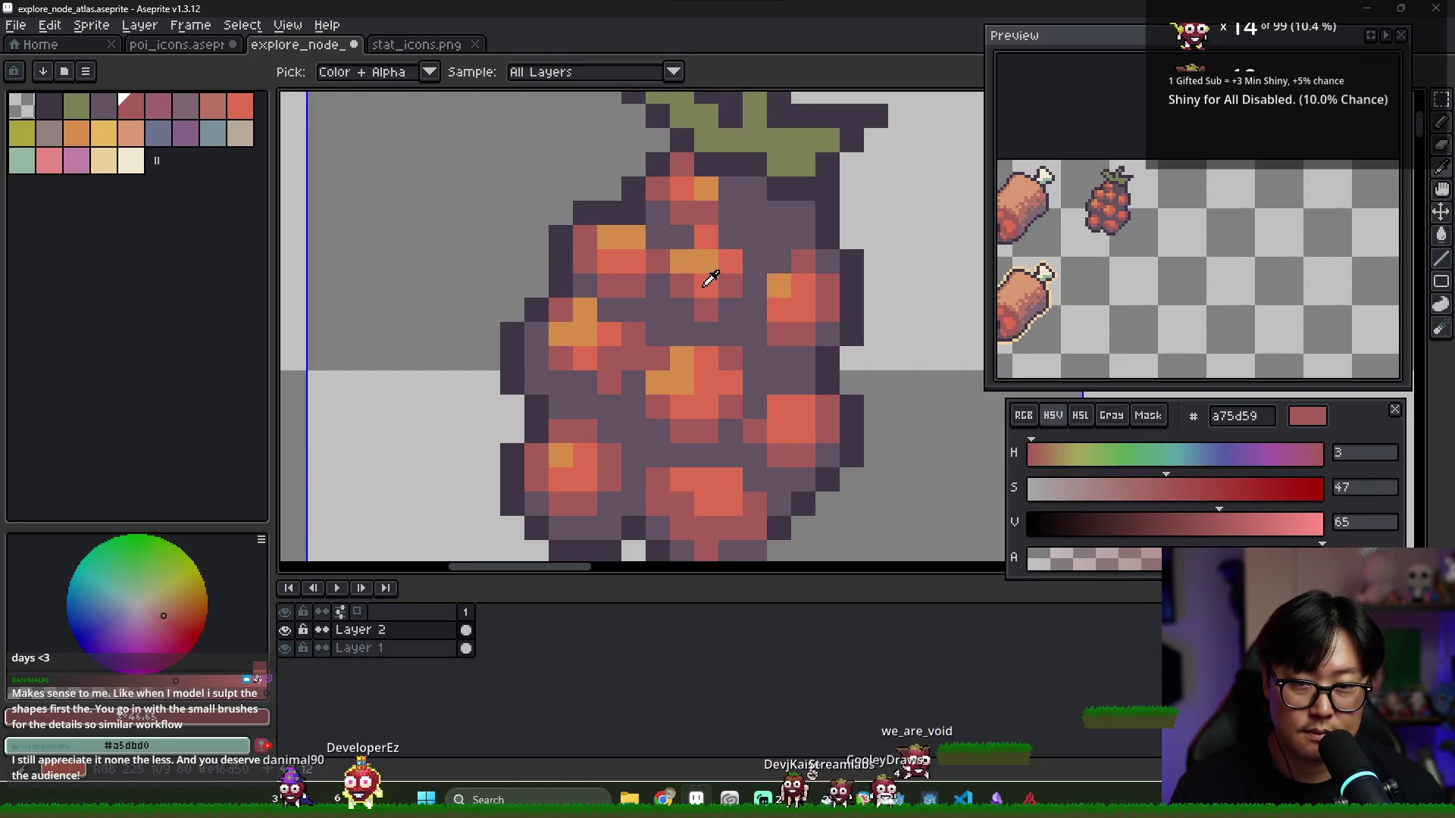
left_click(708, 267)
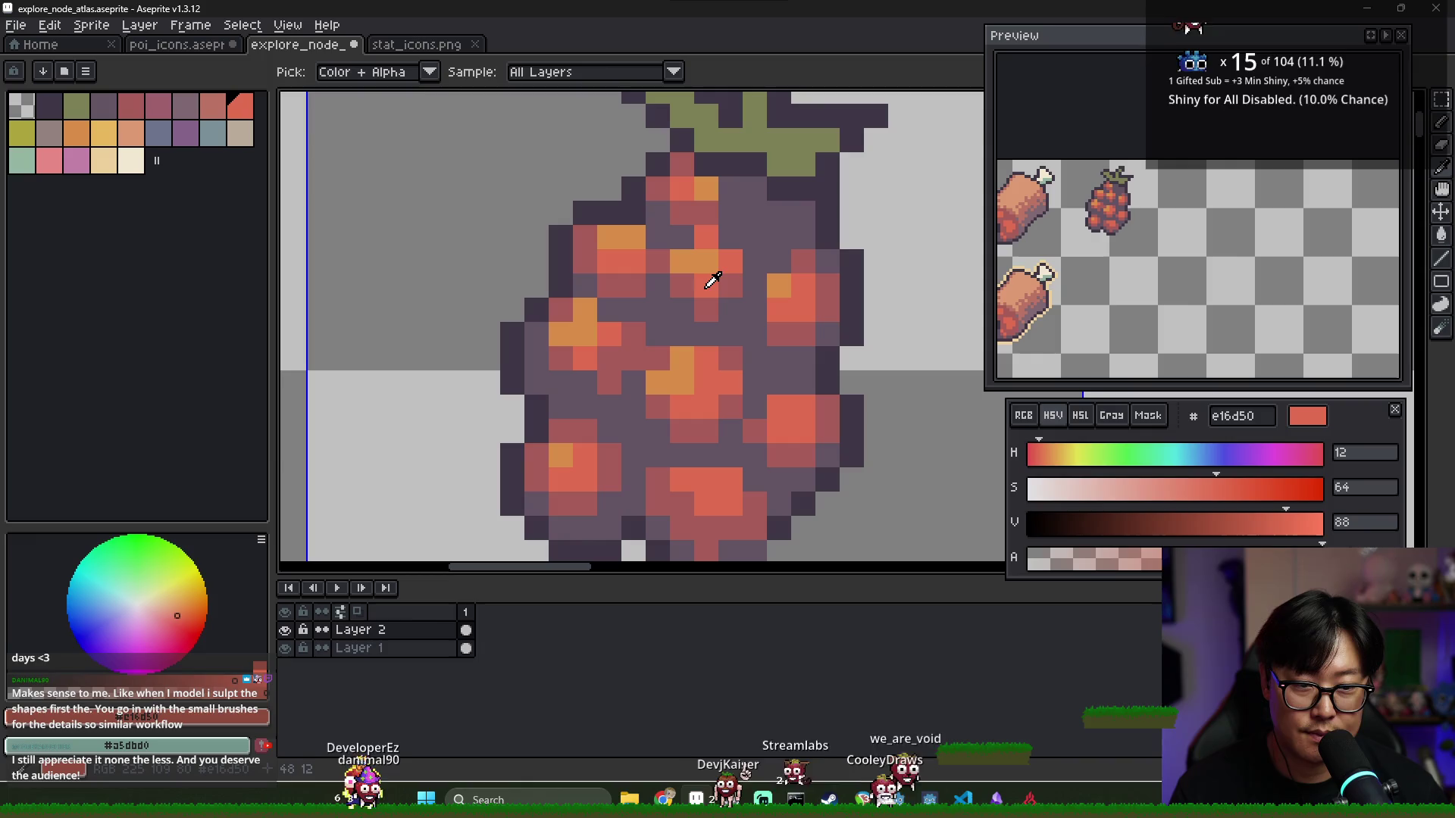
left_click(708, 305)
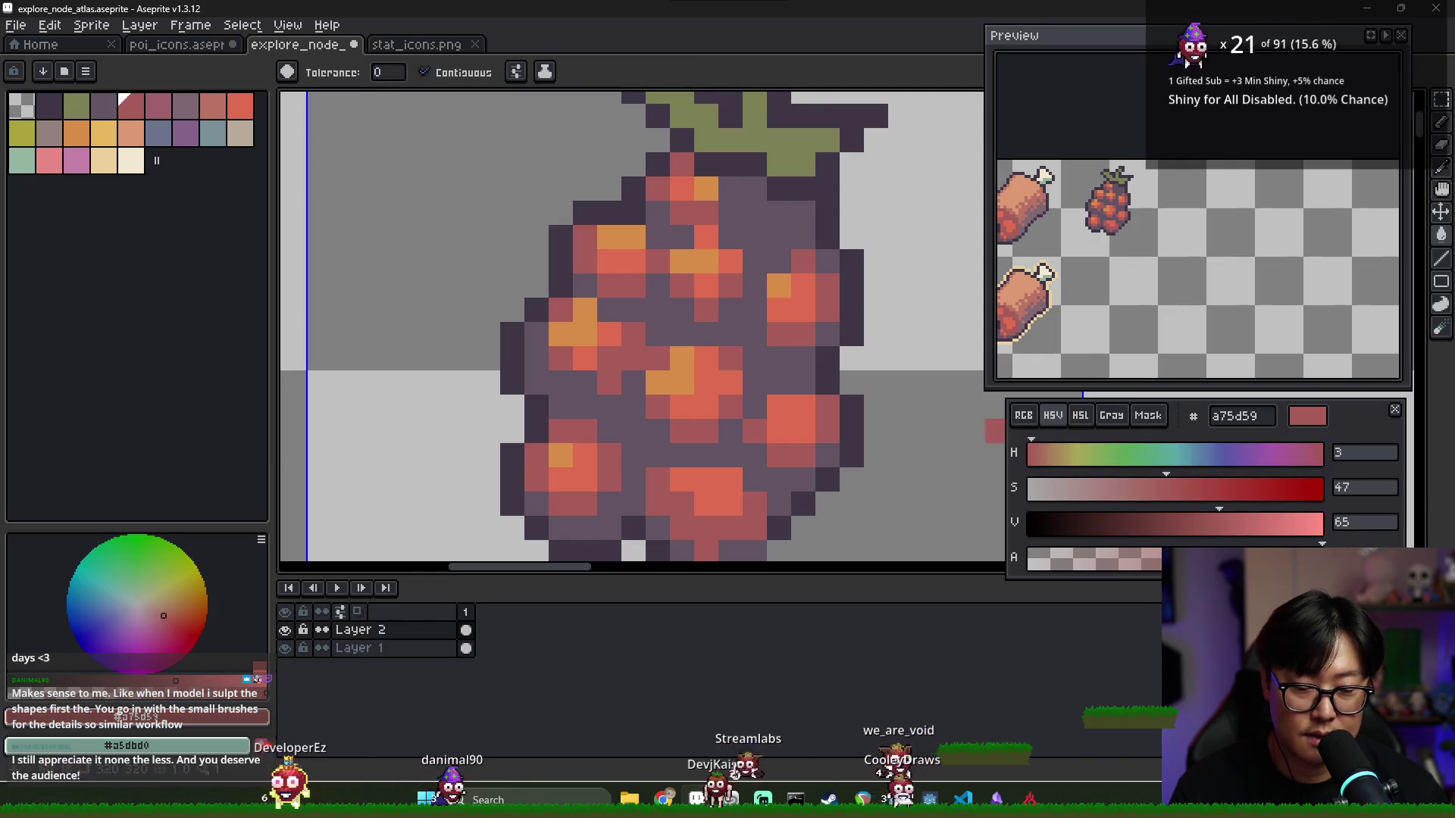
key("g")
left_click(1134, 487)
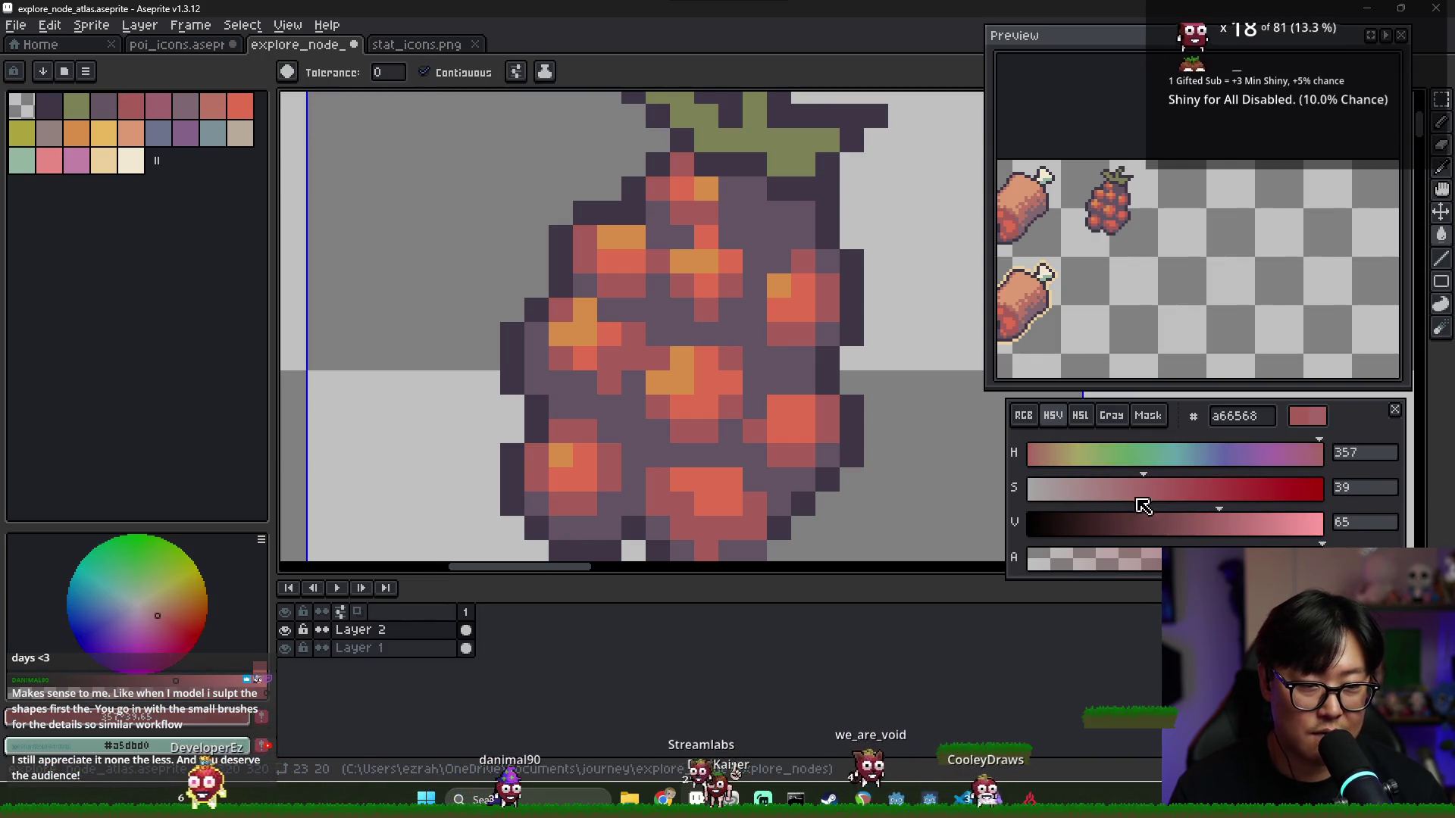
left_click(1166, 522)
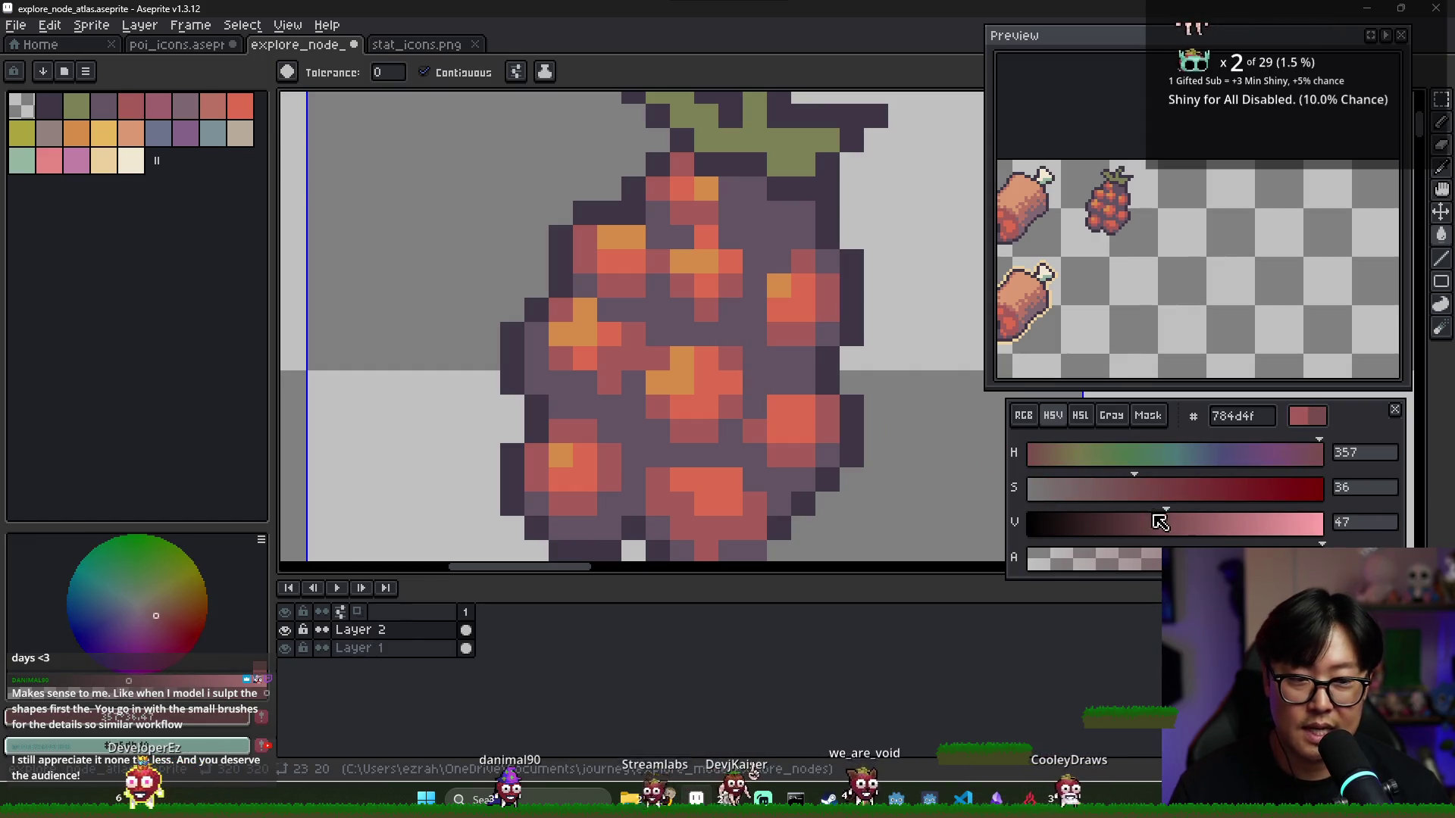
left_click(667, 322, "alt")
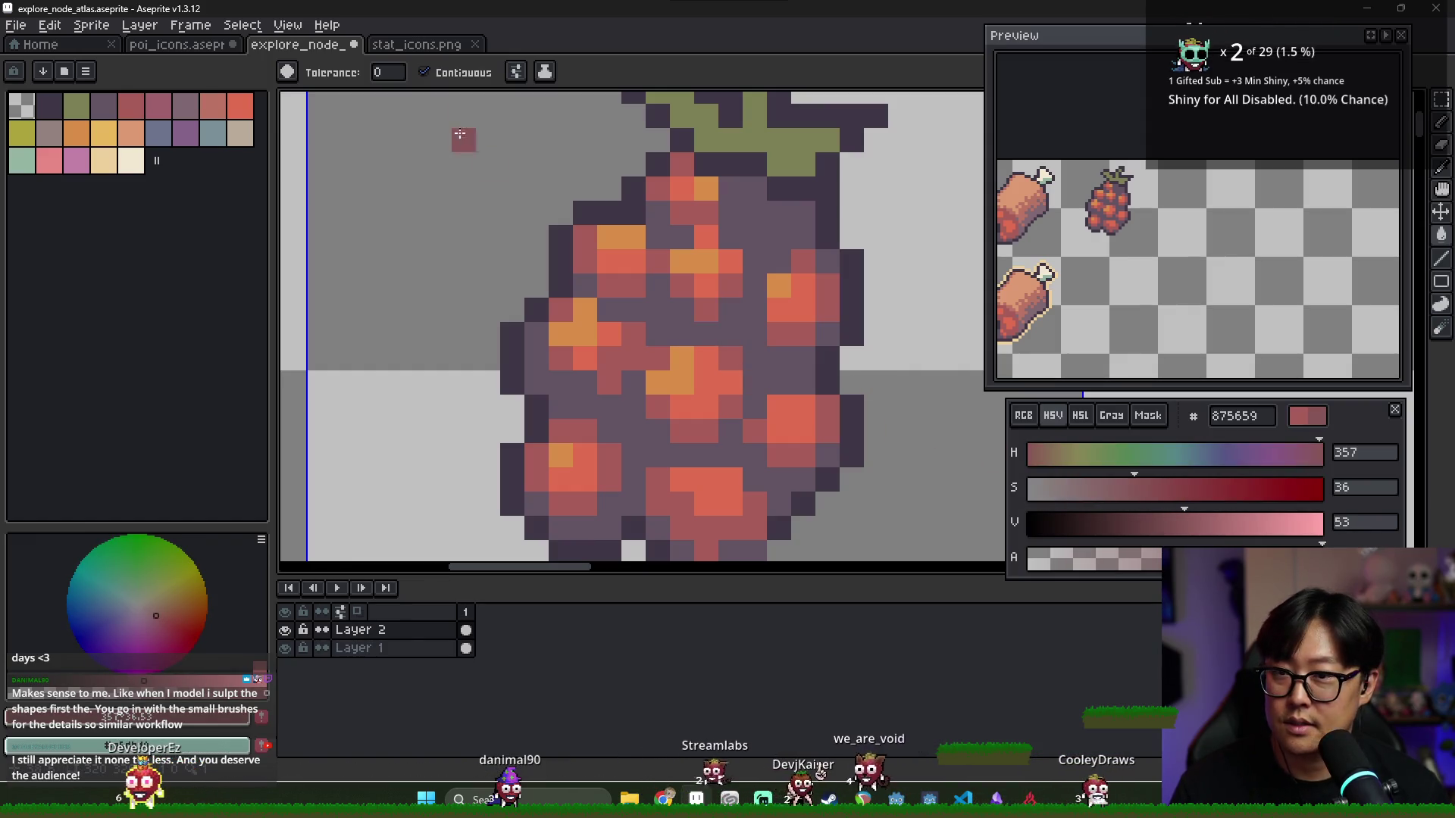
scroll(606, 227, "down", 3)
Select the raspberry's atlas cell, fill its body with muted red 875659, then deselect
key("m")
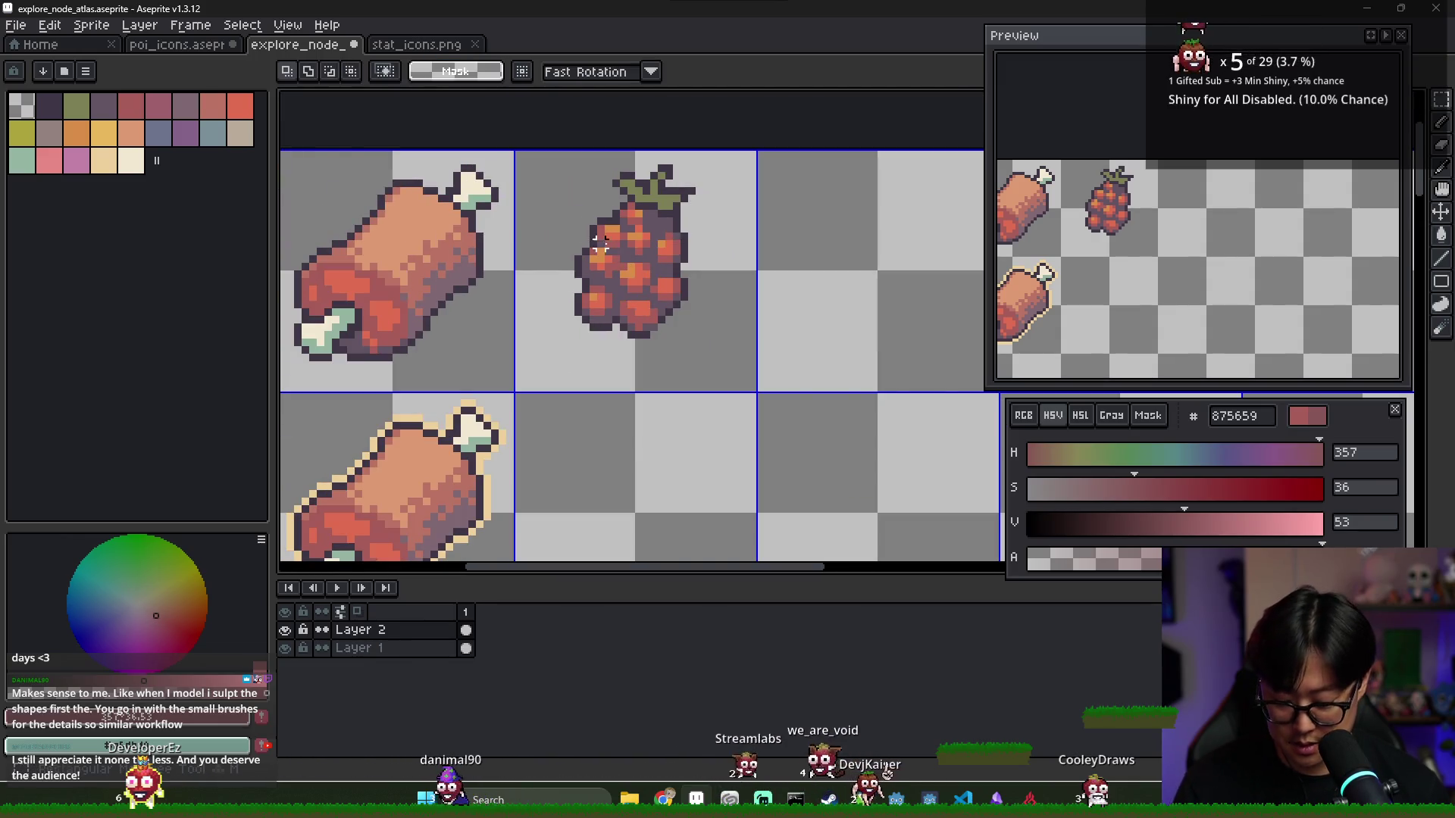
left_click_drag(530, 162, 780, 406)
scroll(637, 250, "up", 3)
key("g")
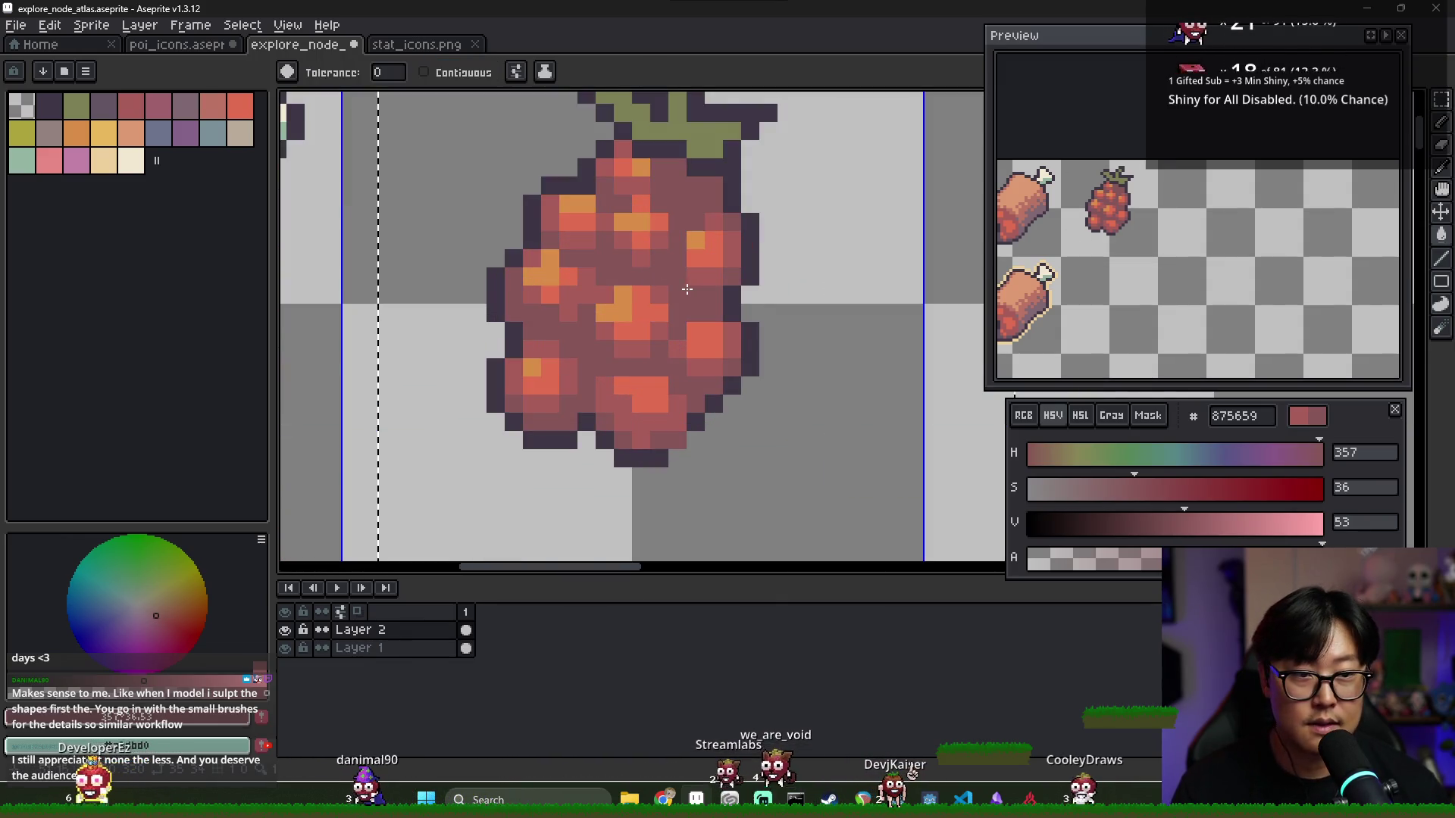
scroll(613, 275, "up", 1)
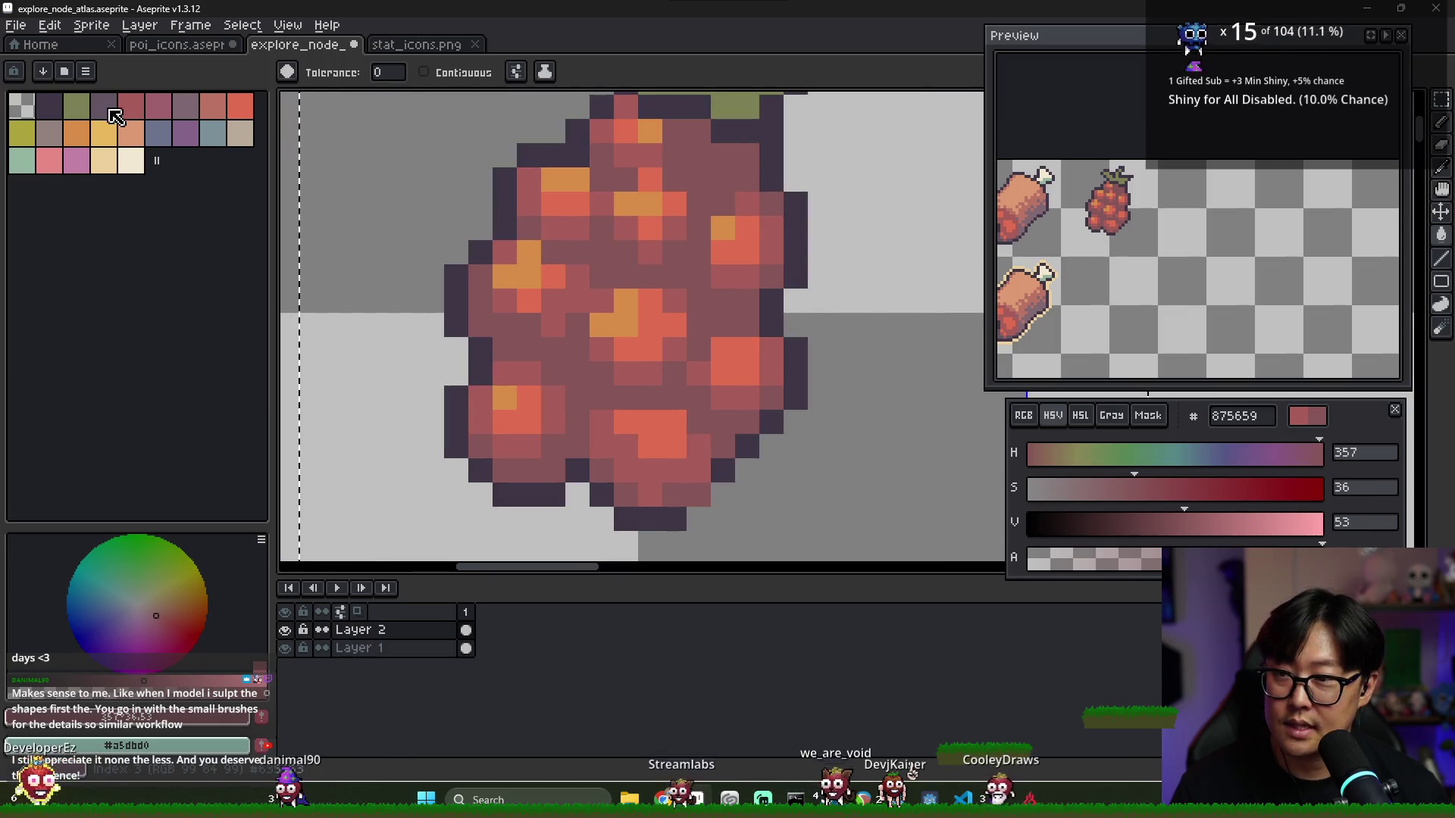
key("ctrl+d")
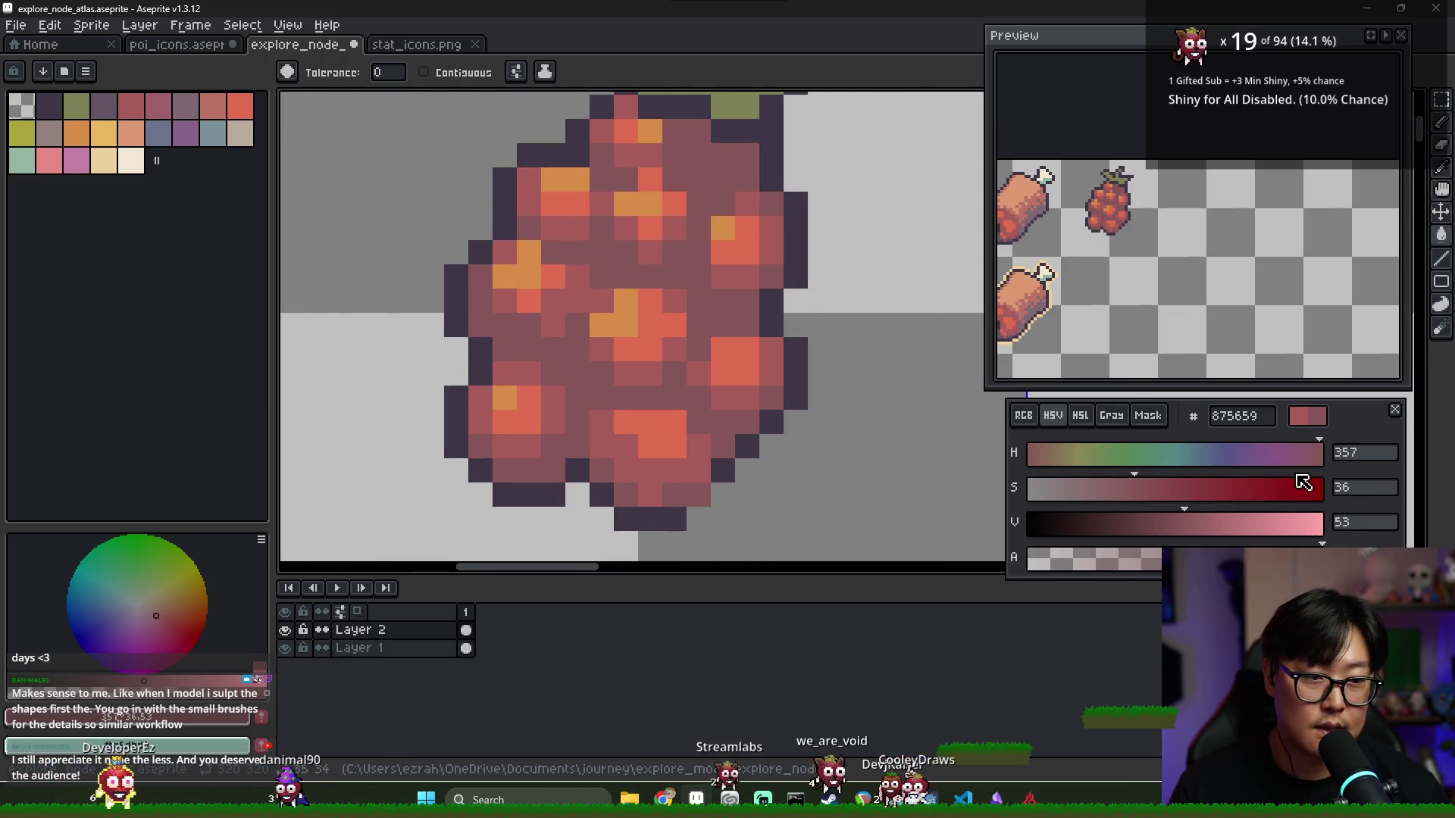
scroll(747, 337, "down", 2)
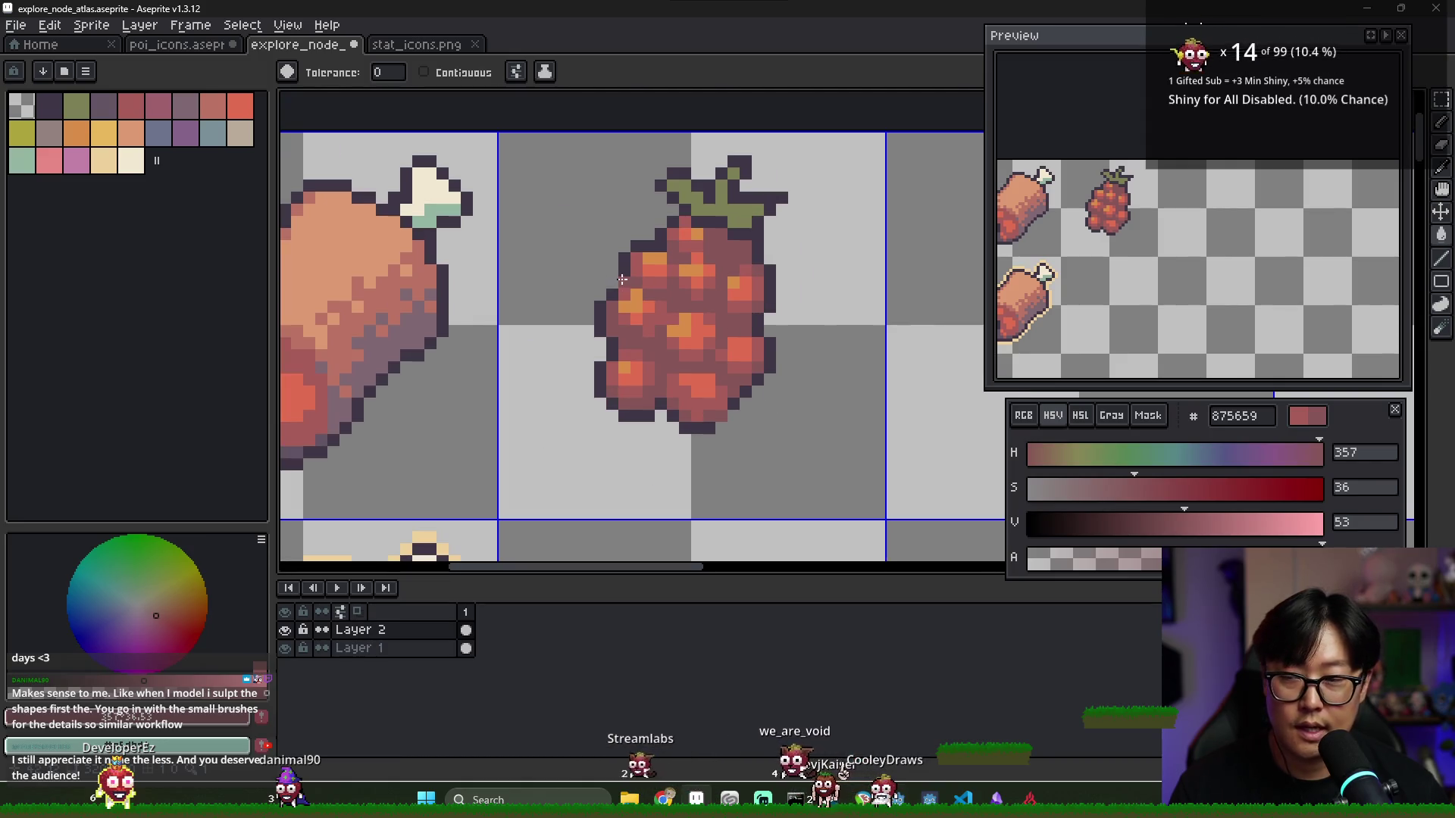
Mix a darker mauve shadow colour 63444b from the raspberry's base red and switch to the Pencil
key("bracketleft")
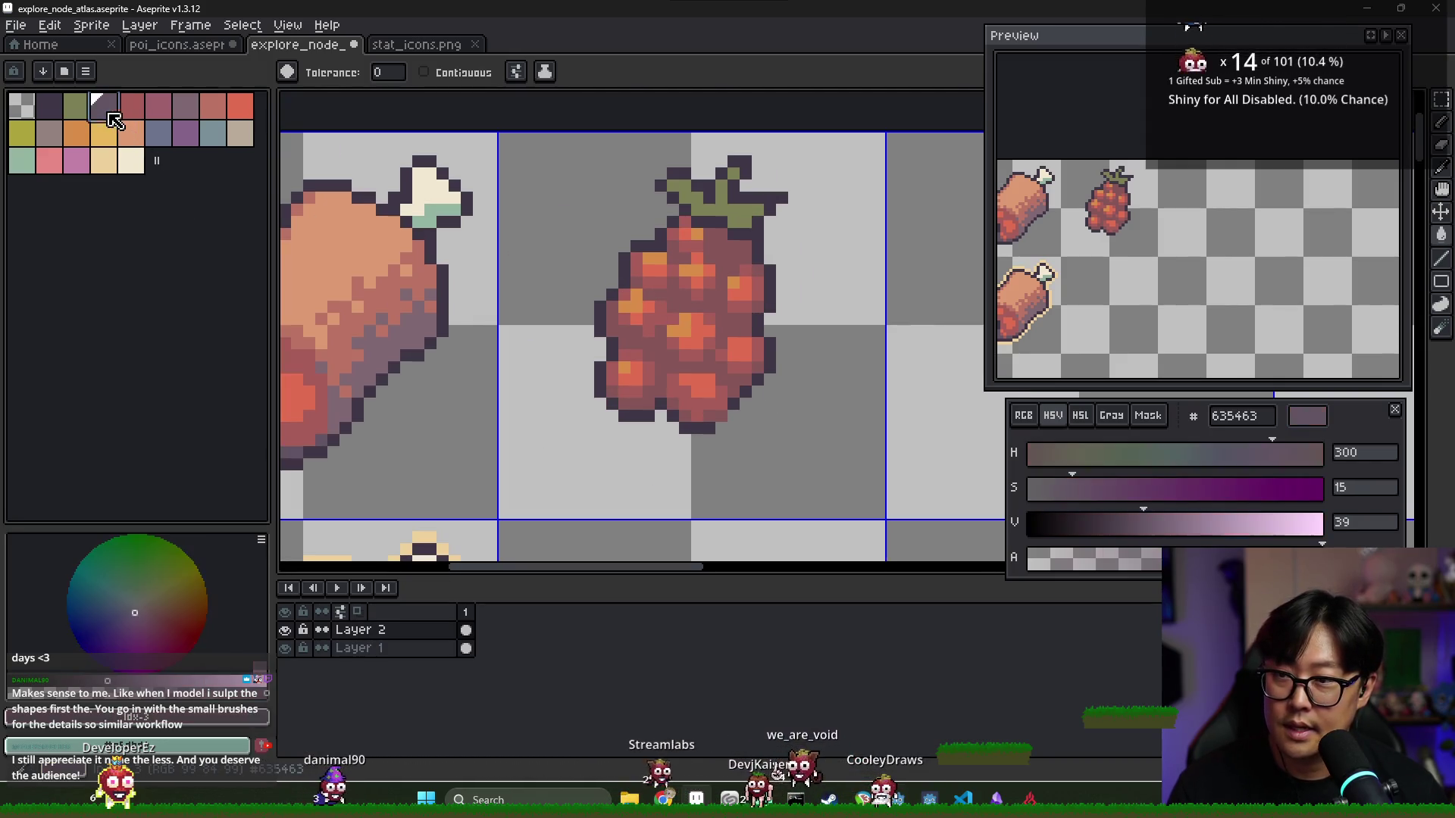
left_click(56, 110)
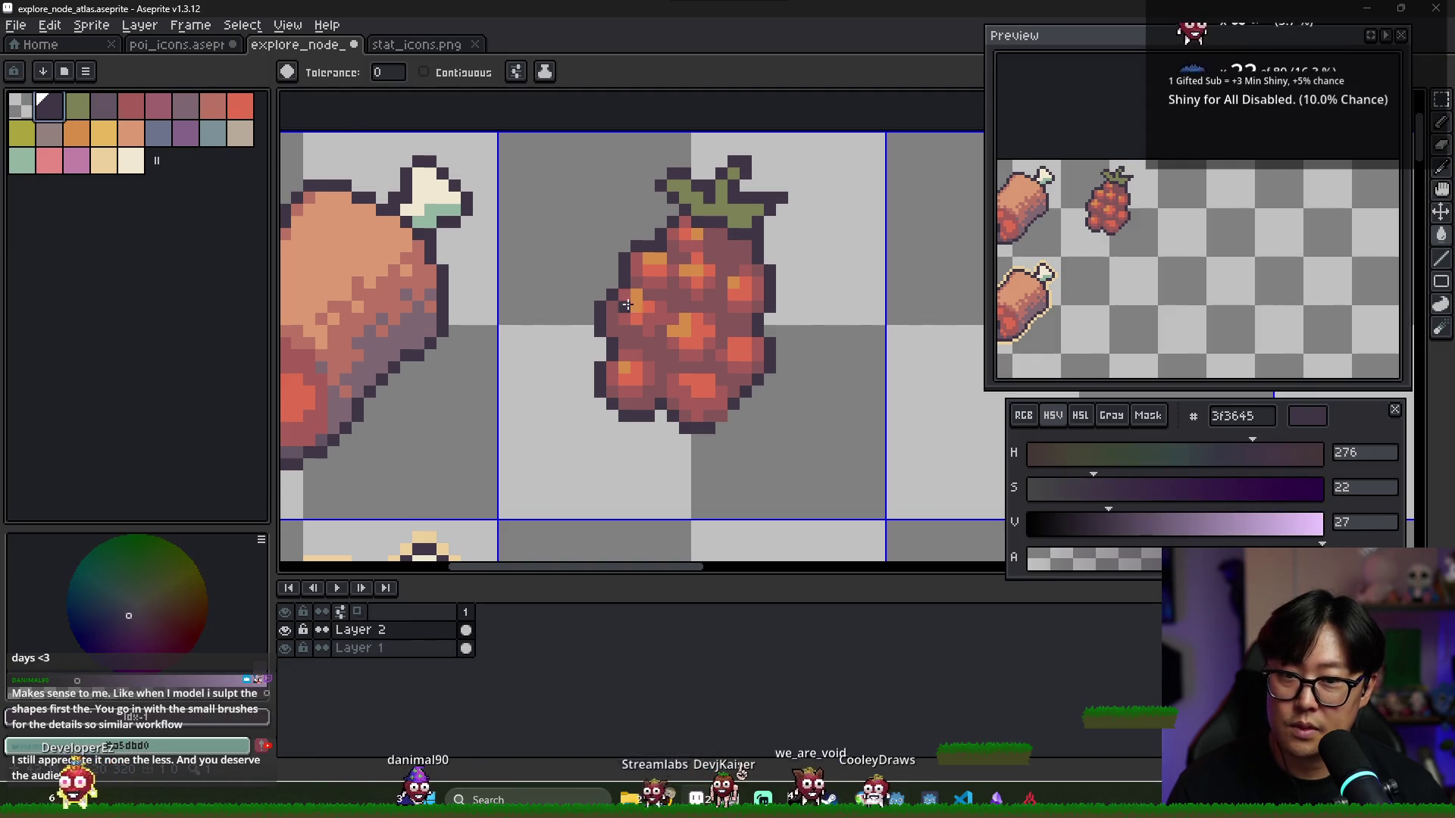
scroll(627, 304, "up", 2)
left_click(733, 298, "alt")
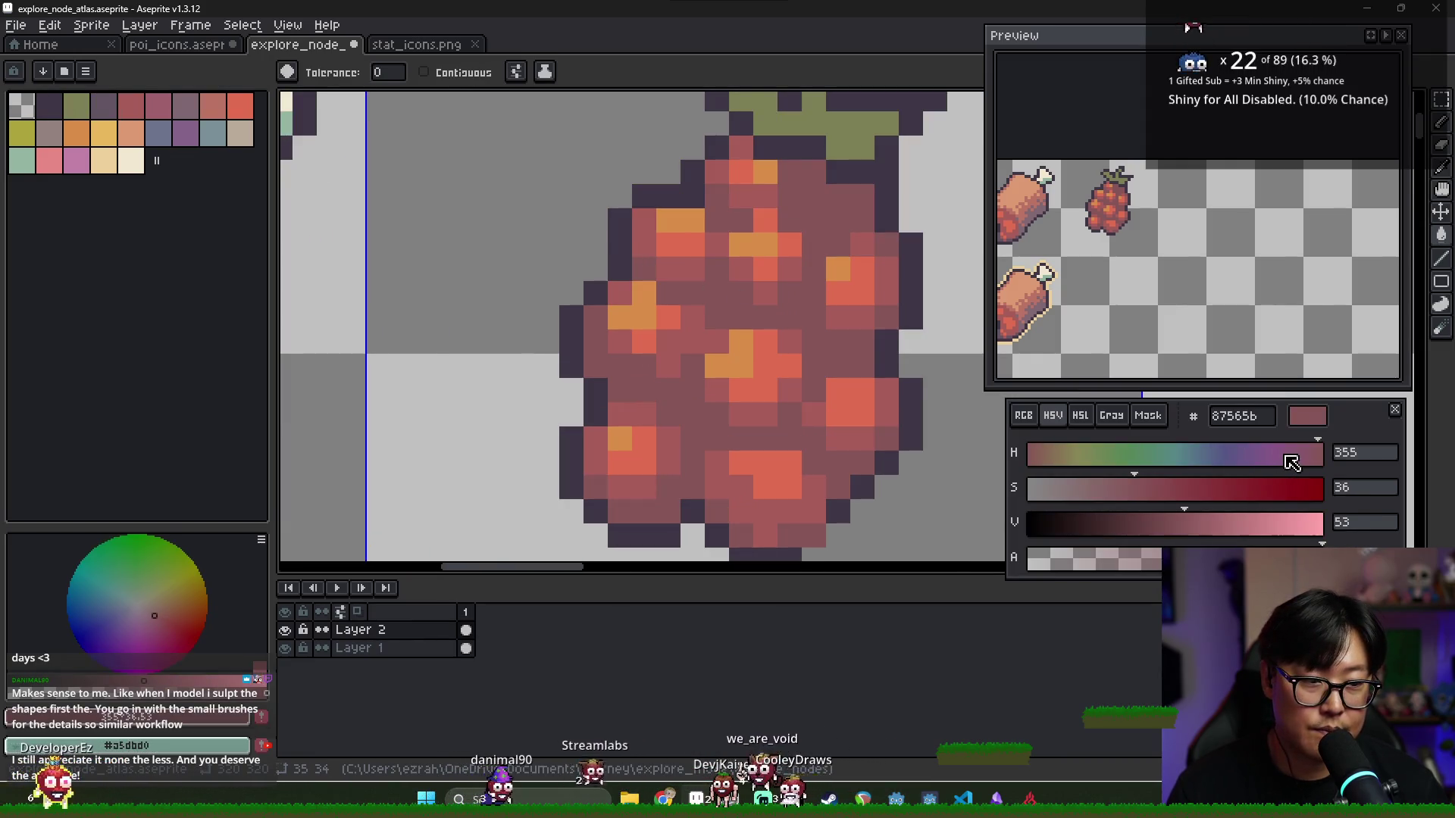
left_click_drag(1291, 462, 1286, 462)
left_click_drag(1237, 522, 1228, 523)
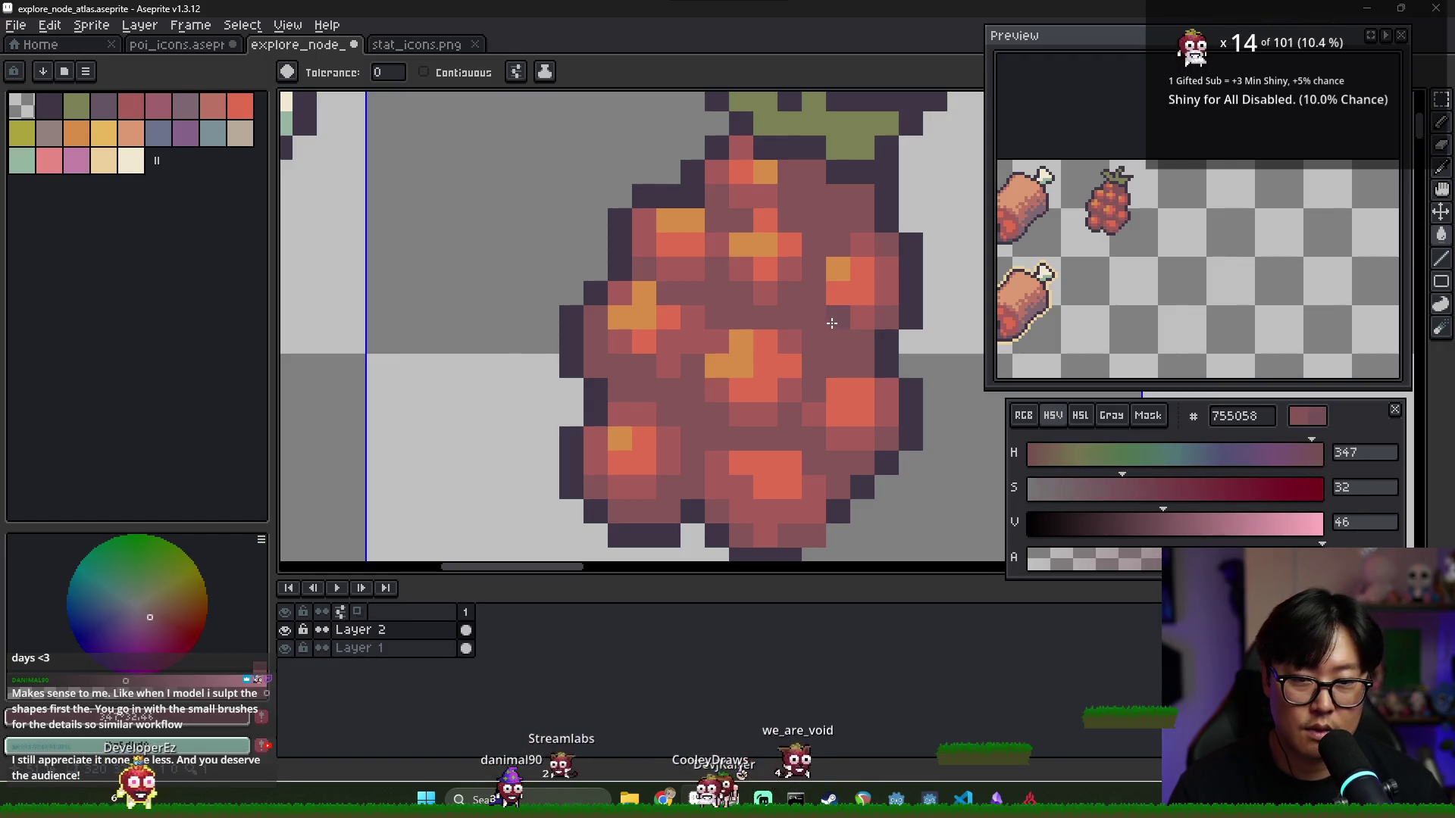
key("b")
left_click(1145, 524)
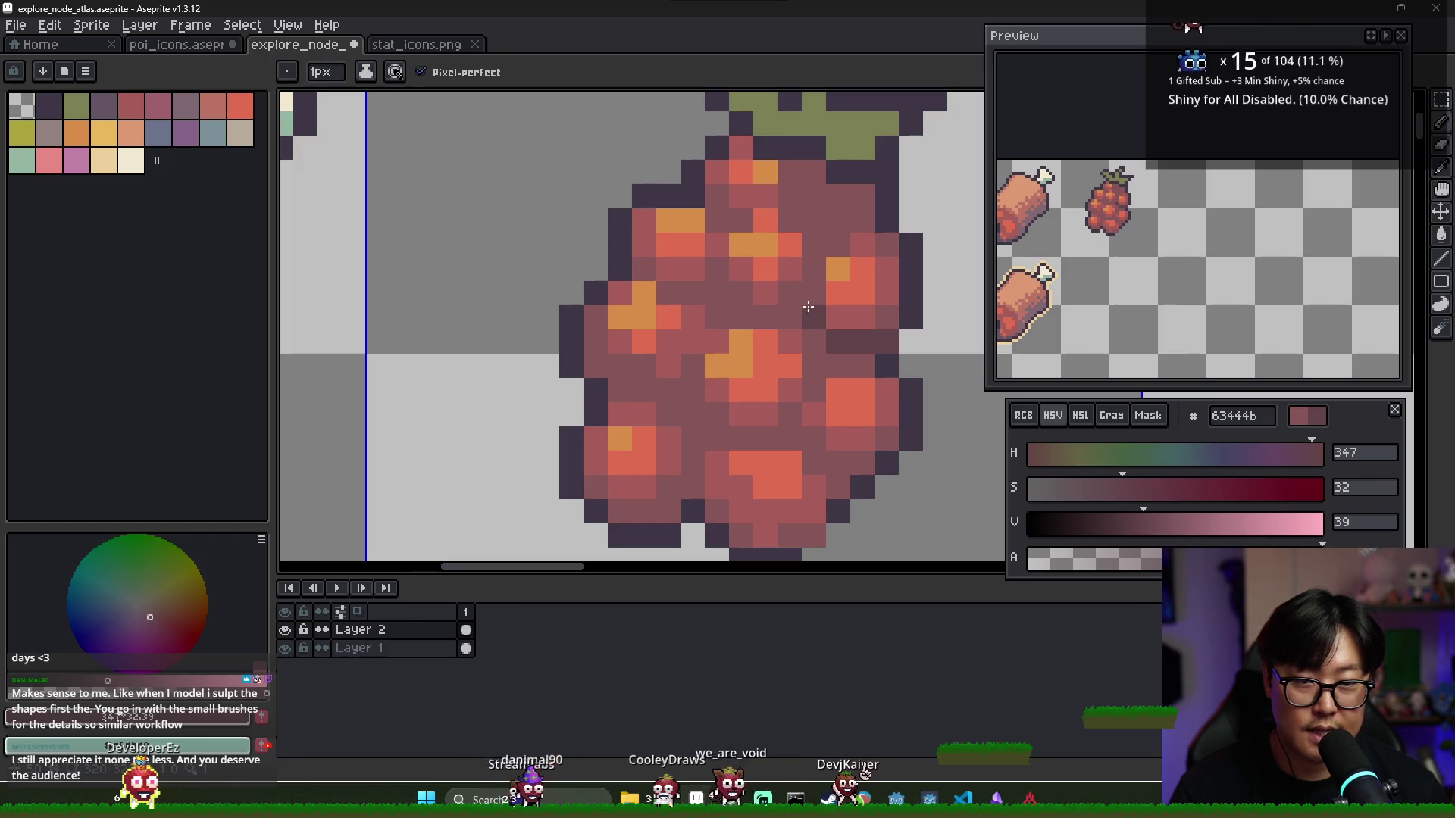
Paint 63444b shadow pixels between the raspberry's lower-middle berries, then resample nearby colours
key("v")
key("ctrl+z")
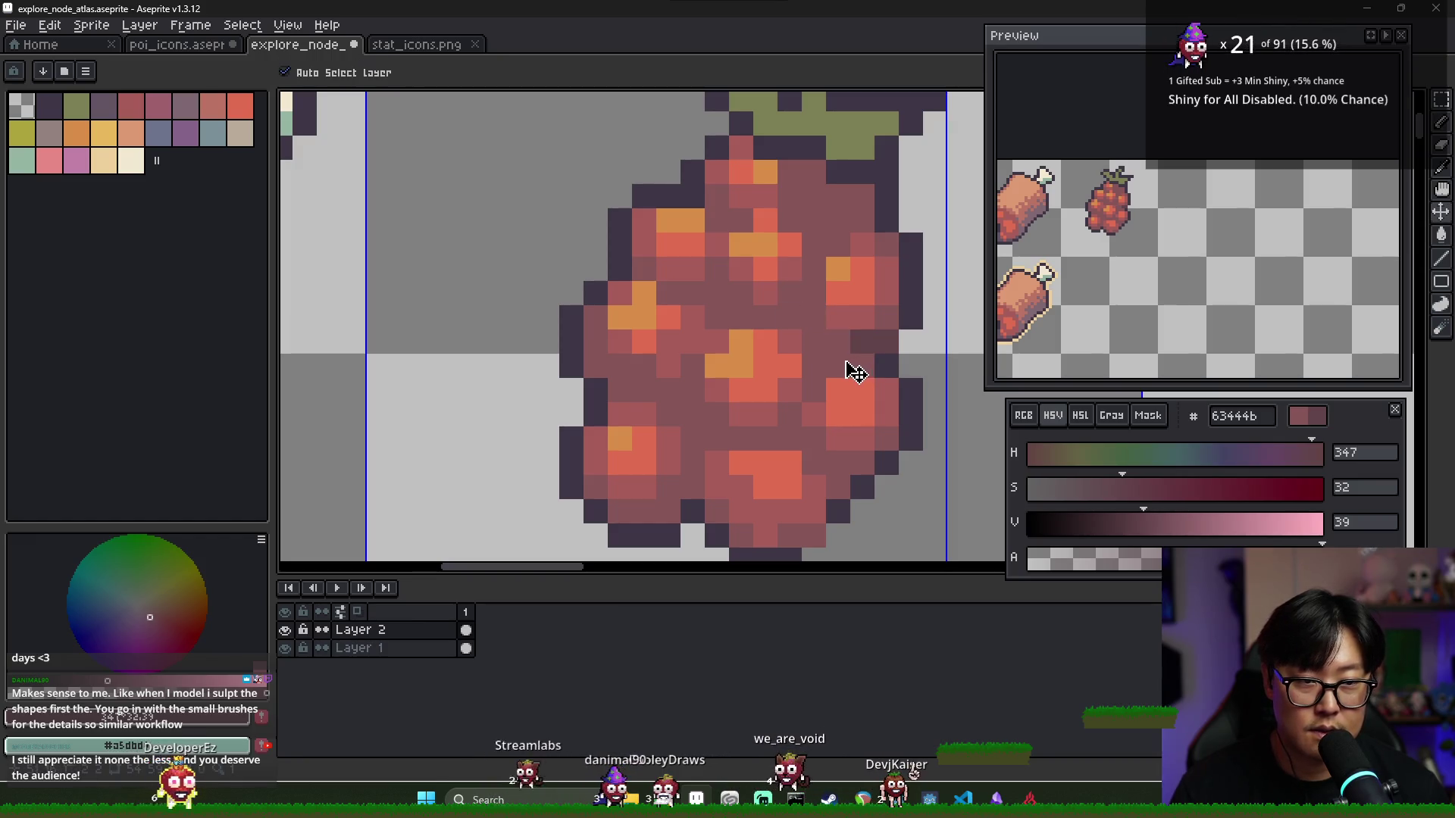
key("b")
left_click(789, 317)
left_click(813, 341)
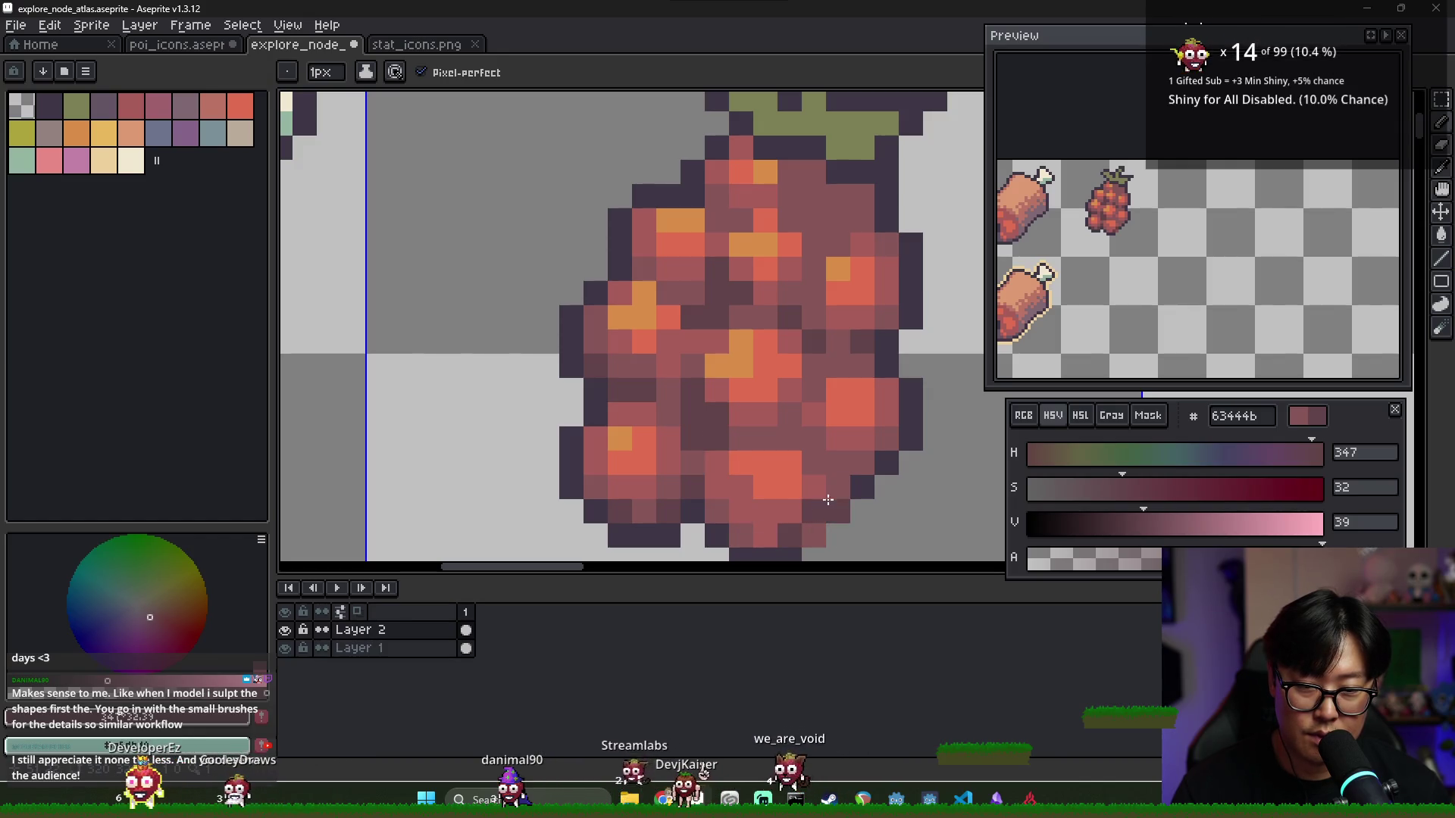
left_click(838, 511, "alt")
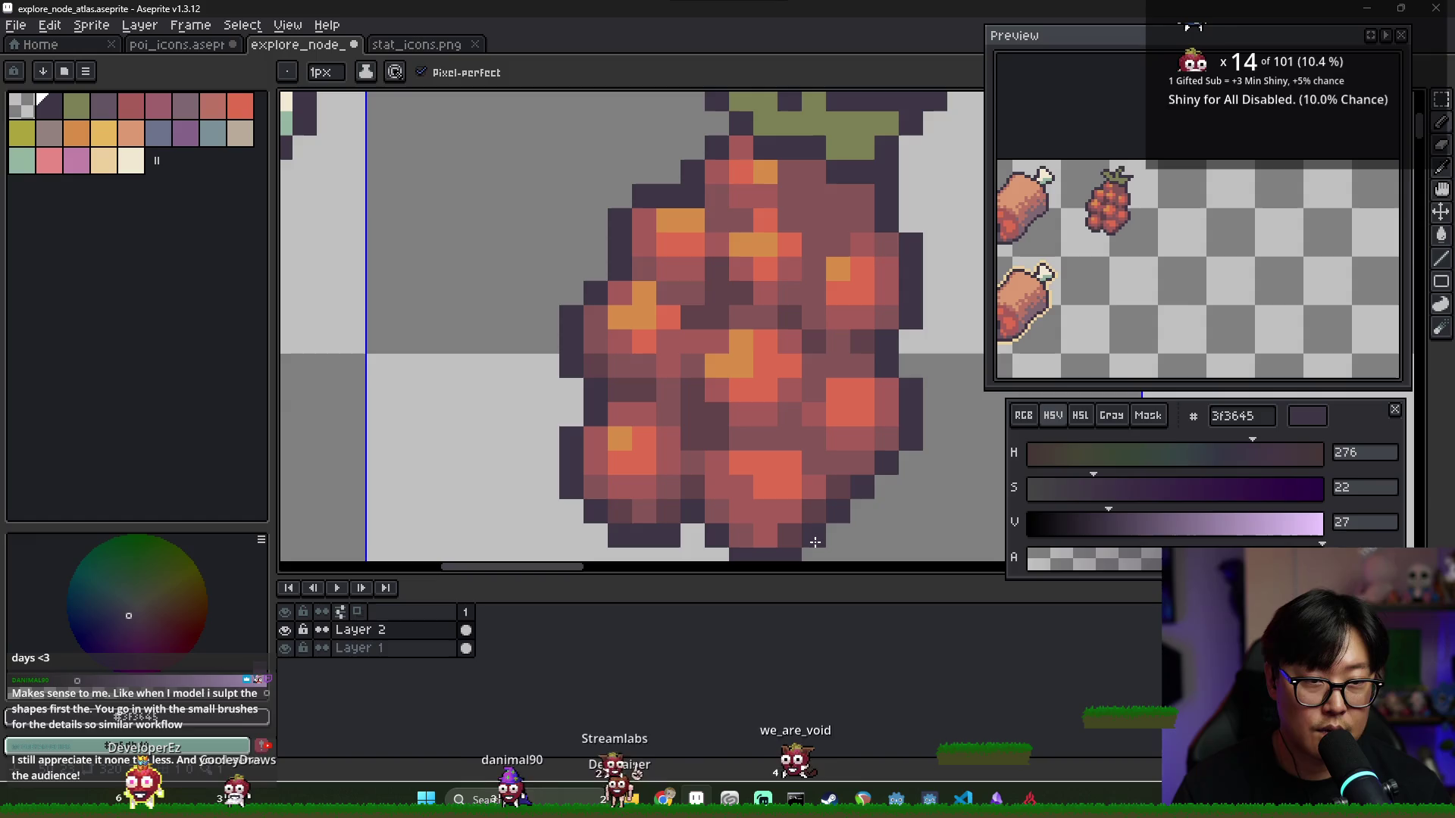
left_click(784, 535, "alt")
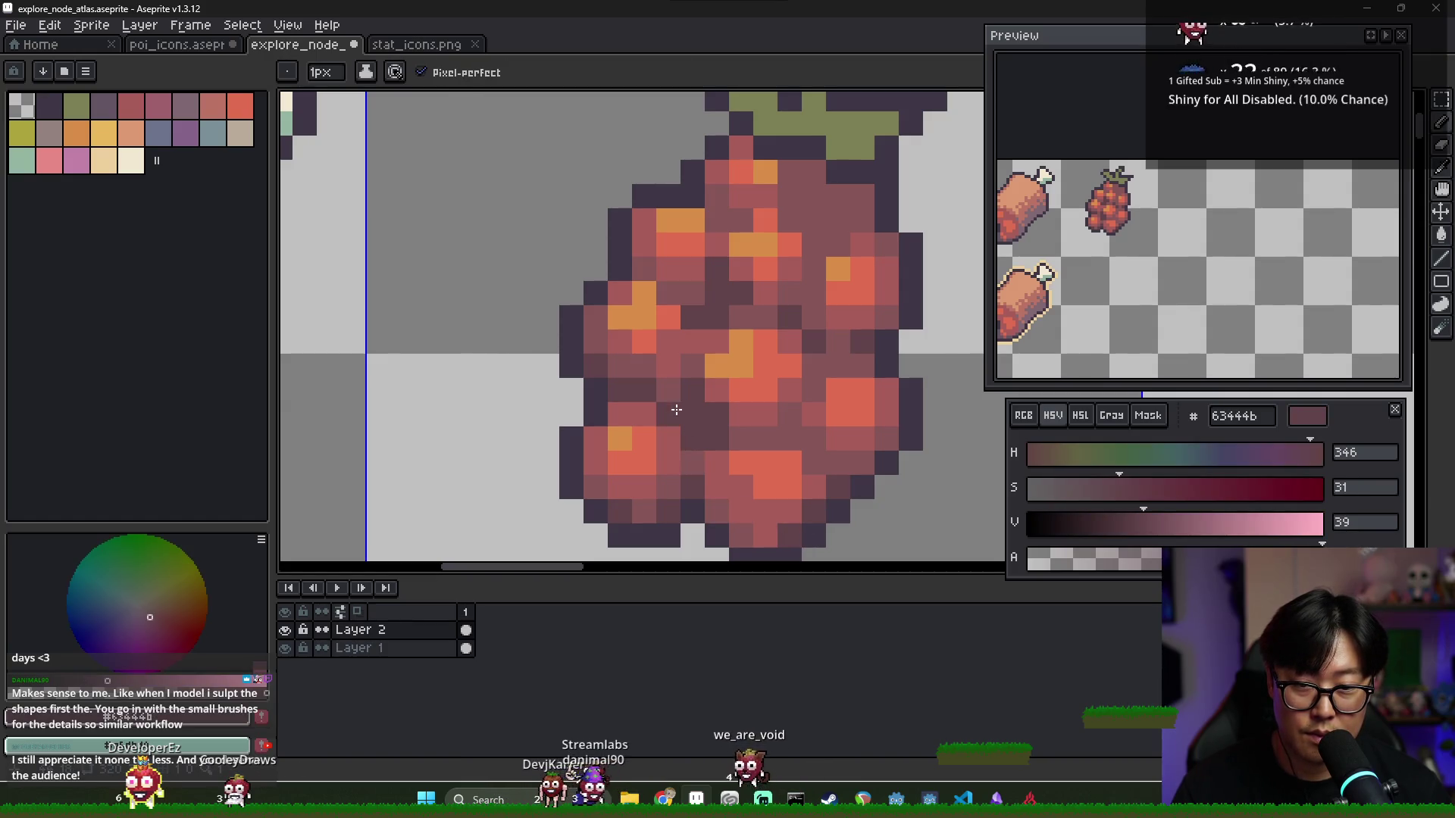
left_click(727, 452, "alt")
left_click(795, 442, "alt")
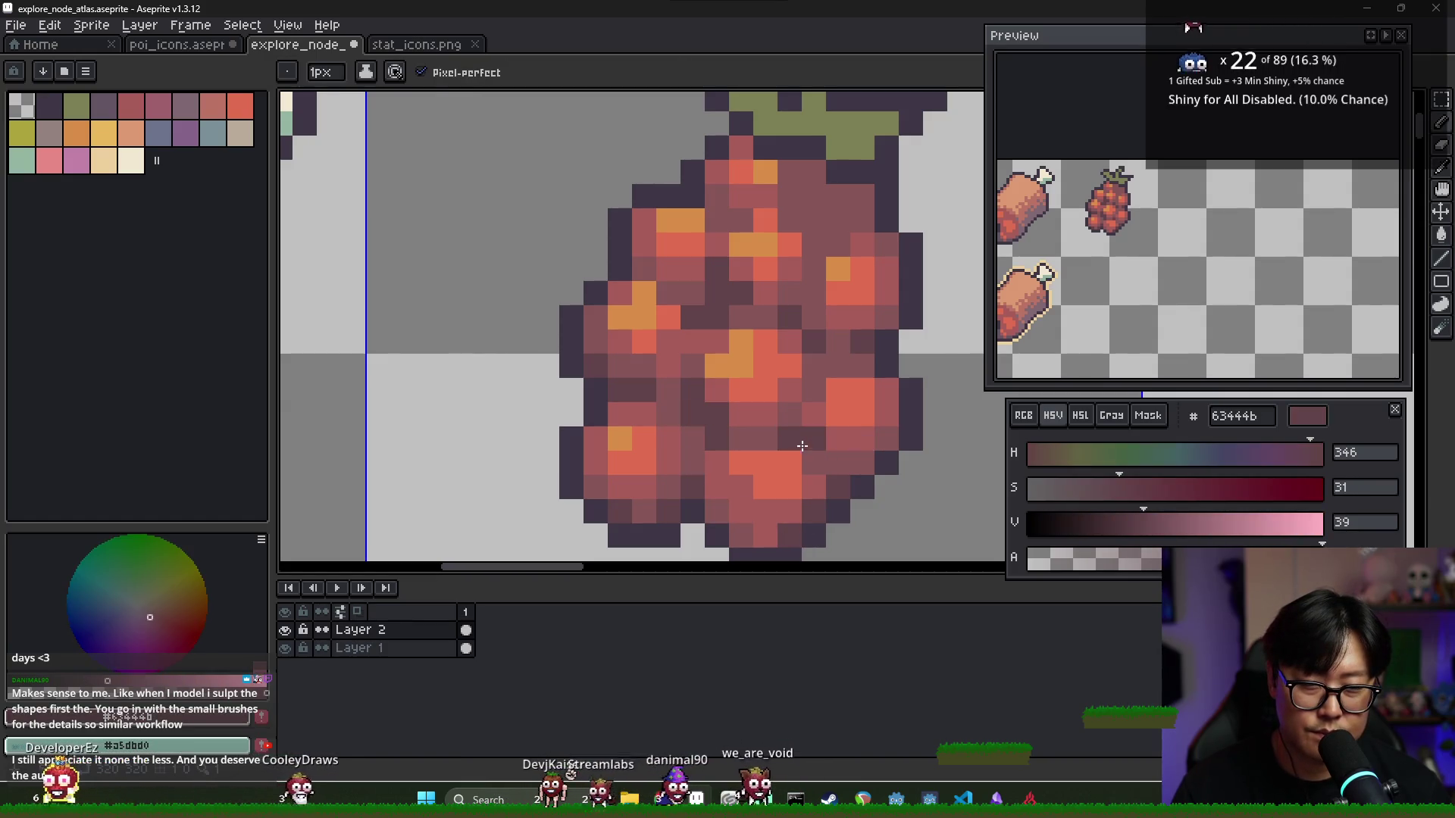
Sample the raspberry's base, highlight and shadow reds to compare them
scroll(803, 436, "down", 4)
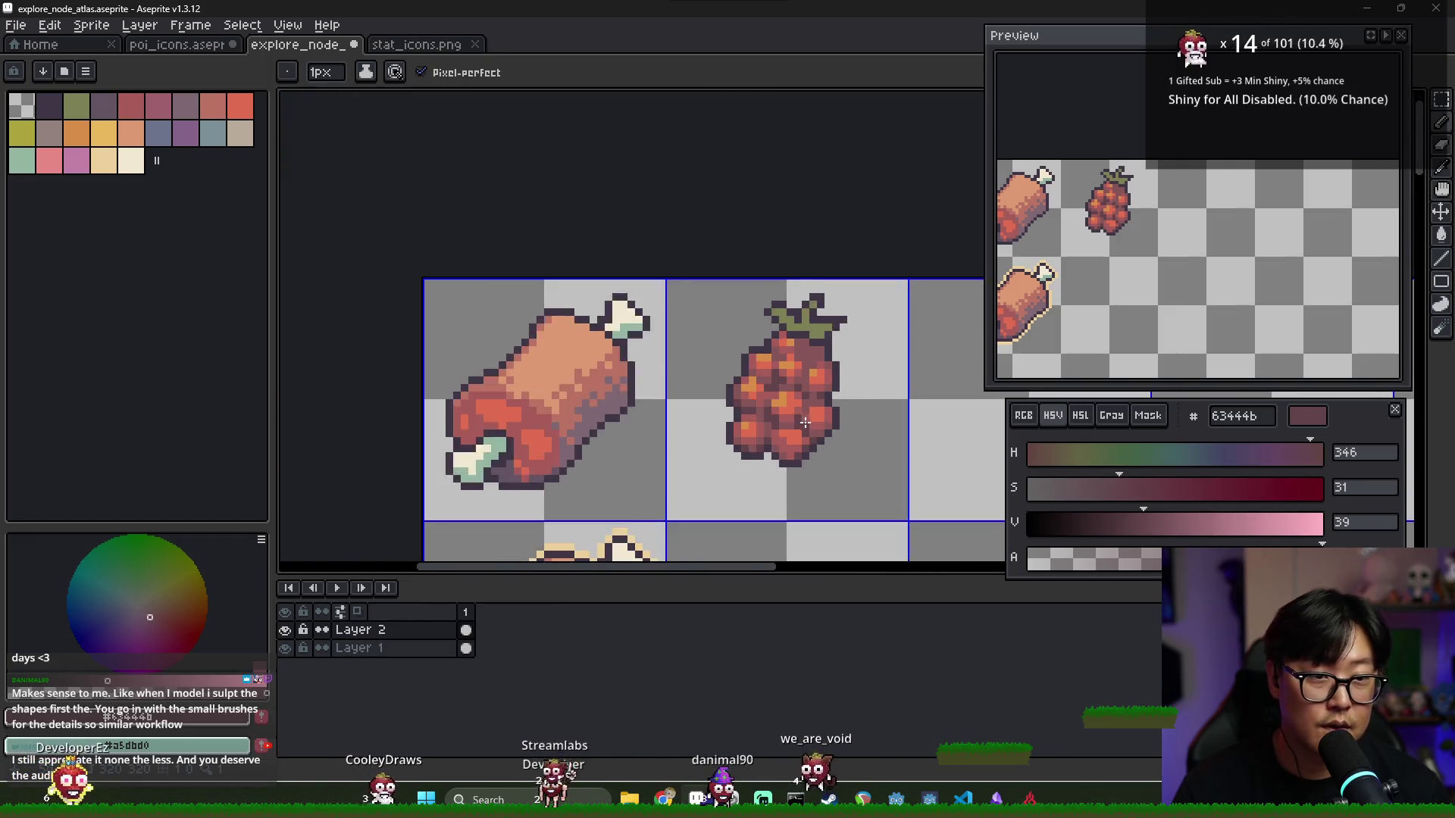
scroll(805, 422, "down", 1)
scroll(802, 409, "up", 4)
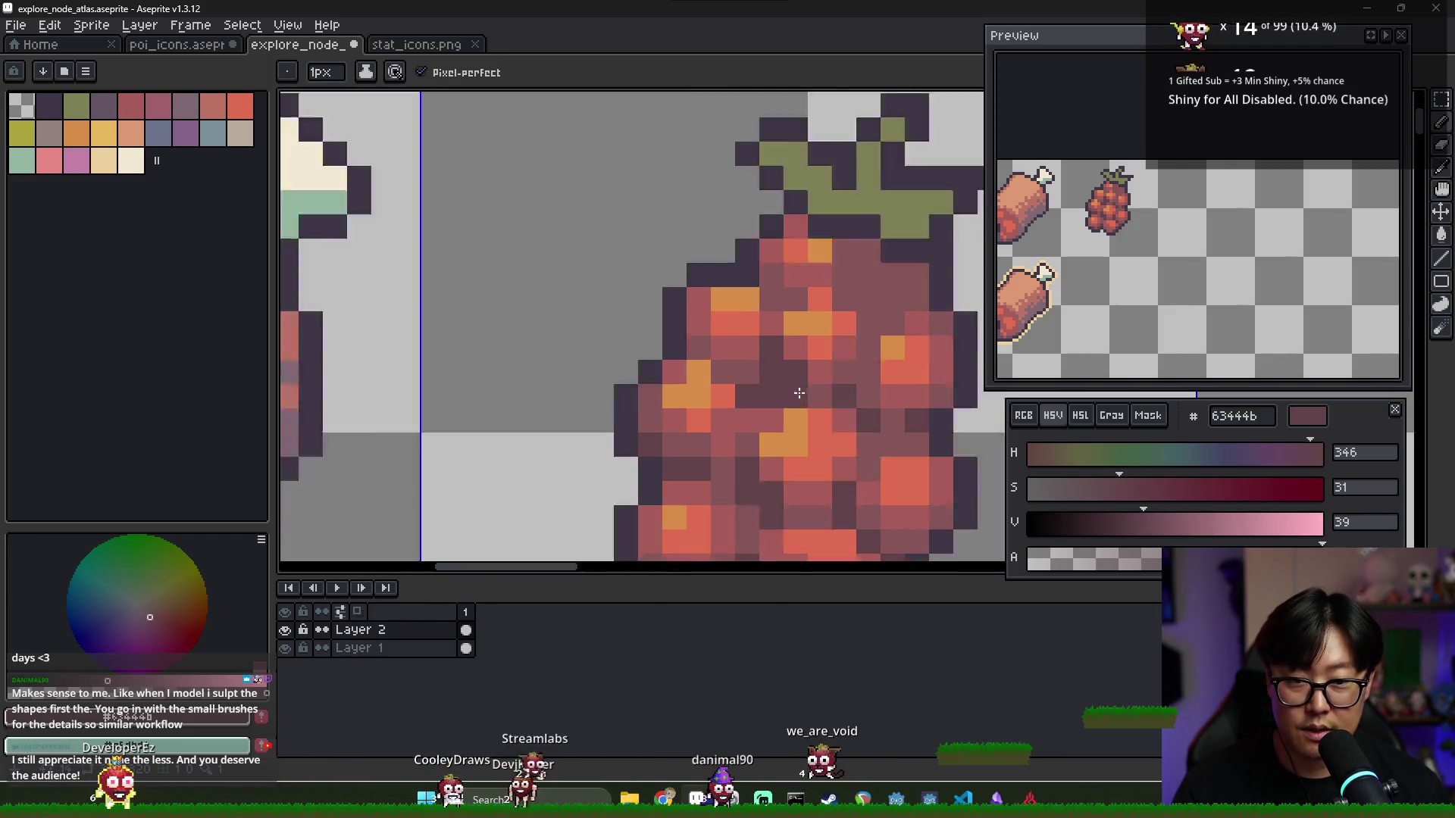
scroll(800, 393, "up", 1)
scroll(737, 456, "down", 1)
left_click(736, 456, "alt")
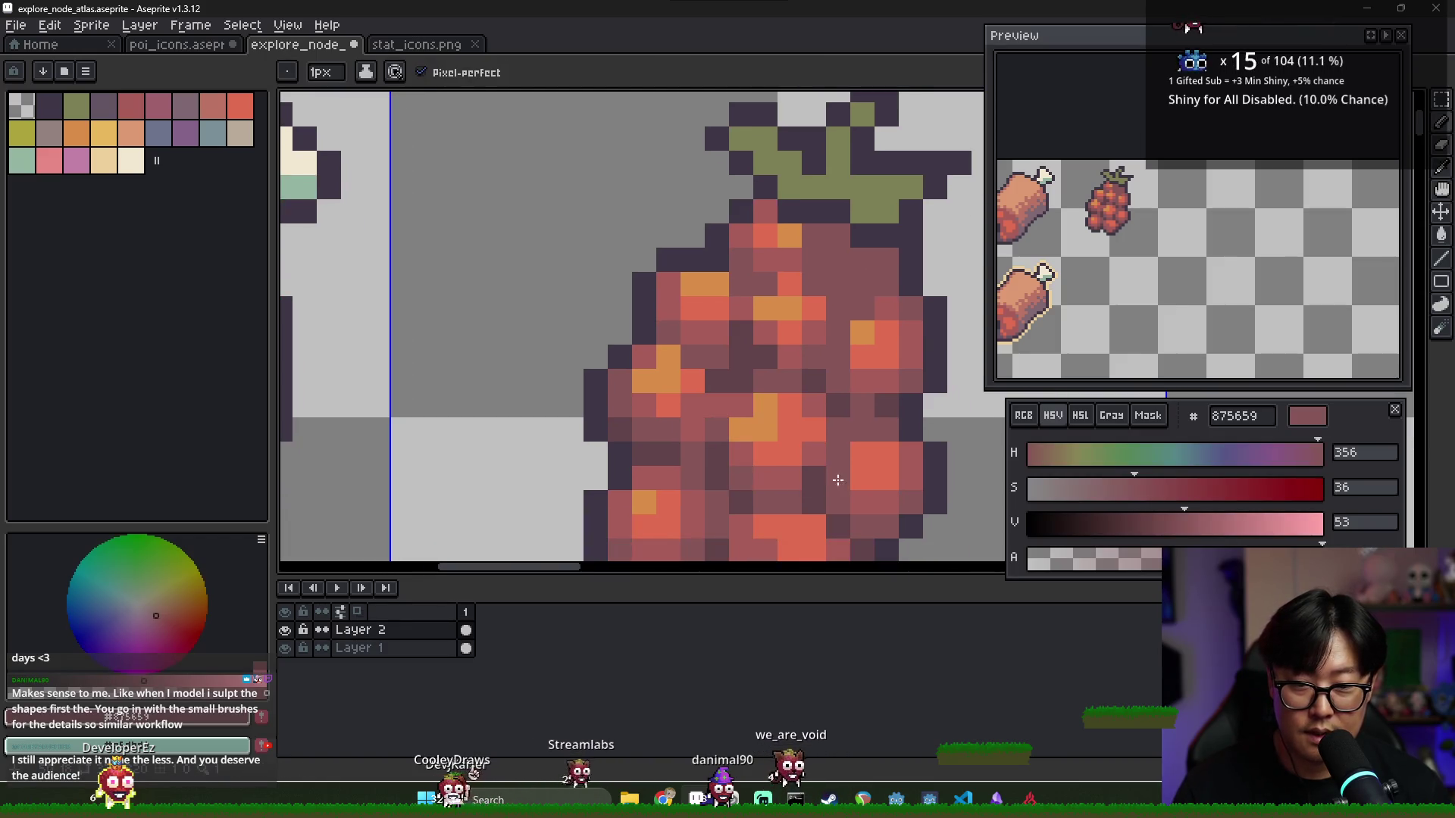
left_click(786, 474, "alt")
left_click(835, 475, "alt")
Settle on the lighter muted berry red a75d59 as the drawing colour
scroll(846, 336, "down", 2)
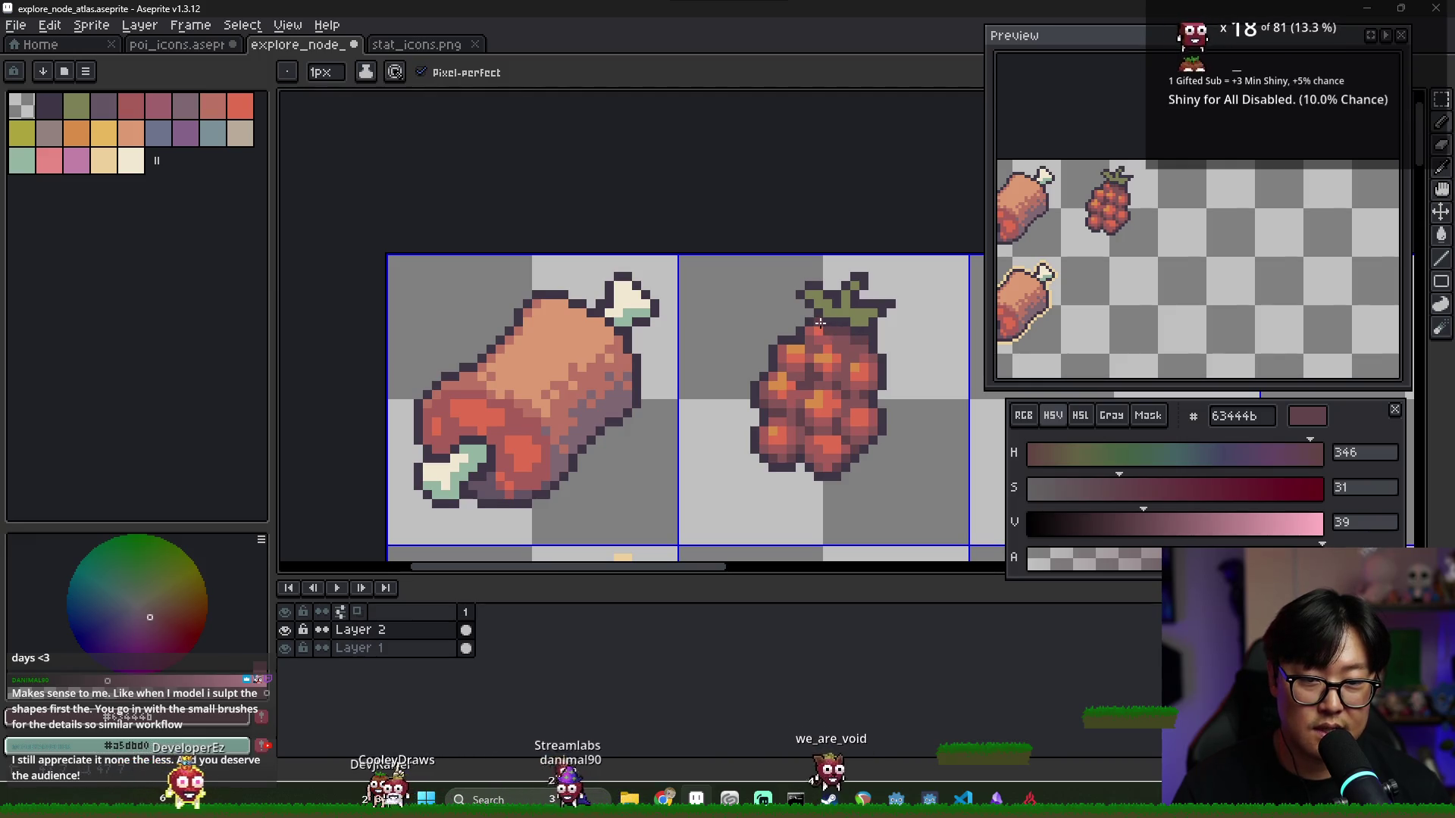
scroll(846, 349, "up", 2)
left_click(824, 329, "alt")
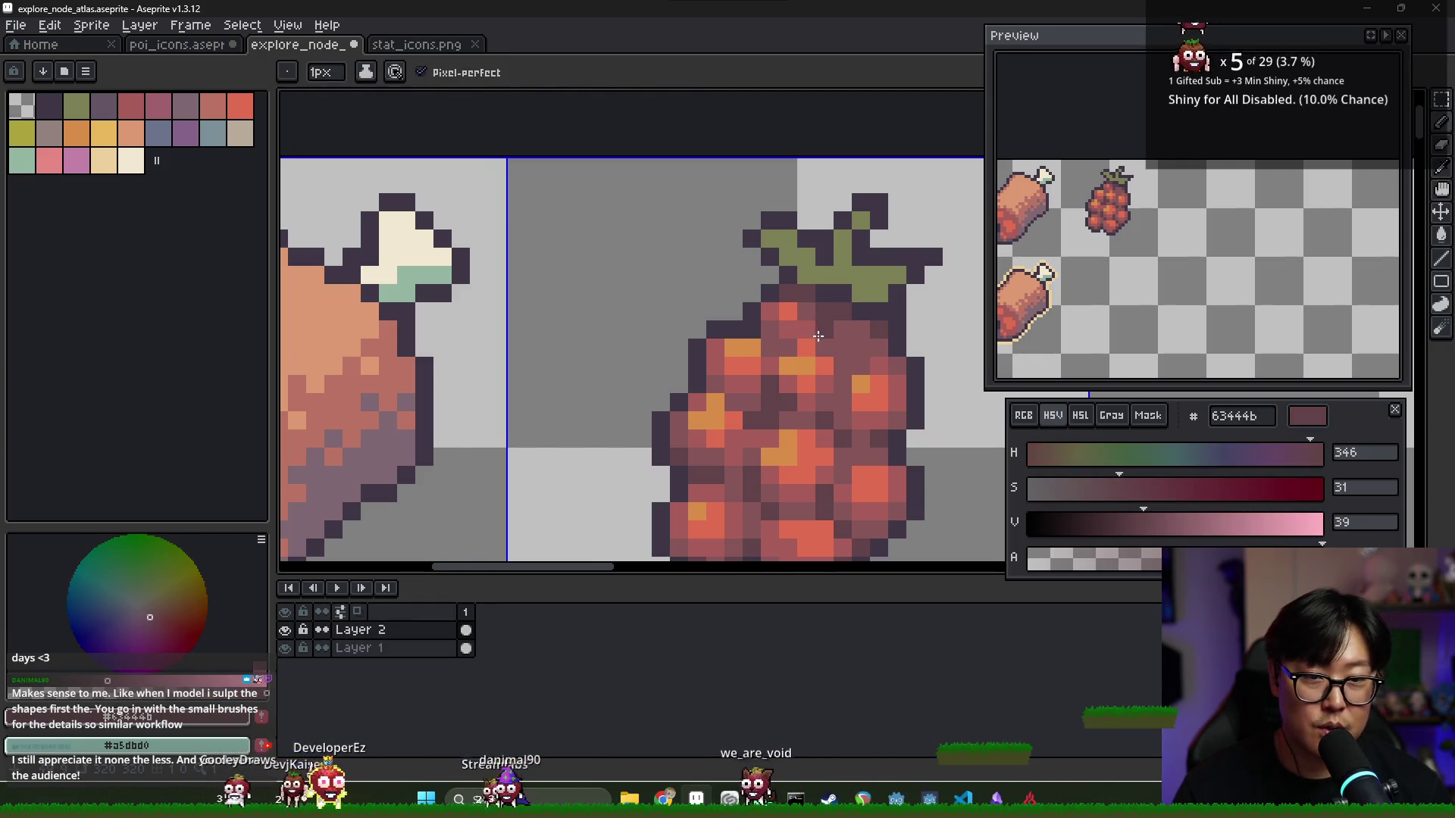
left_click(879, 390, "alt")
left_click(871, 374, "alt")
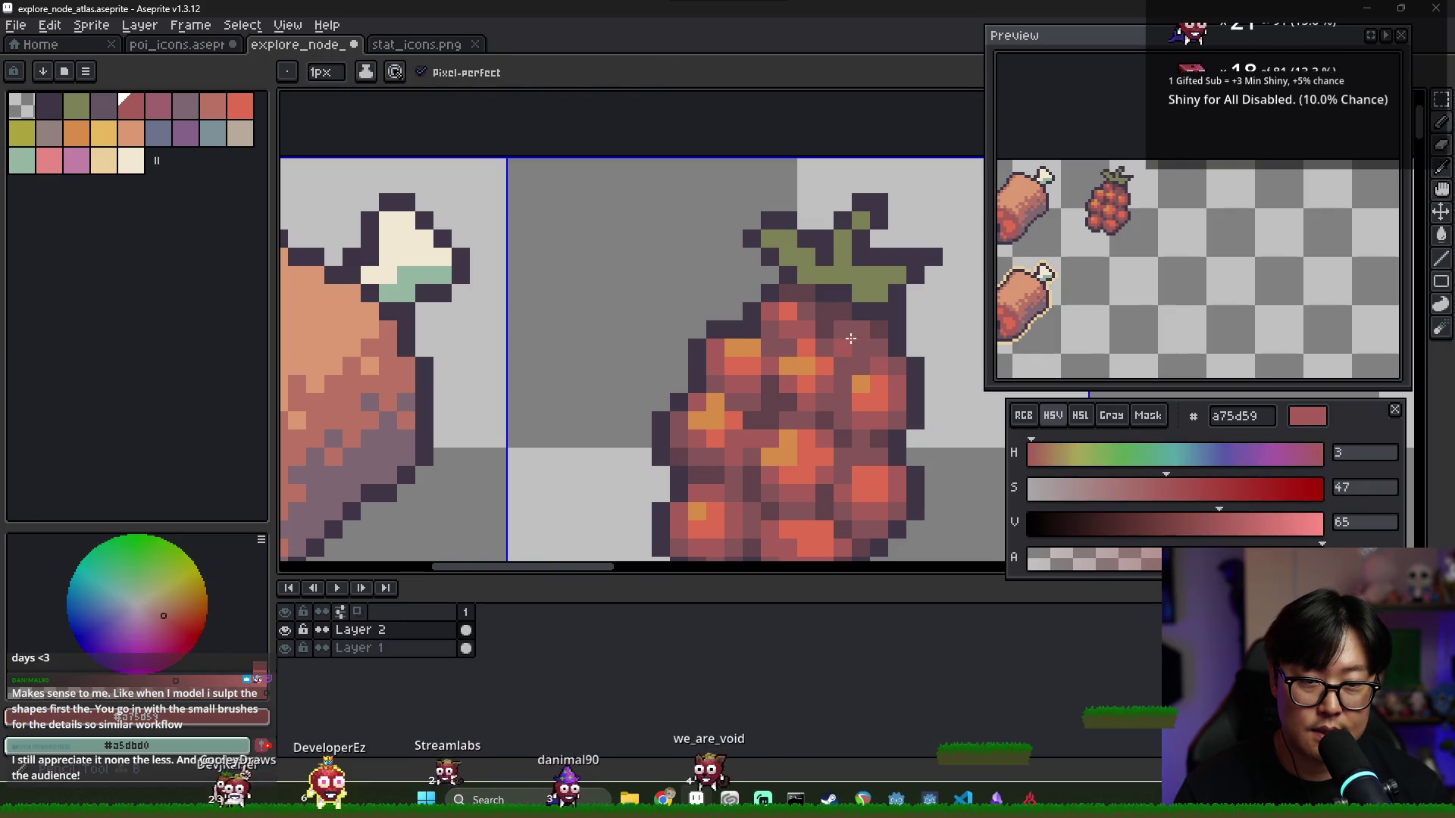
scroll(870, 373, "down", 1)
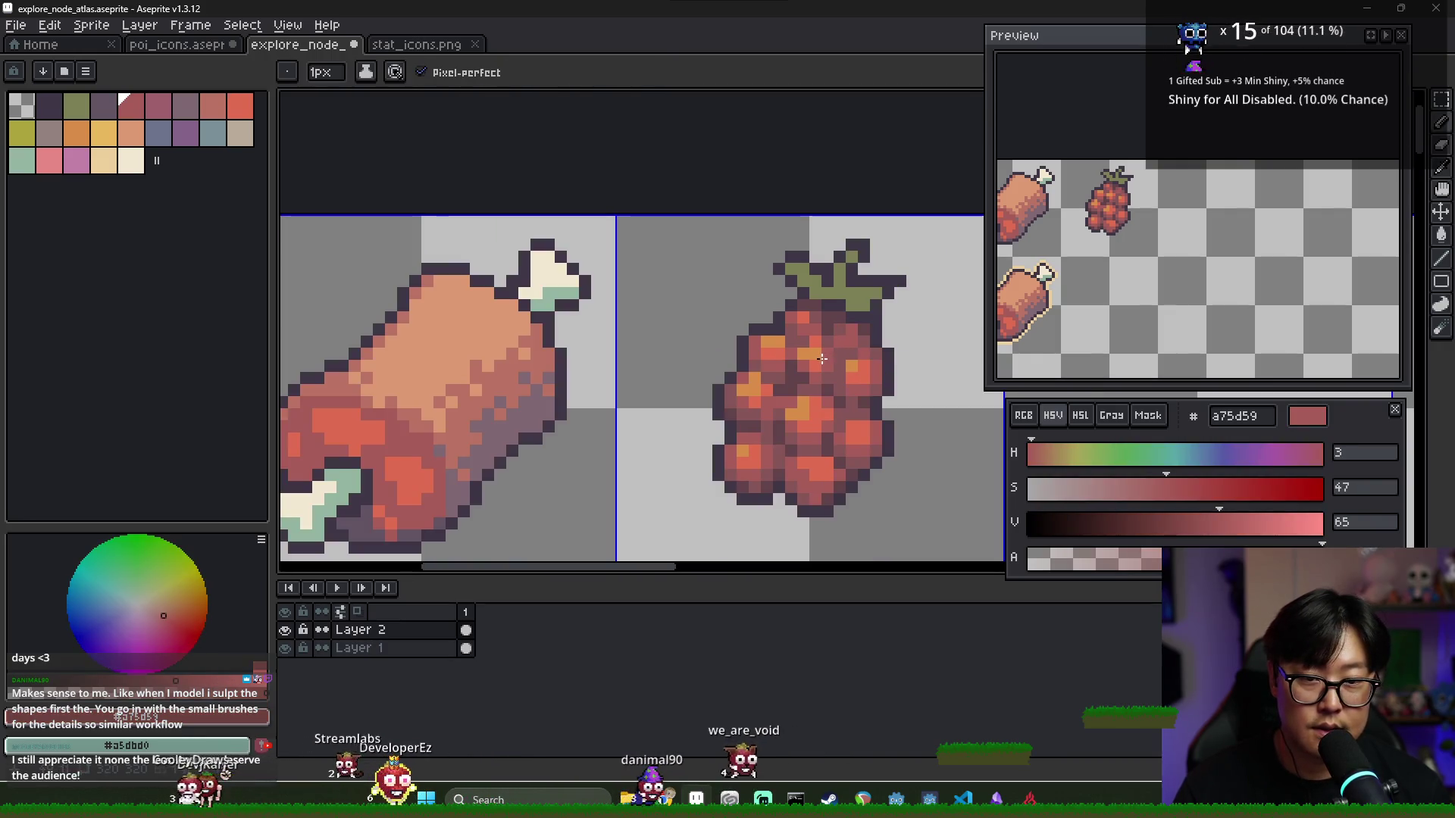
left_click(857, 368, "alt")
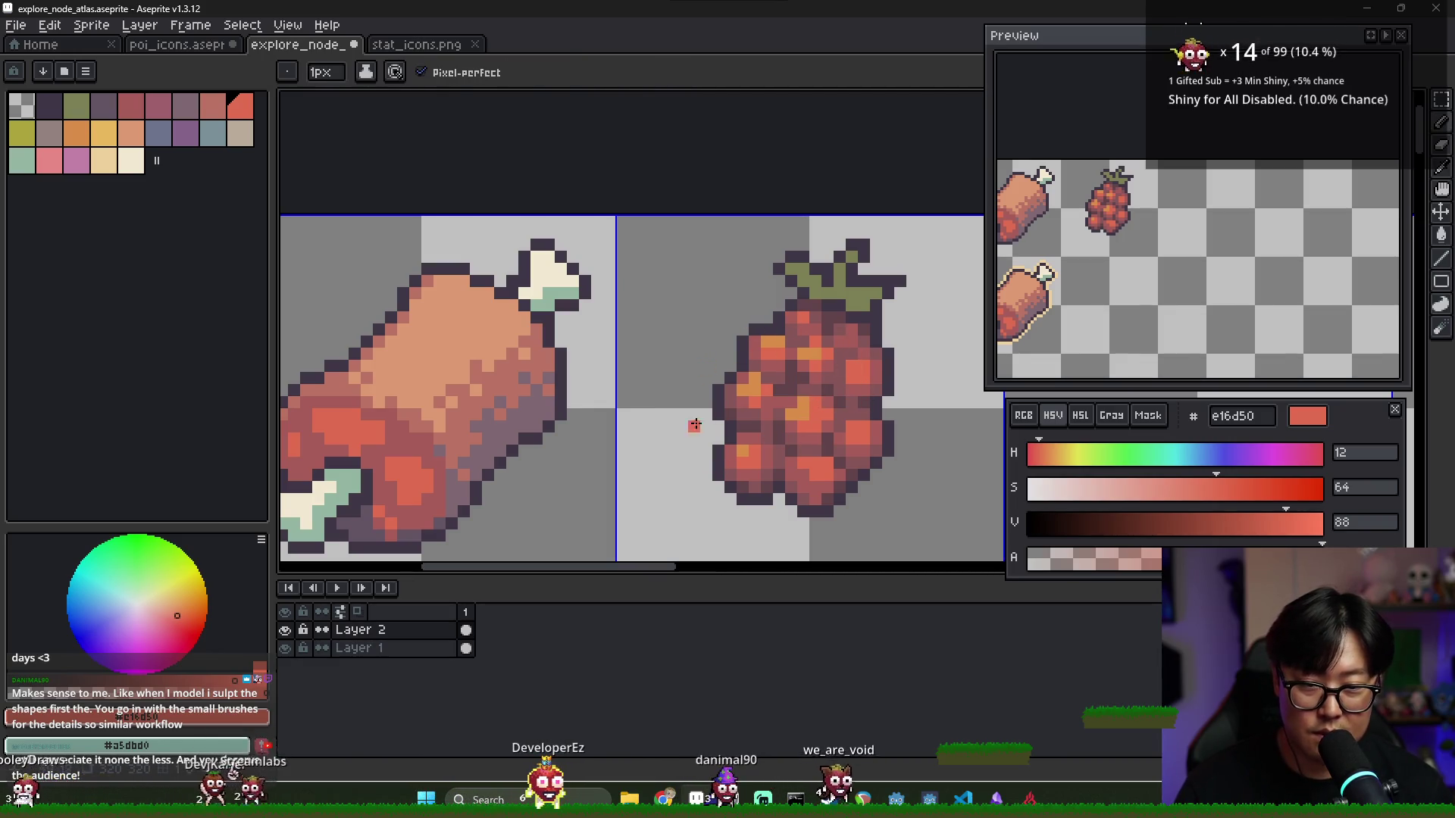
left_click(851, 373, "alt")
With the Paint Bucket set to Contiguous, fill four berry areas with muted red a75d59
key("g")
scroll(857, 377, "up", 1)
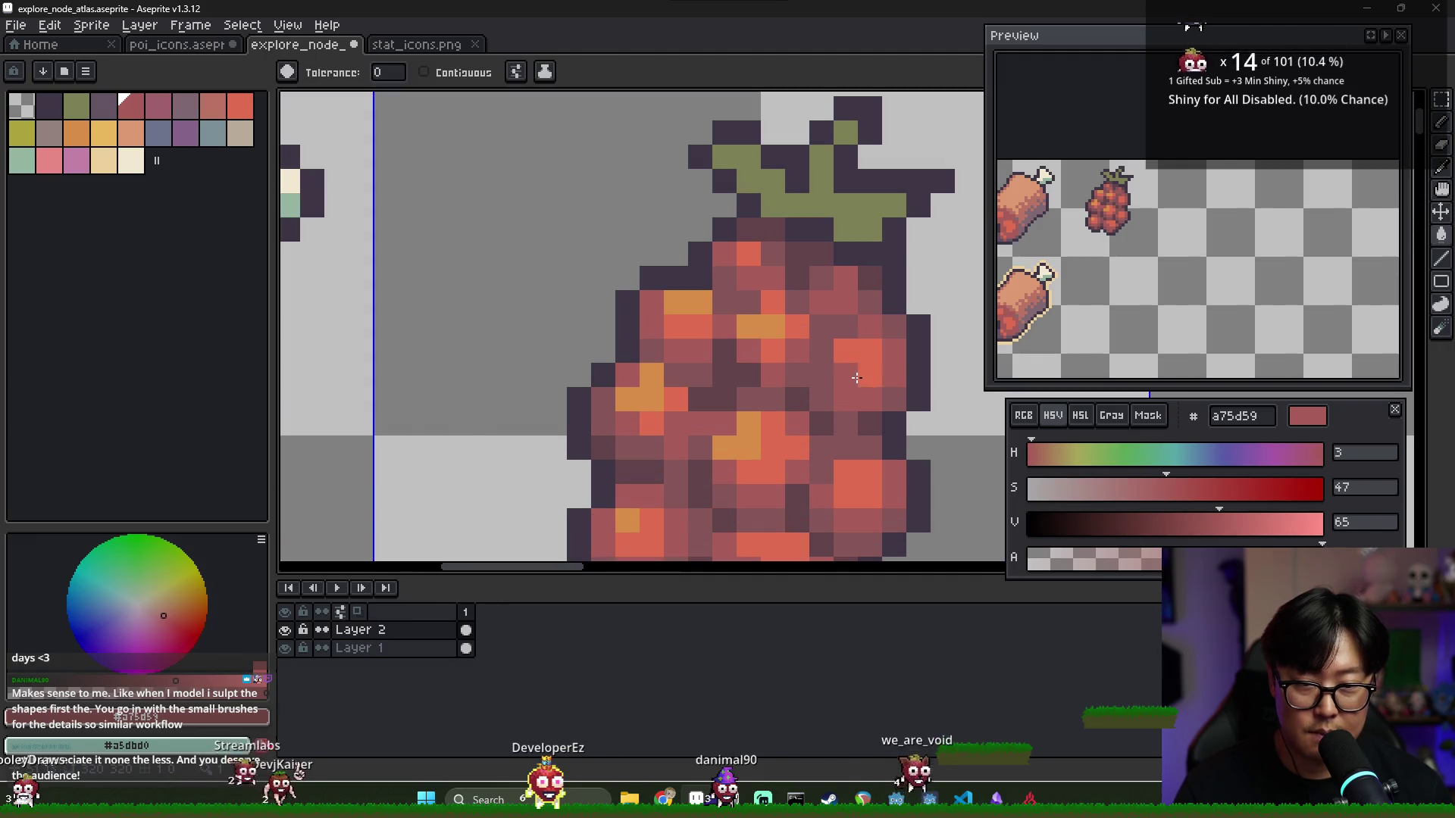
left_click(423, 72)
left_click(891, 302)
left_click(858, 364)
left_click(858, 489)
left_click_drag(821, 542, 808, 409)
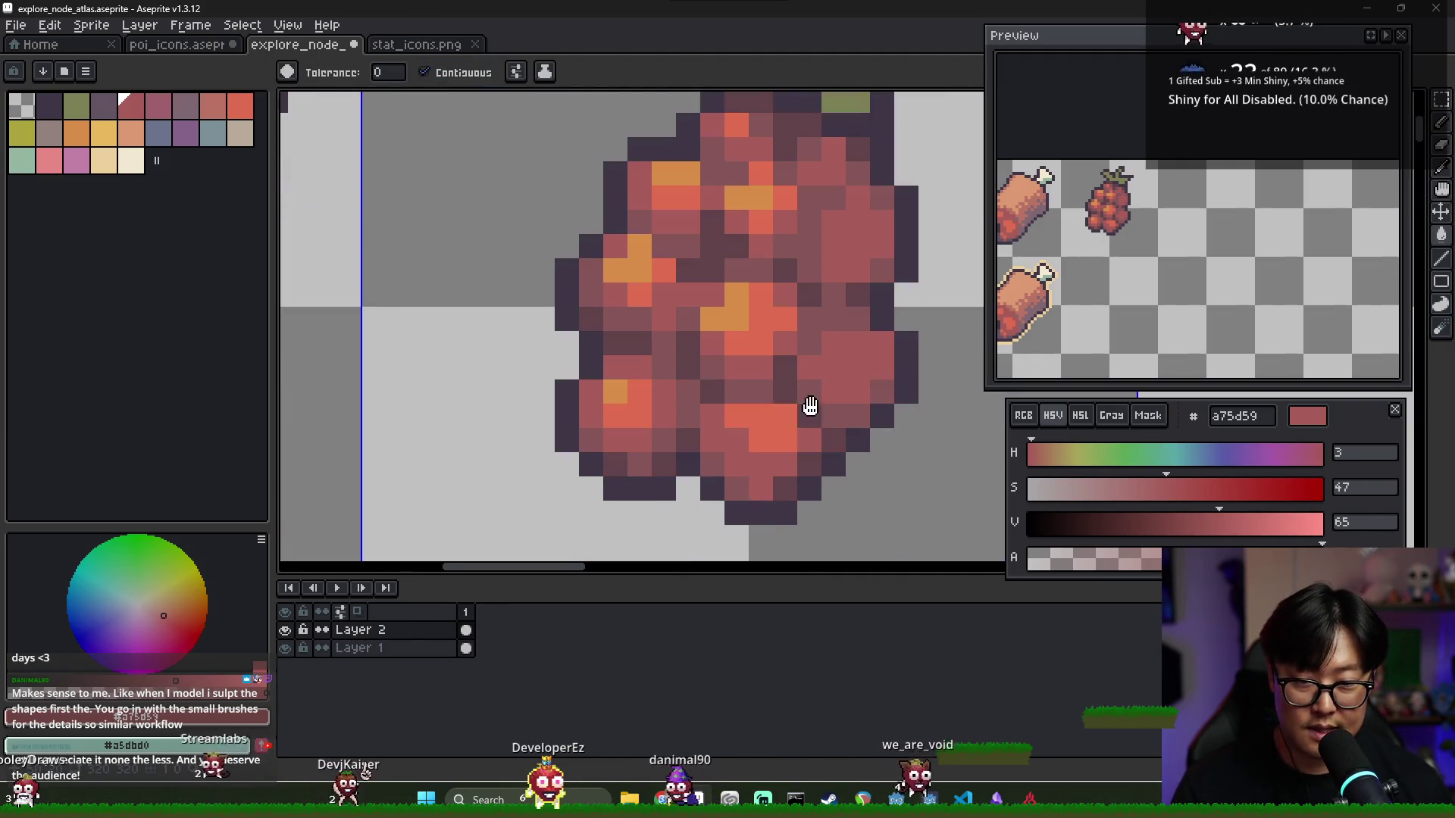
left_click(792, 440)
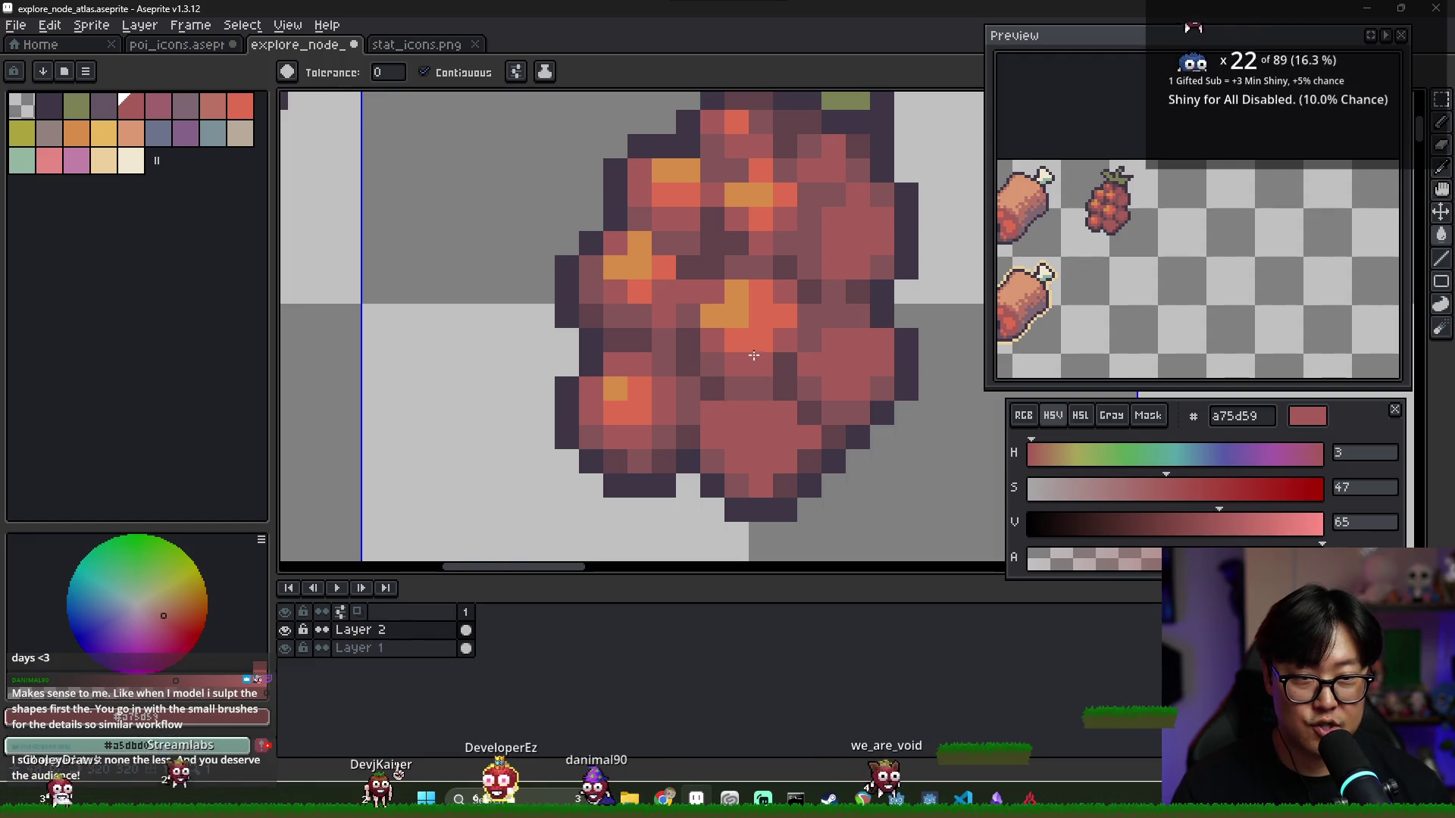
Sample the bright orange-red from a berry and zoom back out
scroll(738, 331, "down", 2)
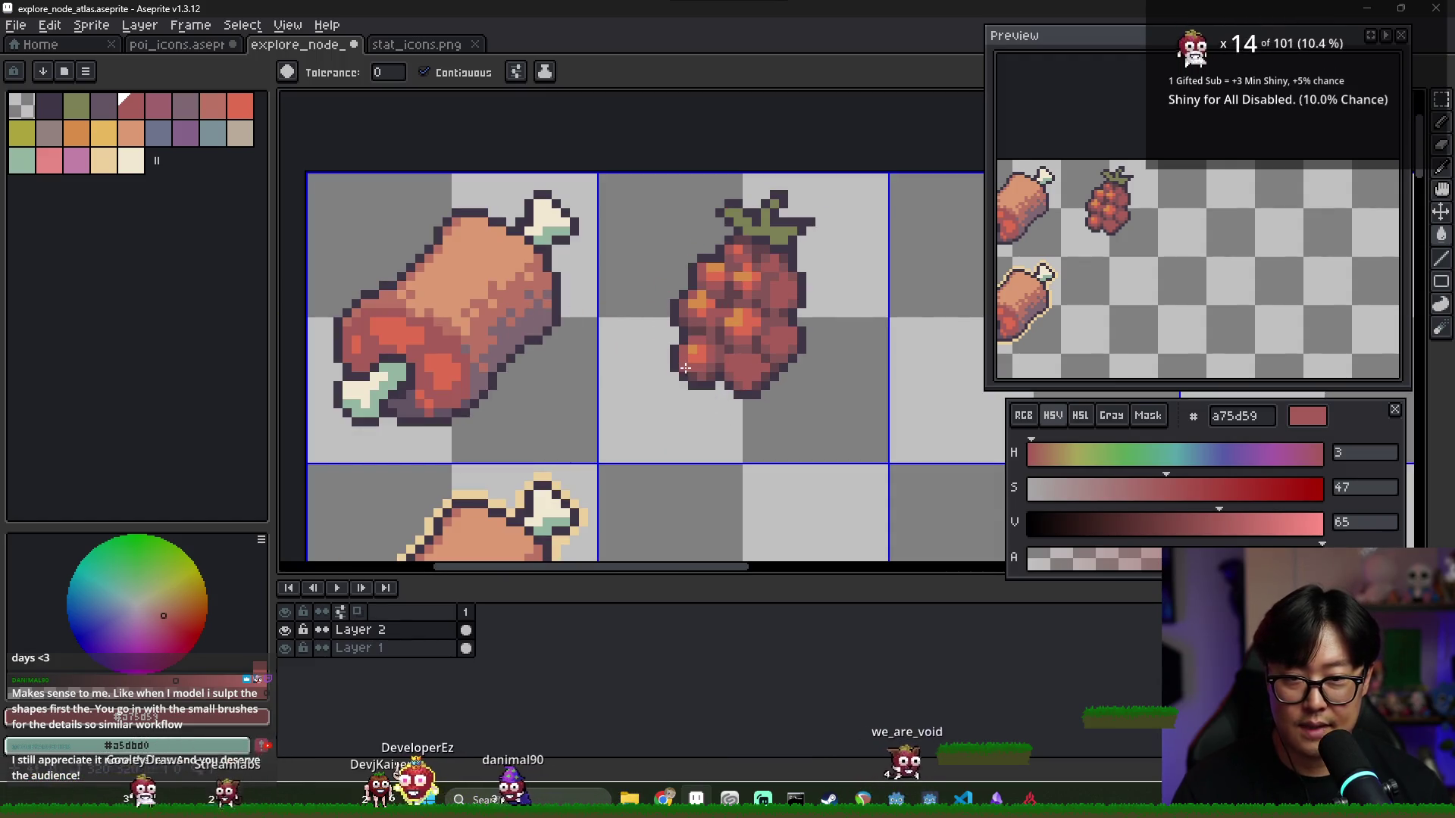
left_click(738, 333, "alt")
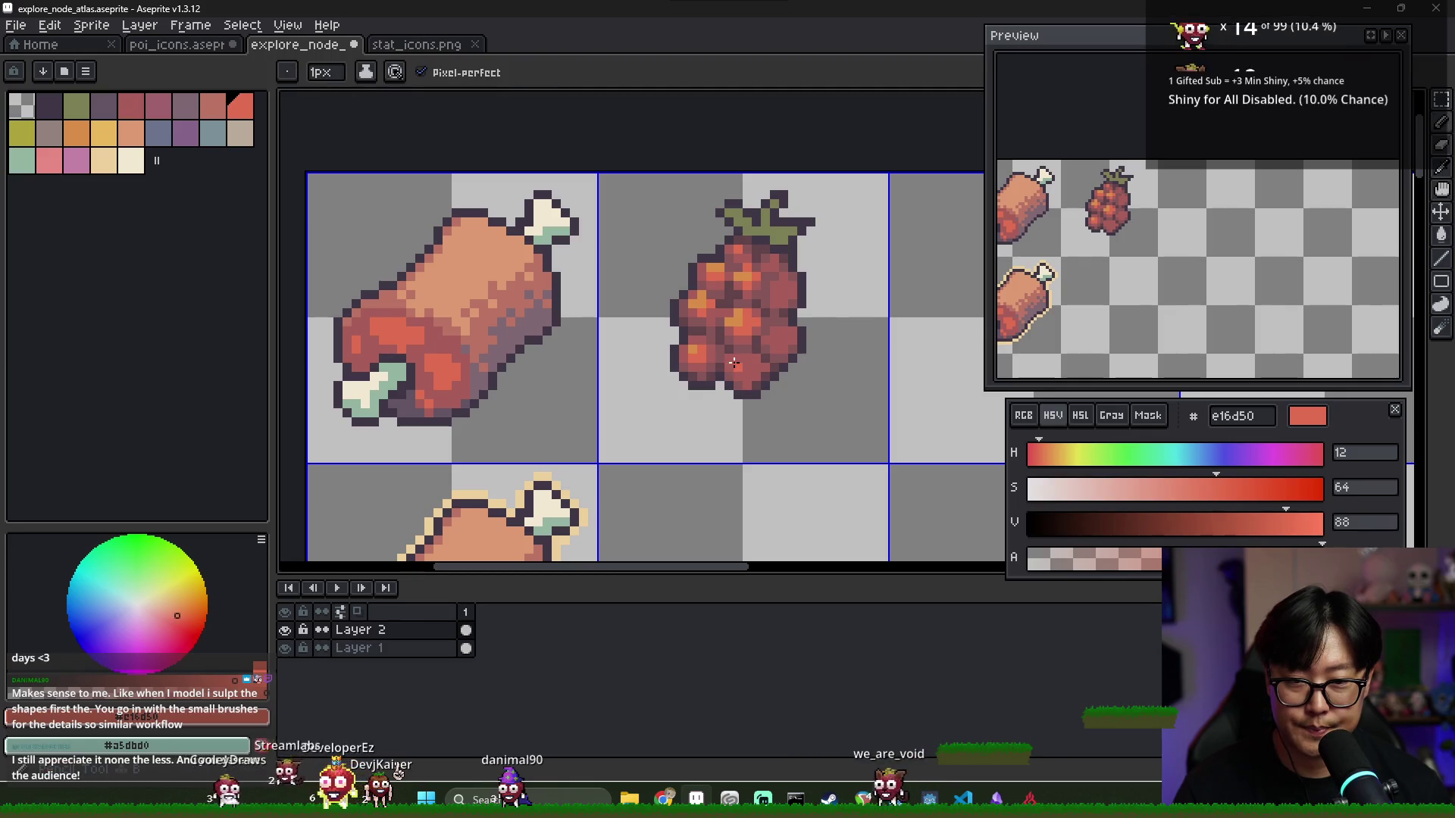
scroll(737, 360, "up", 1)
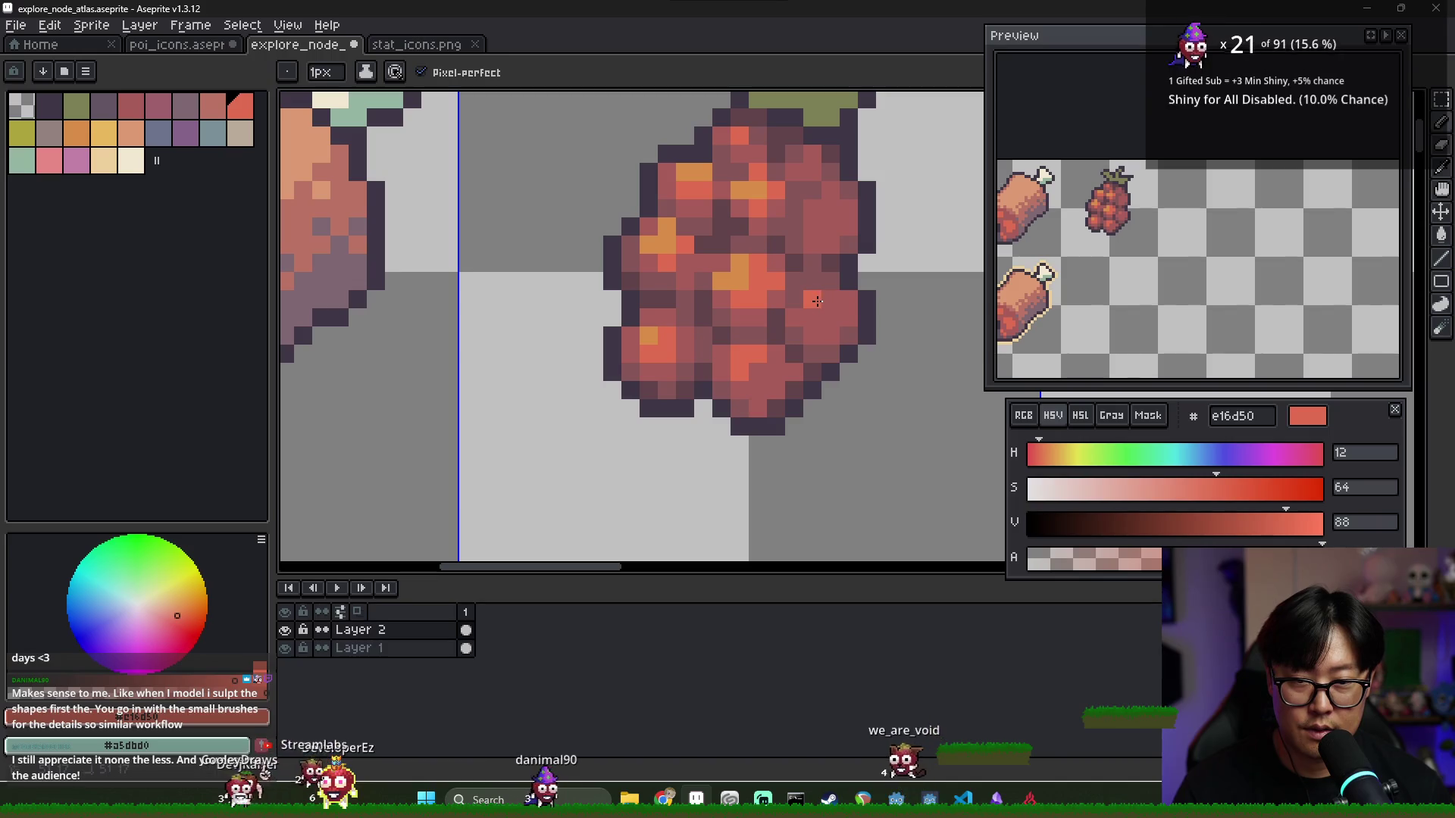
scroll(907, 283, "down", 7)
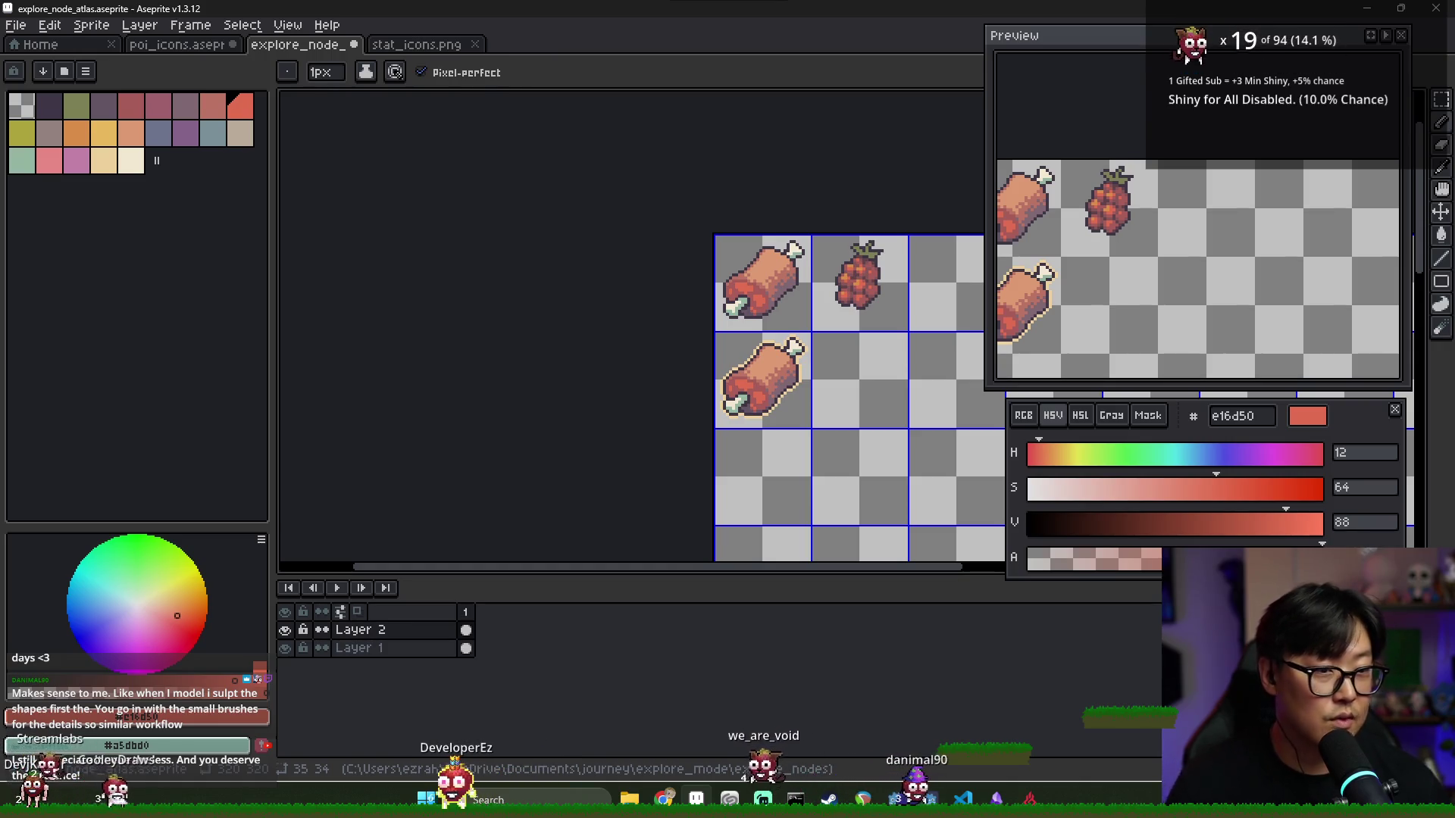
Paint yellow-olive ada33d highlight pixels across the raspberry's leaves
scroll(923, 261, "up", 3)
scroll(923, 261, "up", 1)
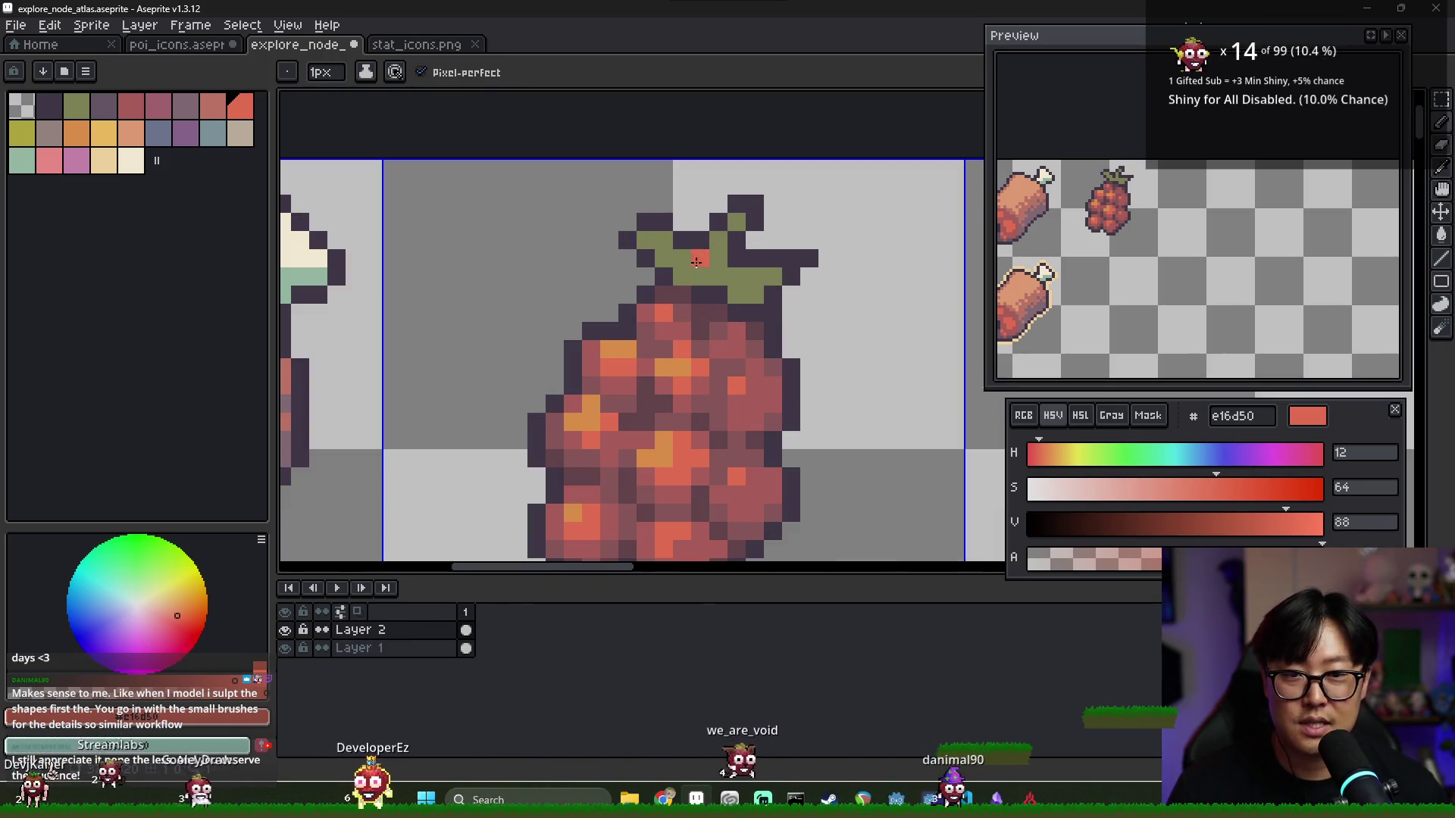
left_click(692, 266, "alt")
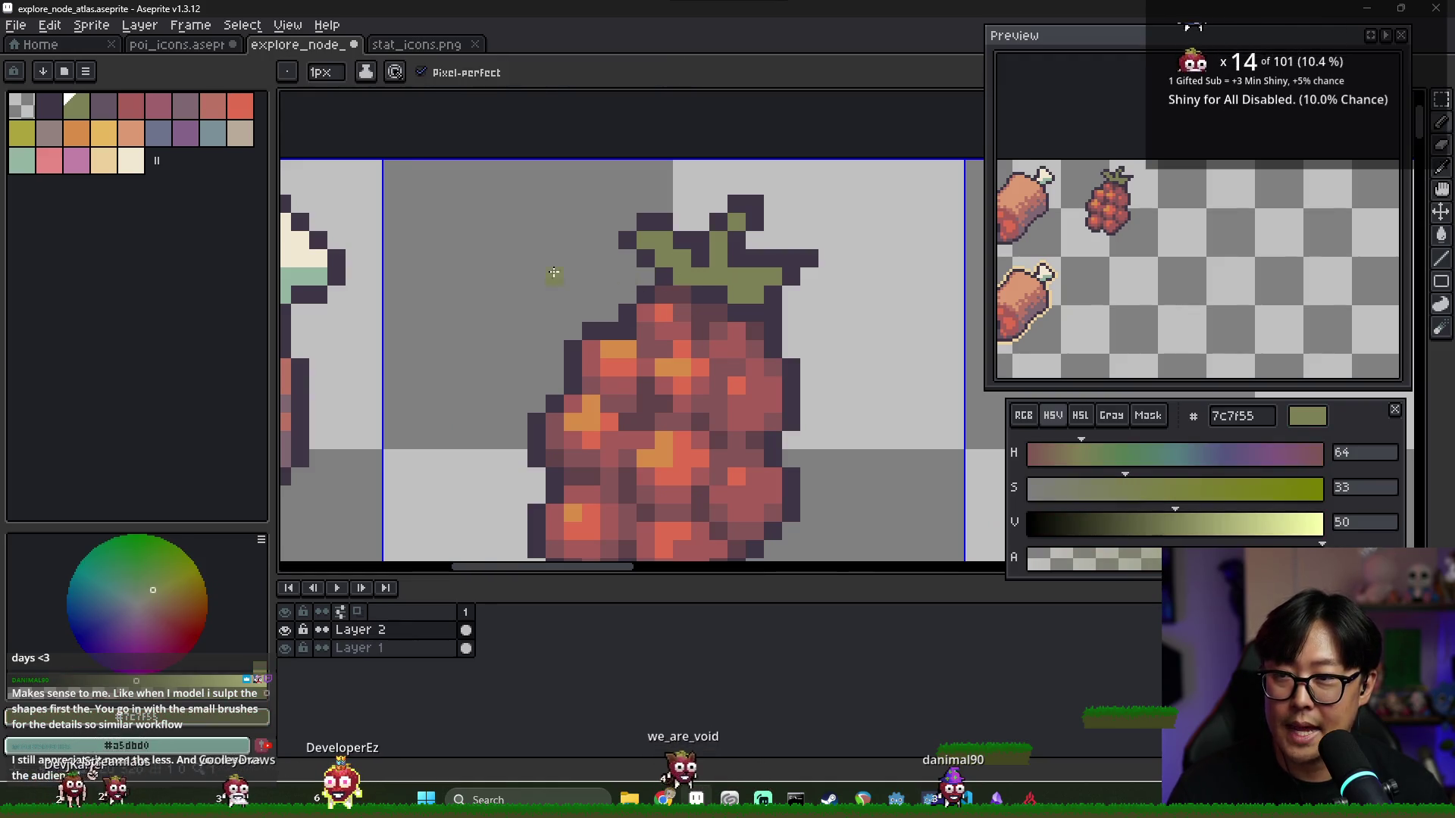
left_click(24, 141)
scroll(679, 258, "up", 1)
left_click(743, 212)
left_click(718, 237)
left_click(670, 262)
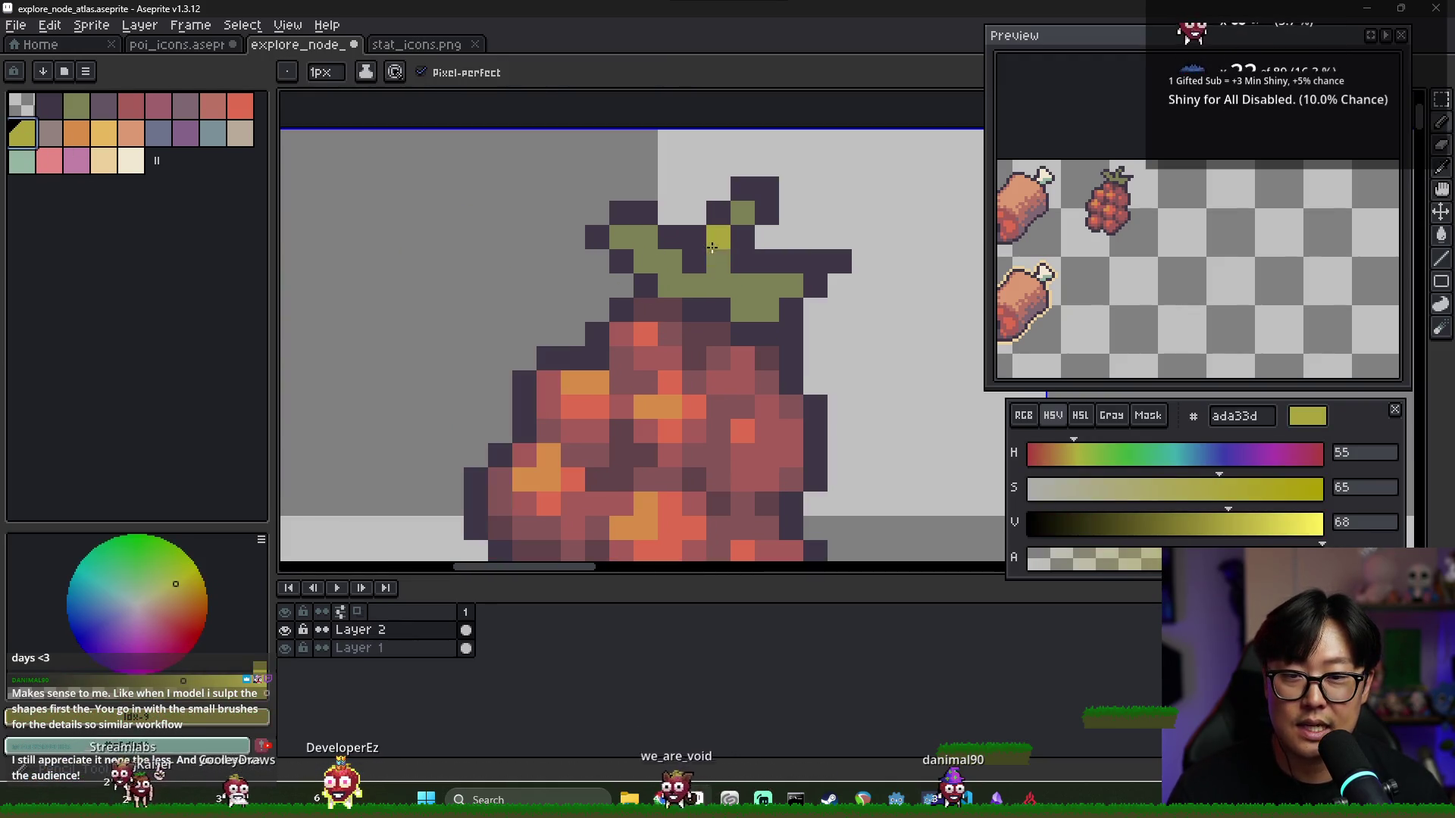
left_click_drag(621, 237, 670, 237)
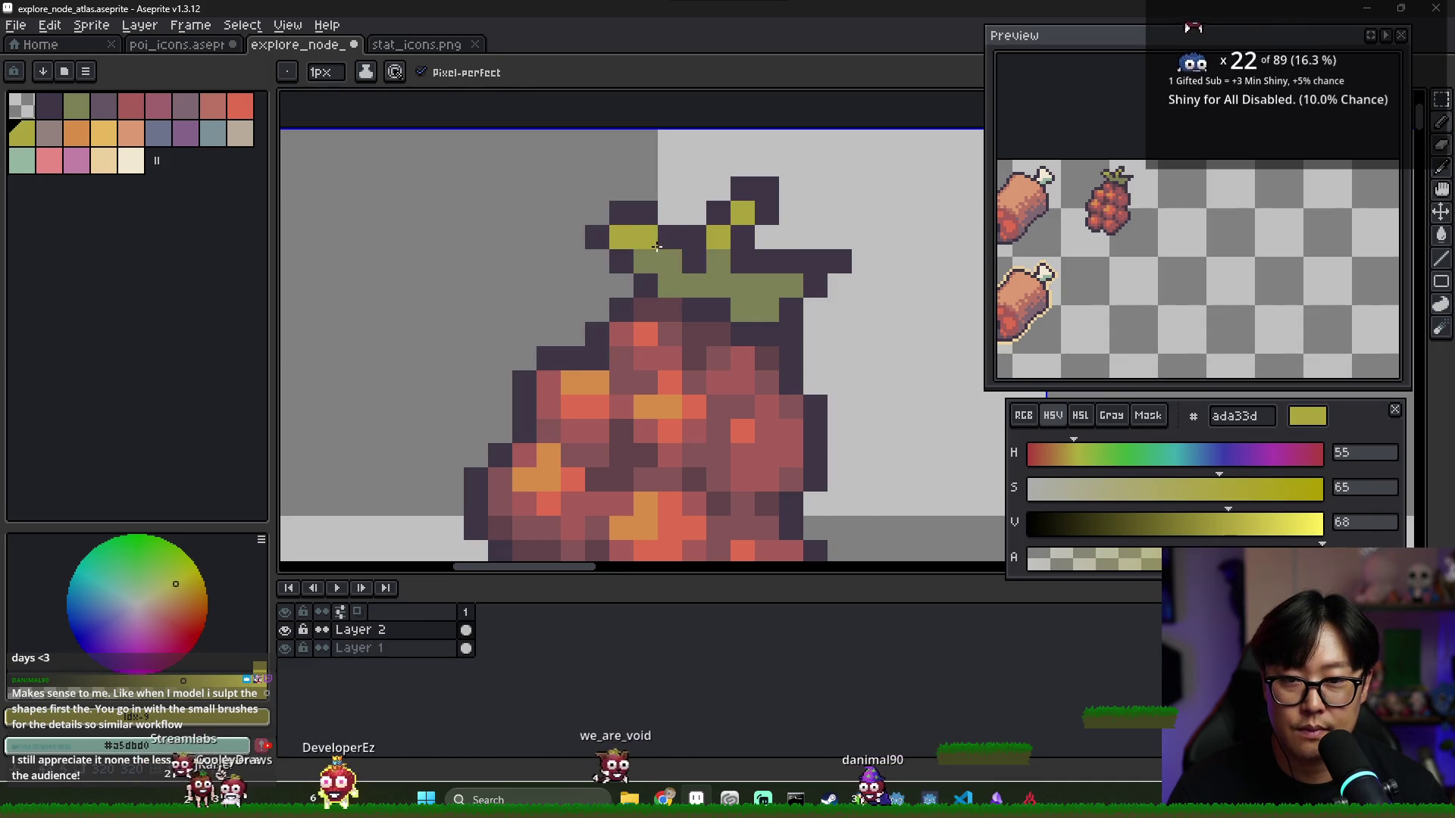
Alternate dark outline 3f3645 and yellow-olive pixels along the leaf edges and right tip
left_click(694, 241, "alt")
left_click(666, 217)
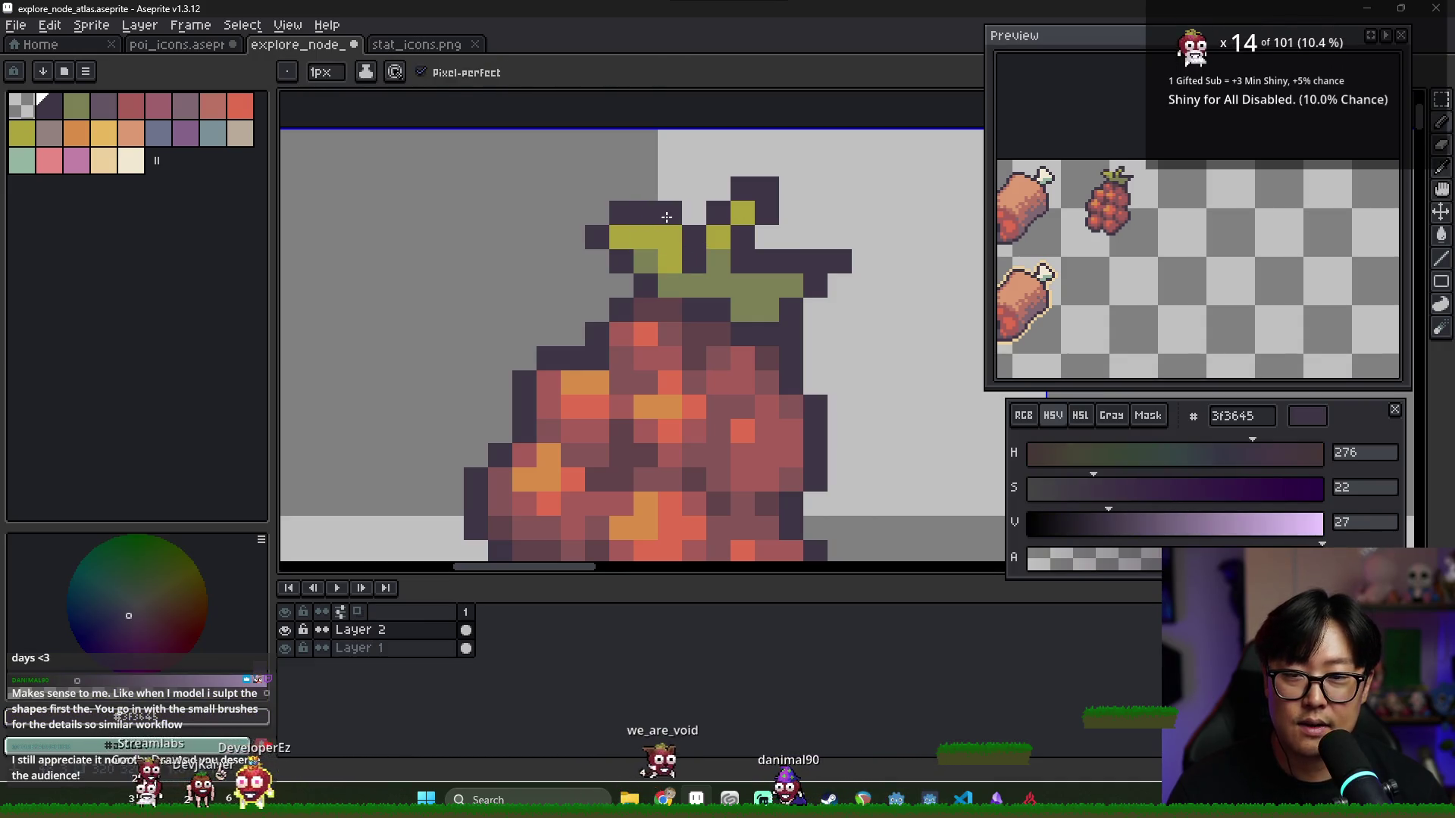
left_click(673, 254, "alt")
left_click(734, 278)
left_click(767, 239, "alt")
left_click(770, 252)
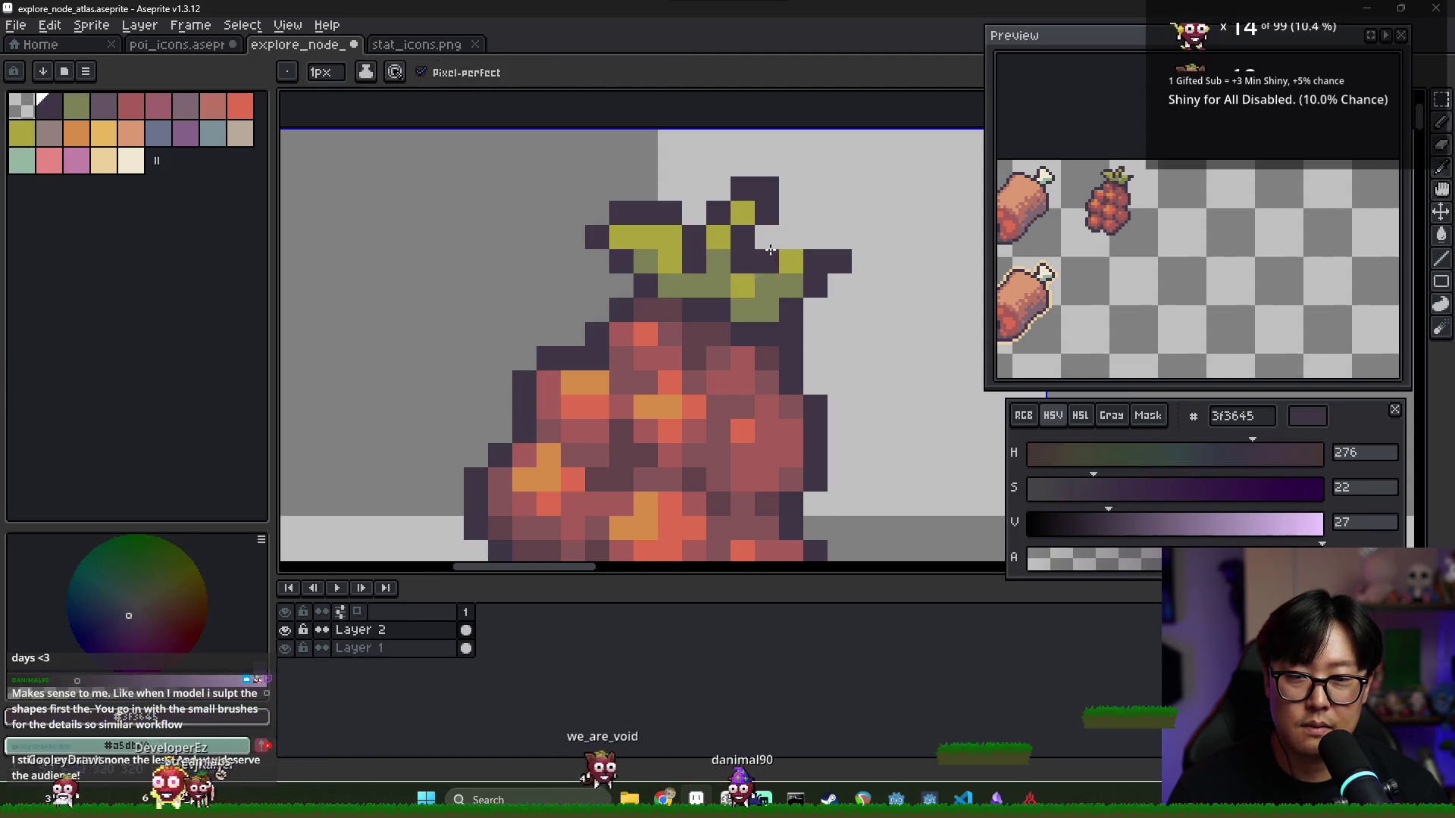
left_click(791, 262, "alt")
left_click(767, 261)
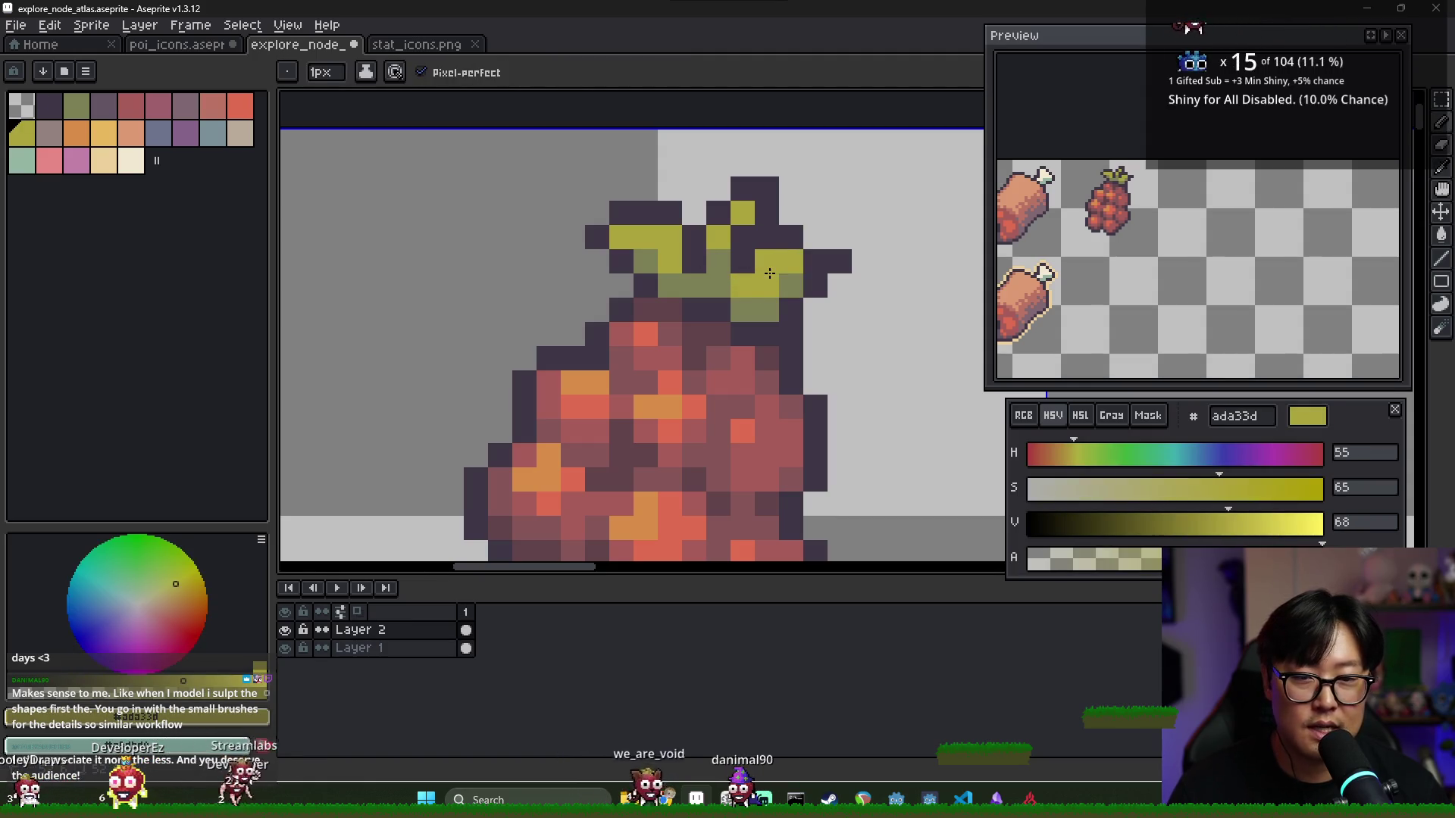
left_click(809, 288, "alt")
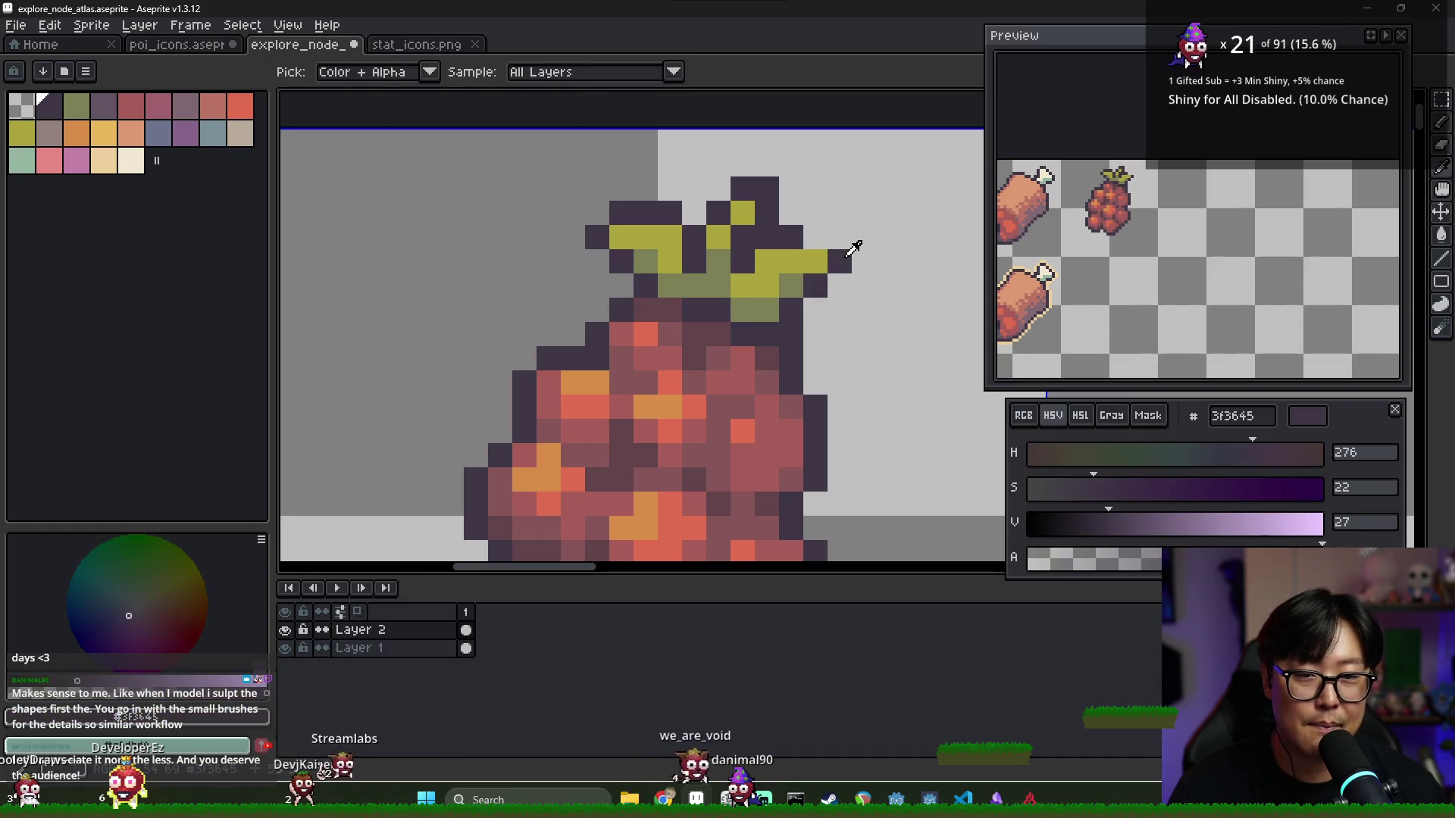
left_click(812, 240)
Add muted-purple 635463 shading pixels between the leaves
left_click(685, 286, "alt")
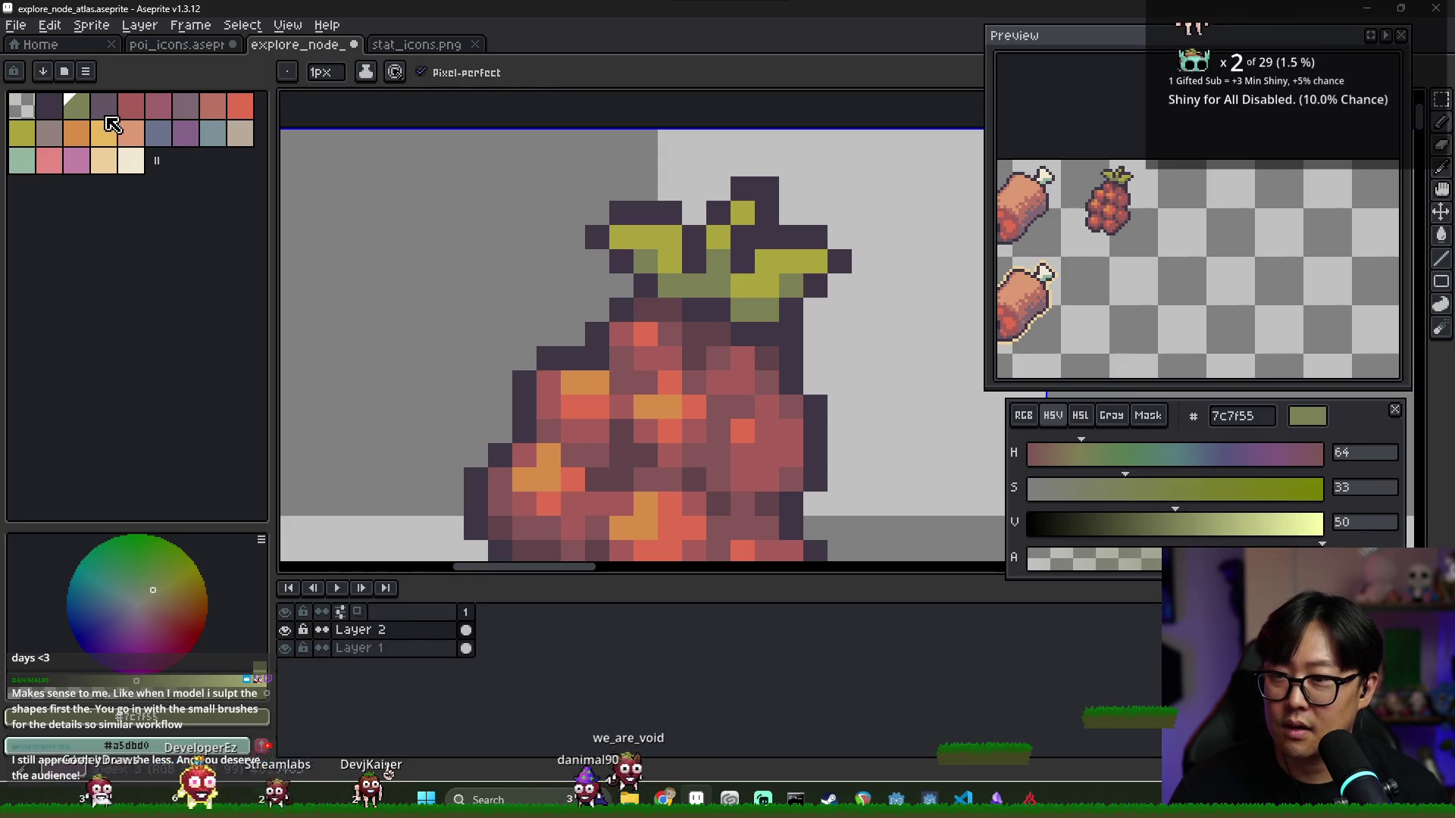
left_click(107, 114)
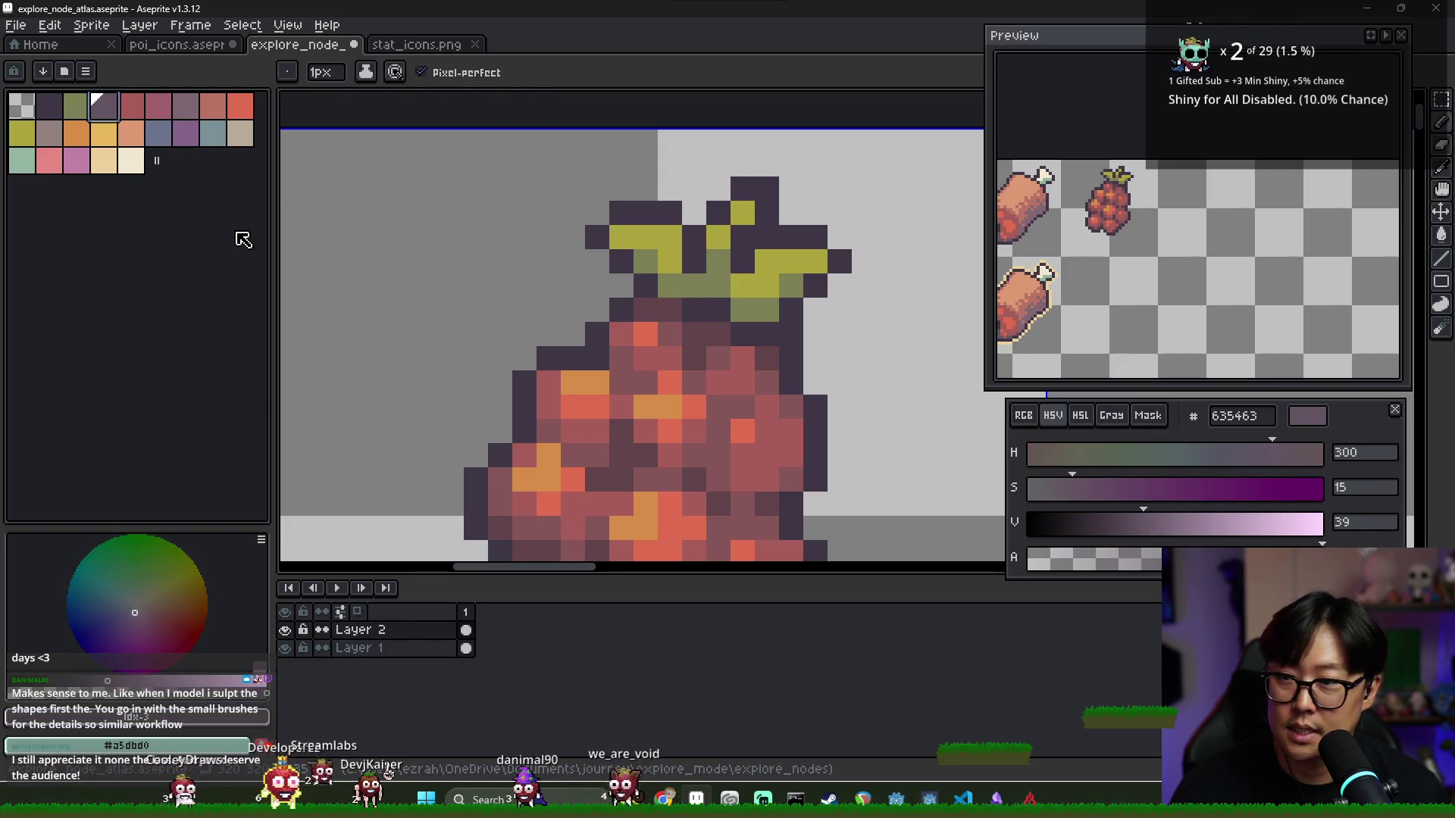
left_click(694, 285)
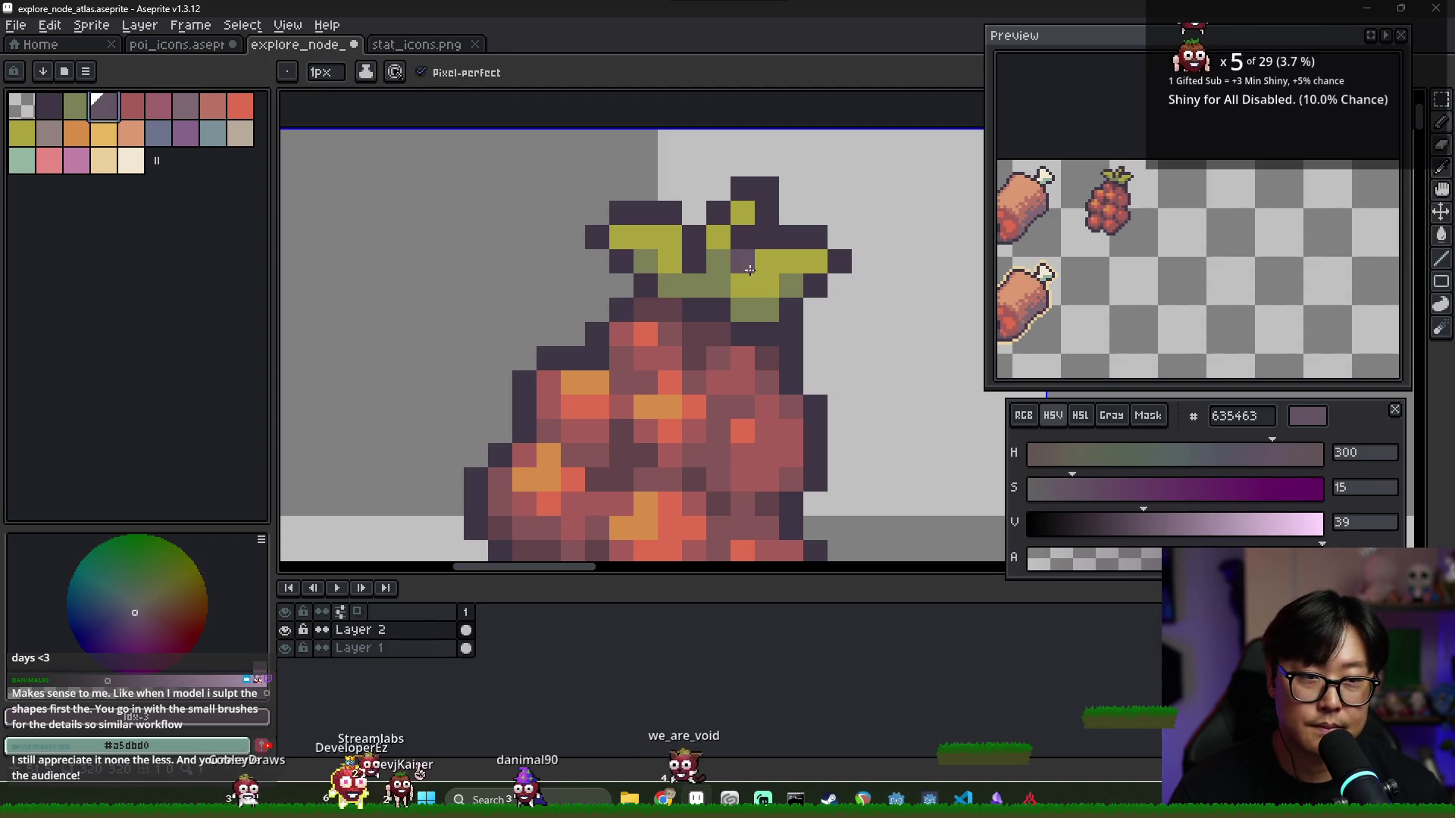
left_click(719, 285)
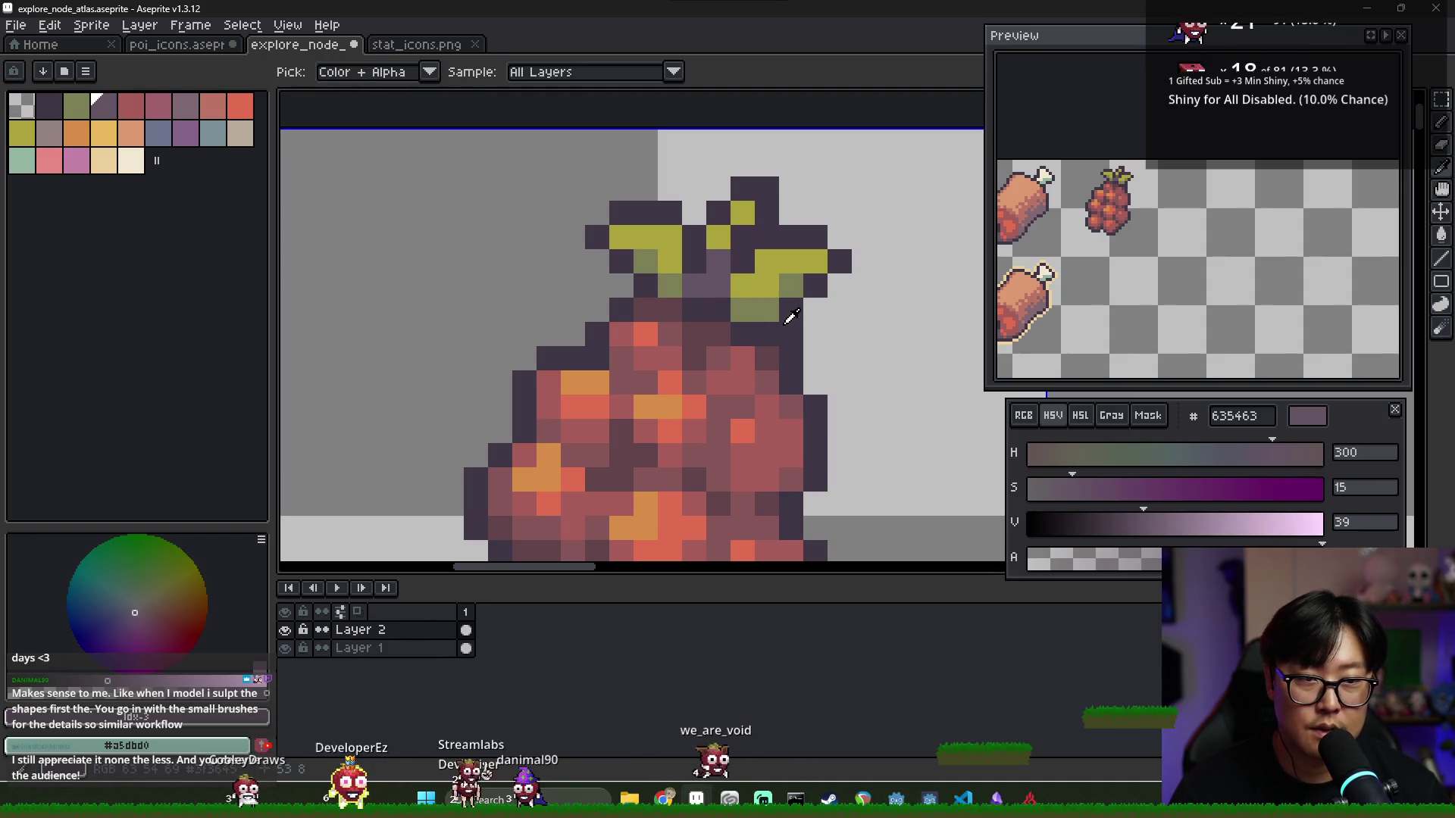
left_click(670, 261)
left_click(675, 283, "alt")
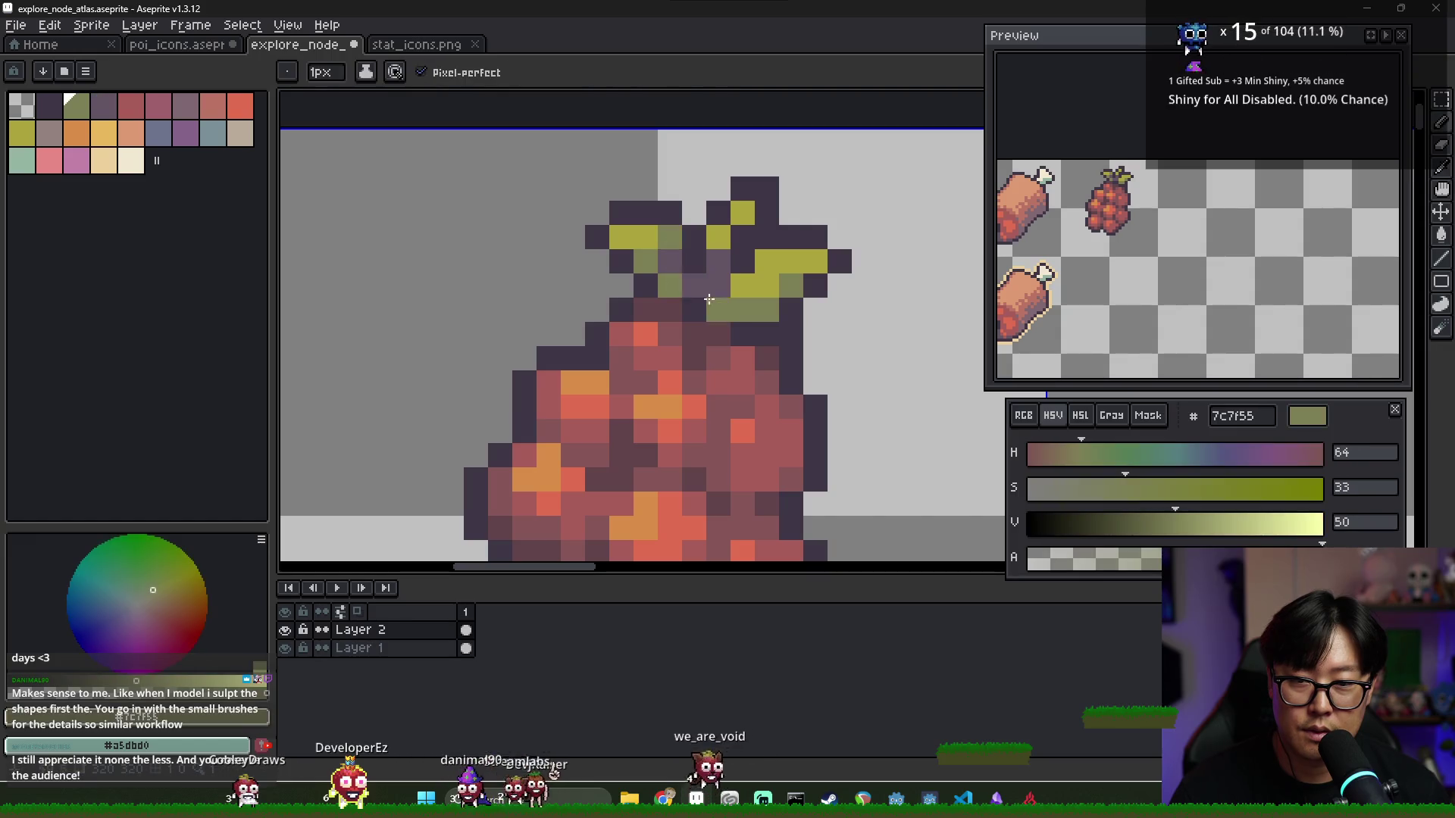
left_click(694, 285, "alt")
Zoom in and eyedrop the dark outline purple 3f3645 from the raspberry's lower edge
scroll(821, 339, "down", 10)
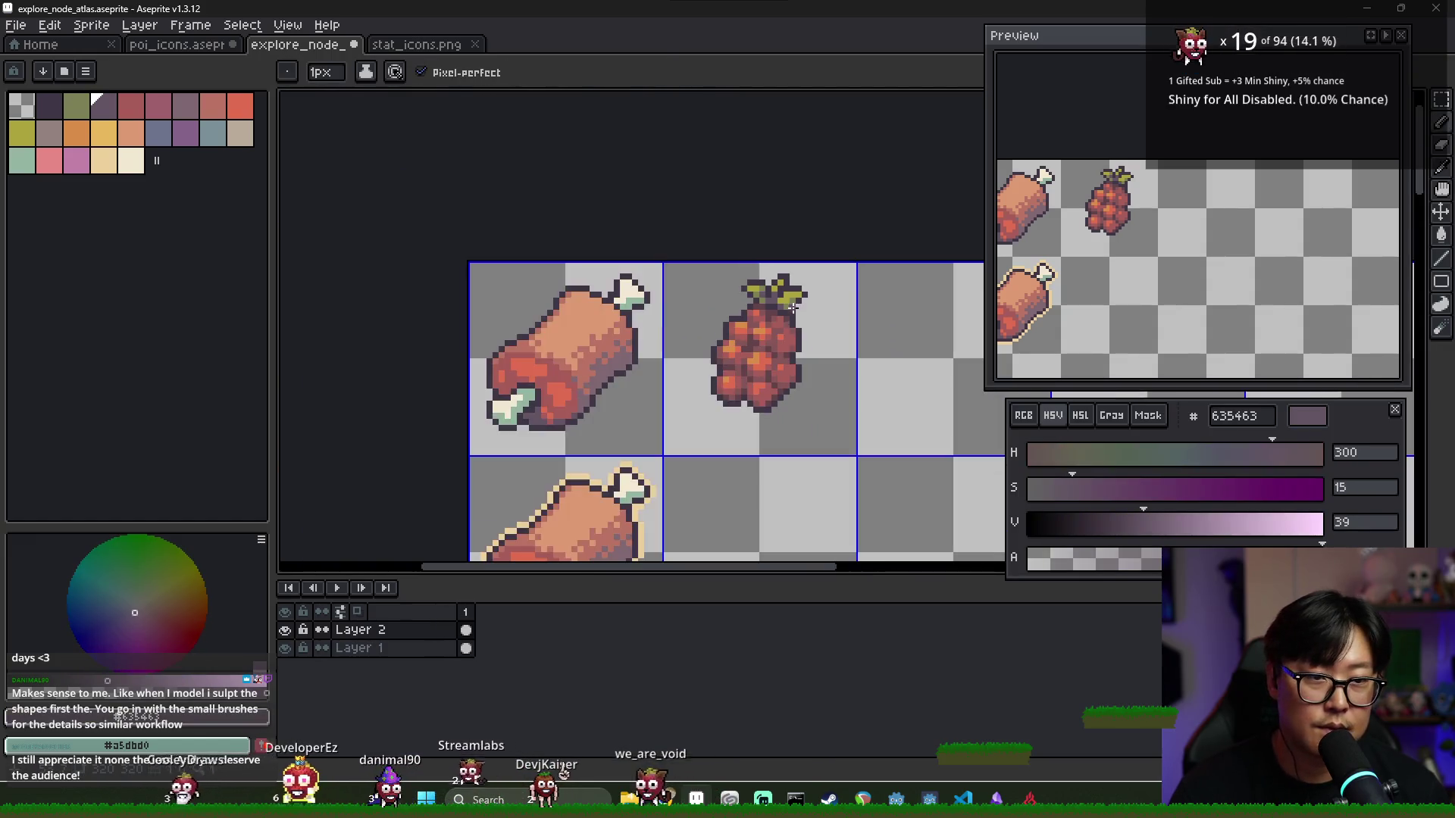
scroll(821, 340, "up", 4)
scroll(1096, 301, "down", 2)
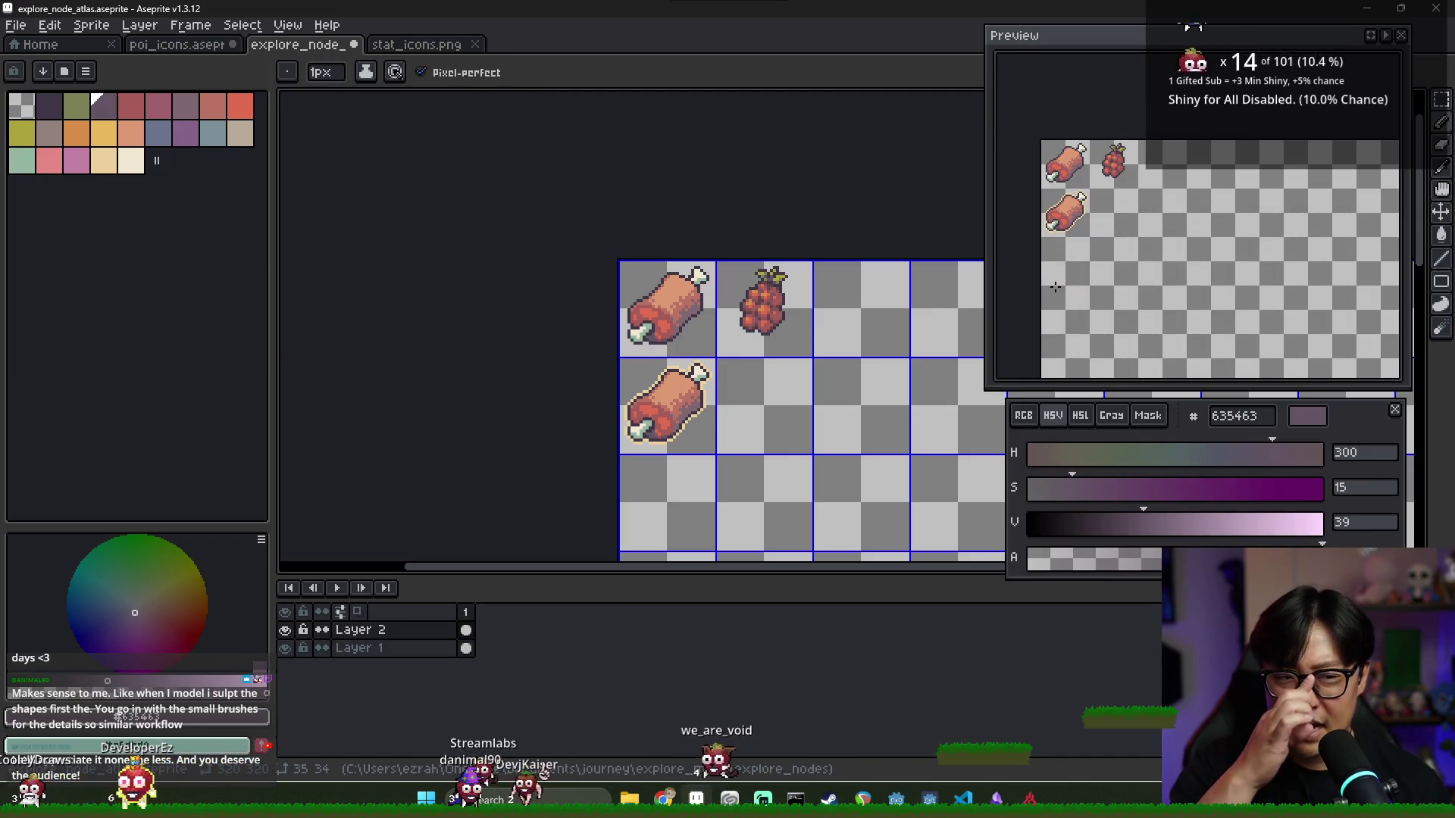
scroll(762, 285, "up", 3)
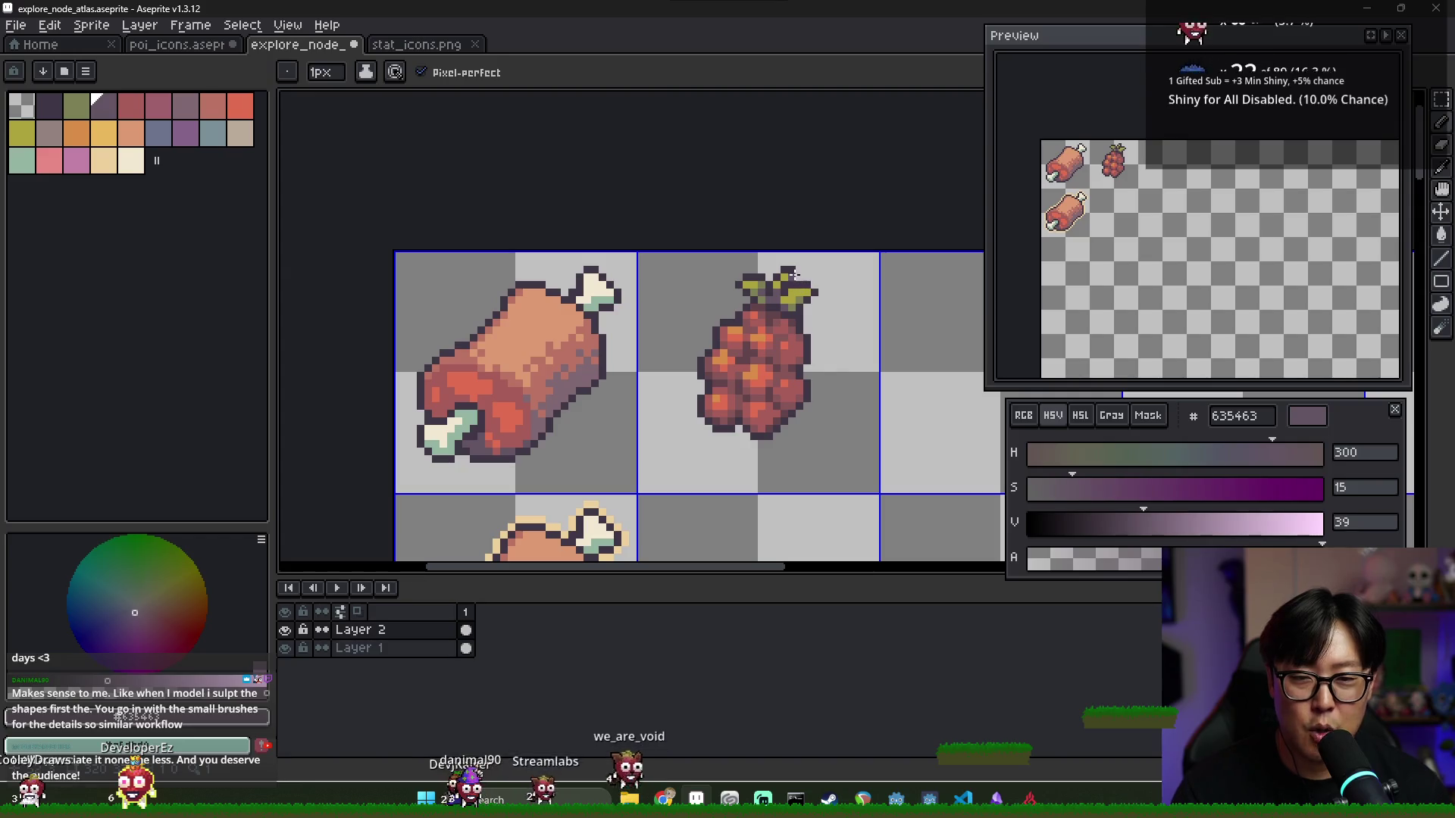
scroll(801, 343, "up", 2)
key("alt")
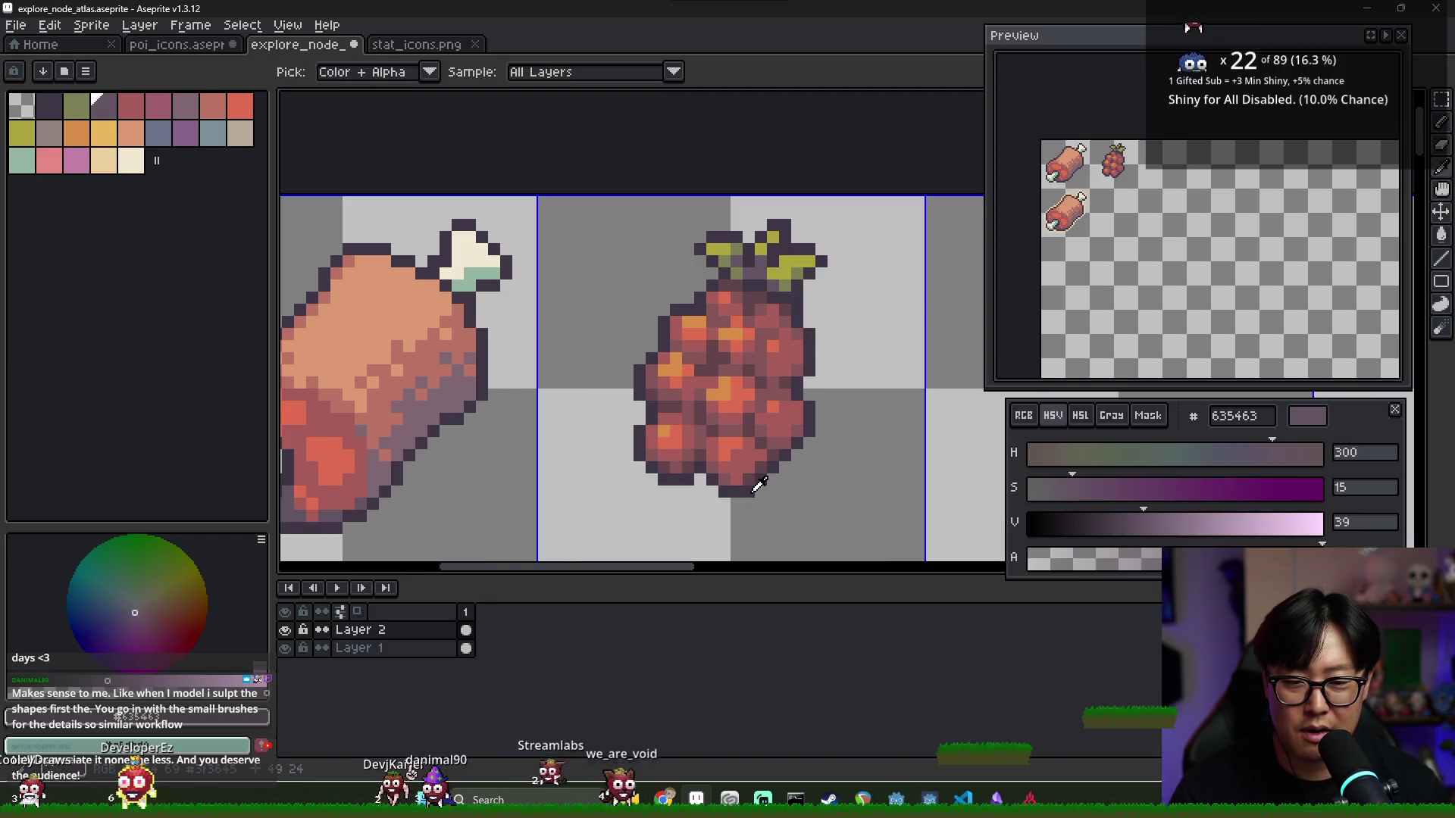
left_click(777, 464, "alt")
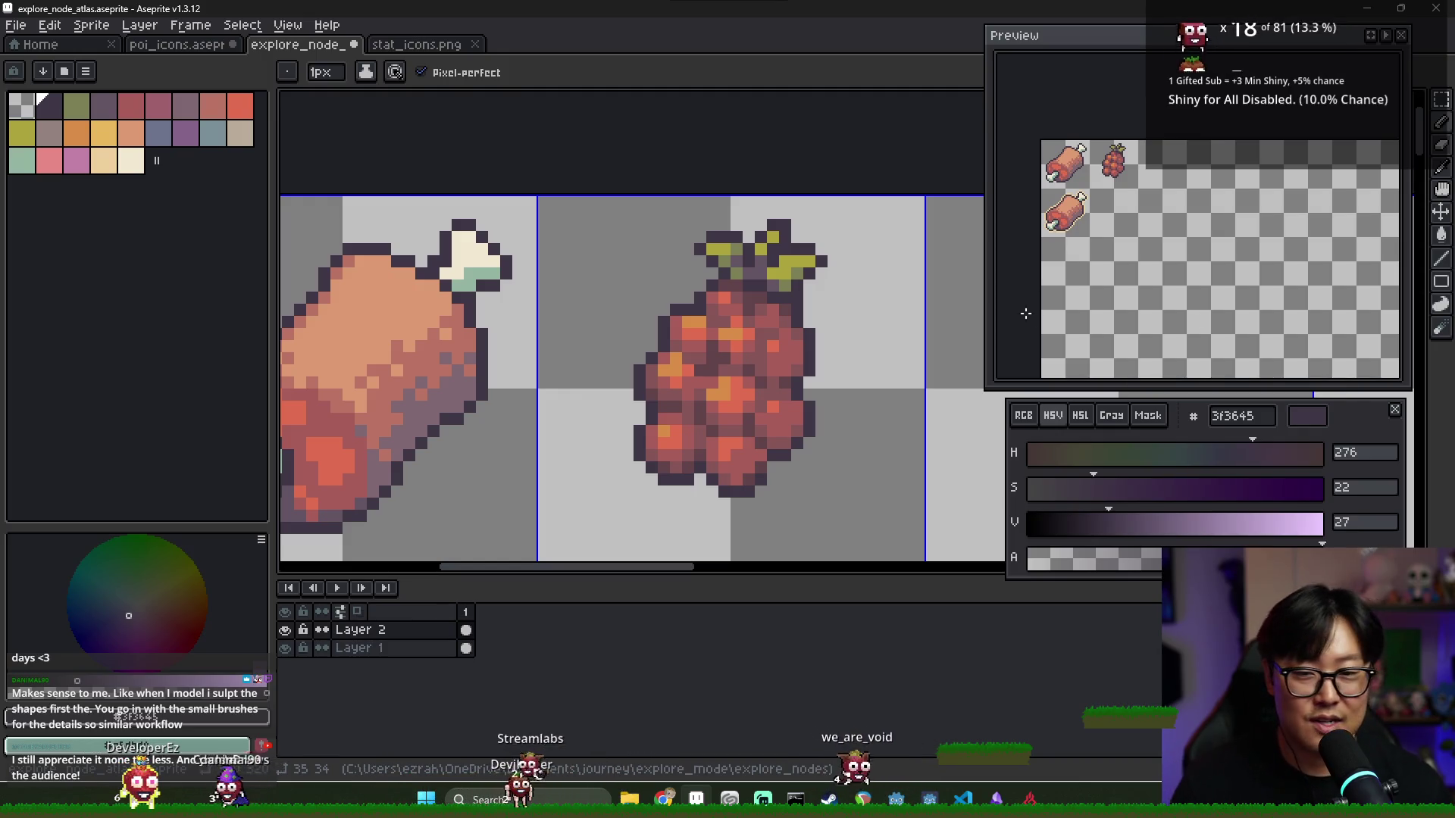
scroll(857, 356, "down", 1)
scroll(692, 397, "down", 1)
scroll(691, 397, "up", 1)
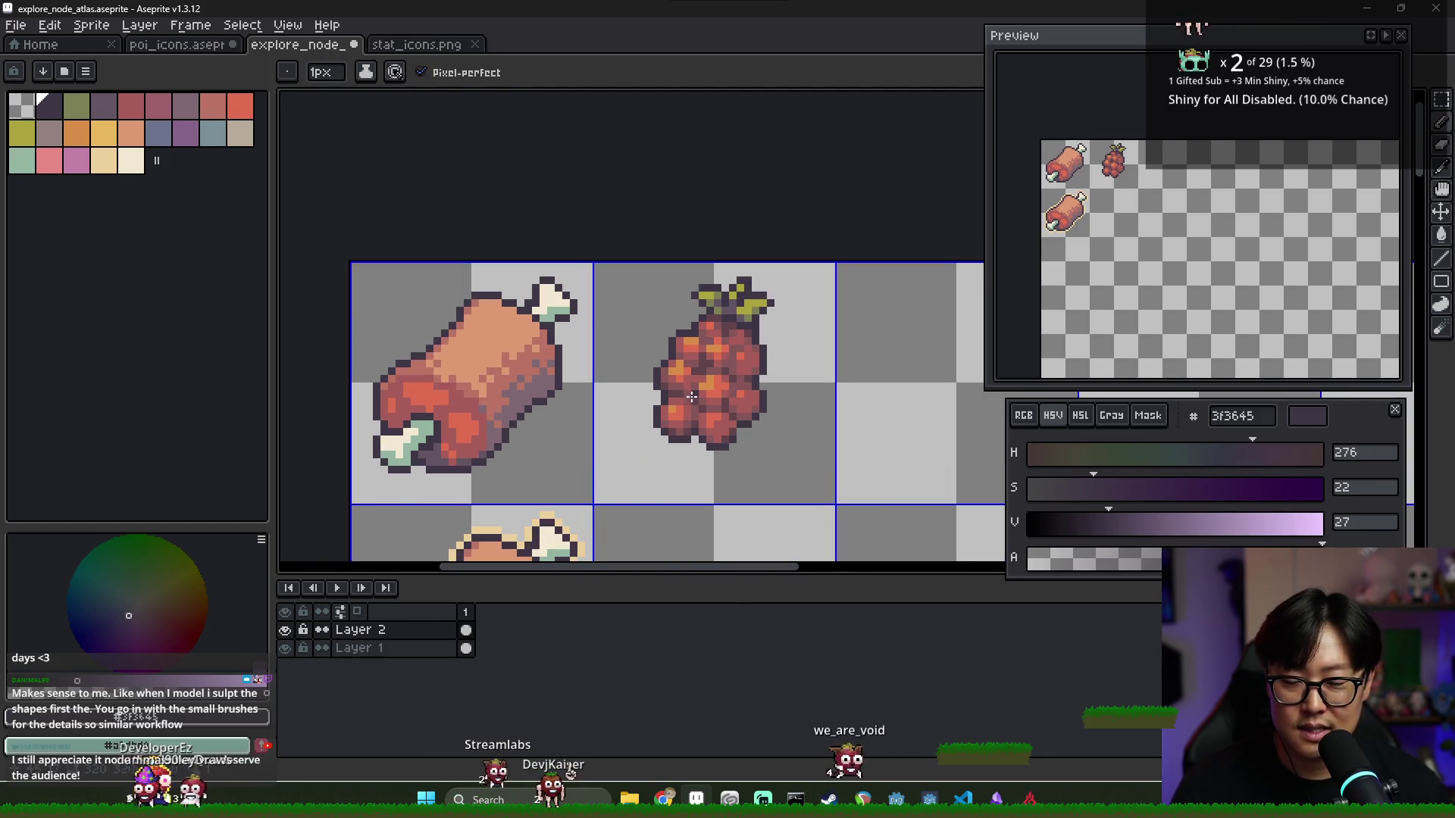
Nudge the raspberry down slightly within its cell
scroll(689, 369, "down", 1)
key("m")
key("Down")
key("Down")
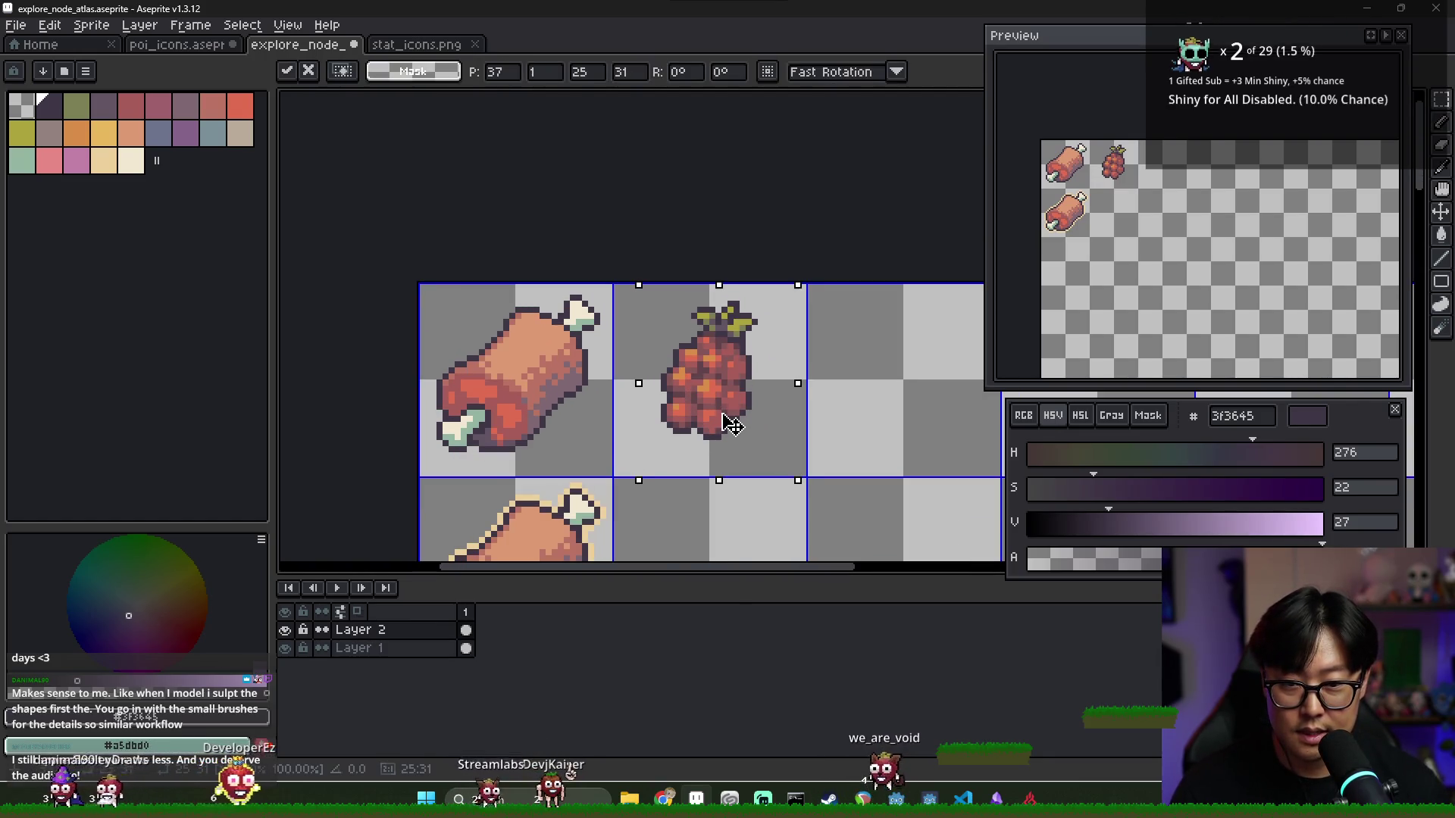
key("ctrl+d")
Copy the raspberry cell and paste the duplicate into the cell below
scroll(780, 417, "down", 1)
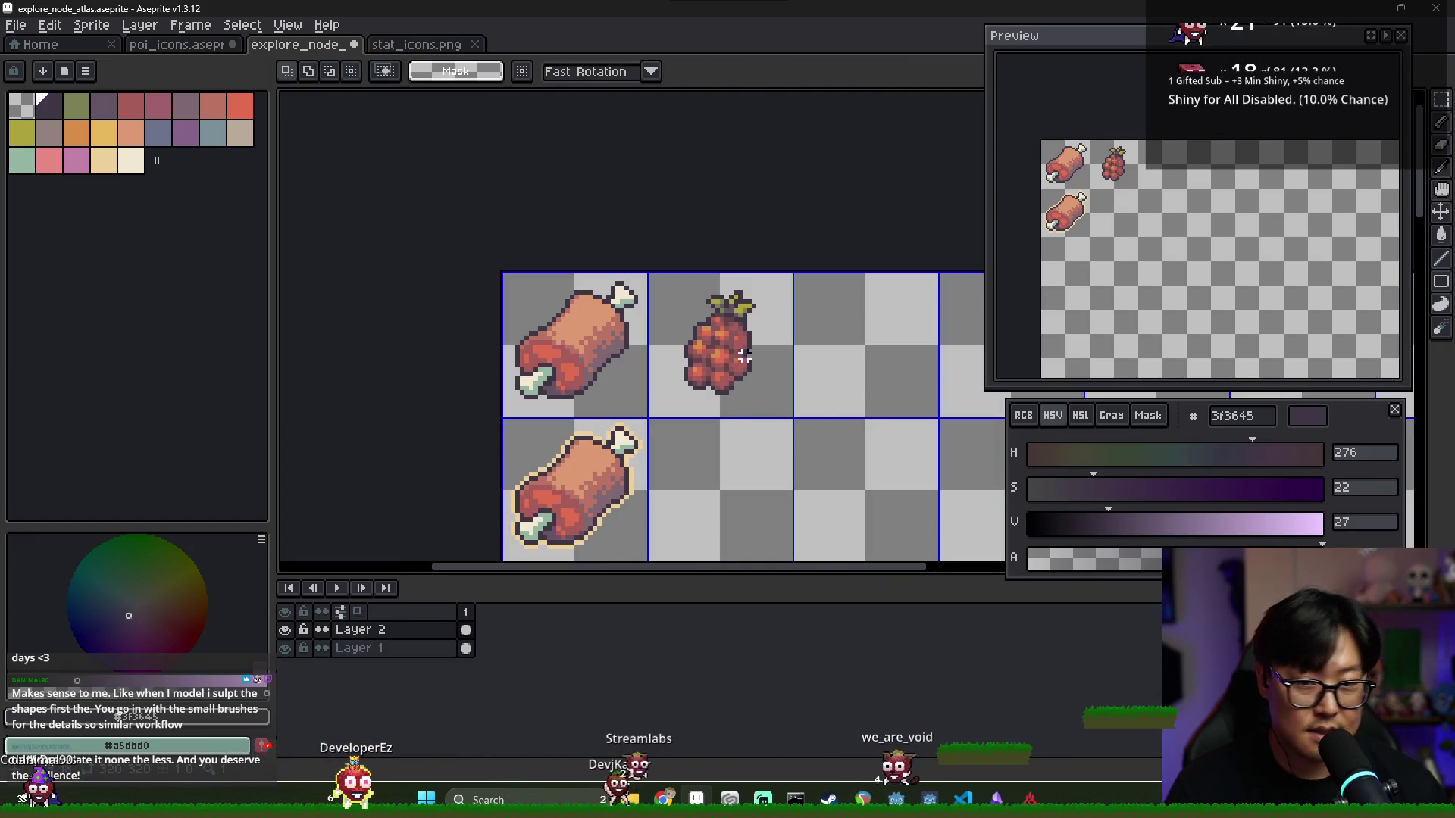
left_click_drag(744, 357, 764, 395)
key("ctrl+c")
key("ctrl+v")
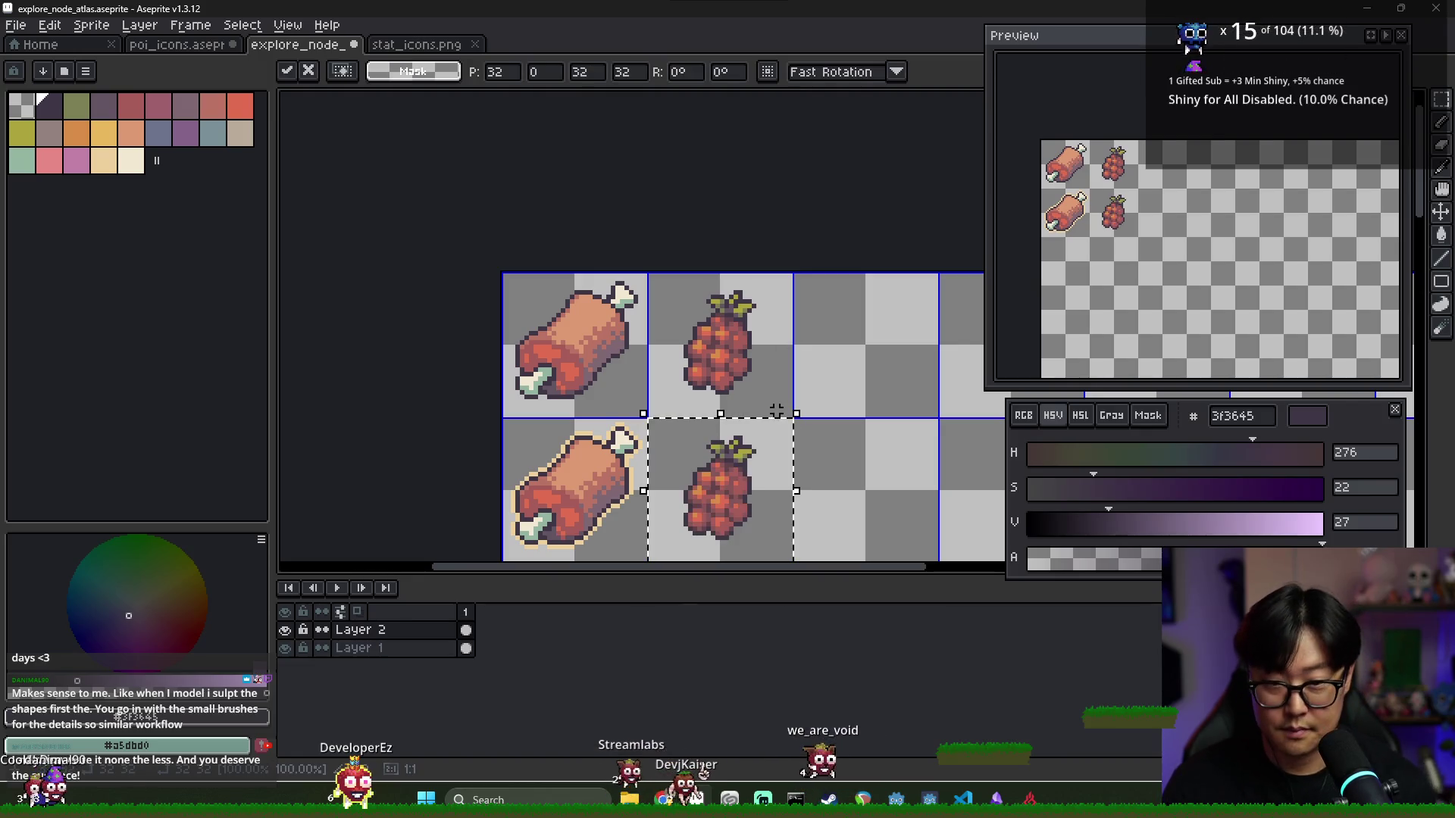
key("ctrl+d")
scroll(720, 483, "up", 2)
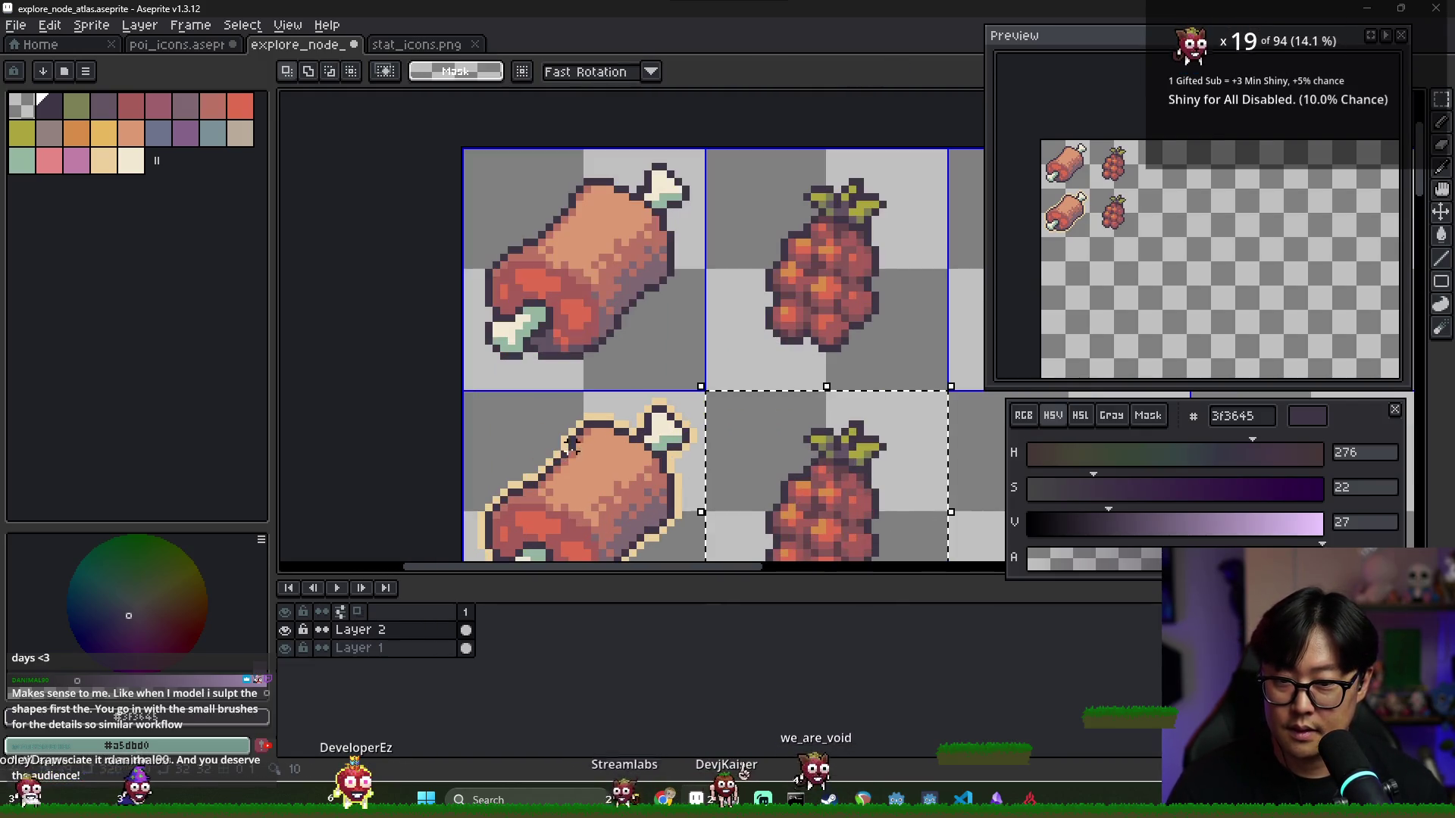
Wrap the raspberry copy in a cream eed09b outline matching the outlined meat
left_click(601, 410, "alt")
key("shift+o")
key("Return")
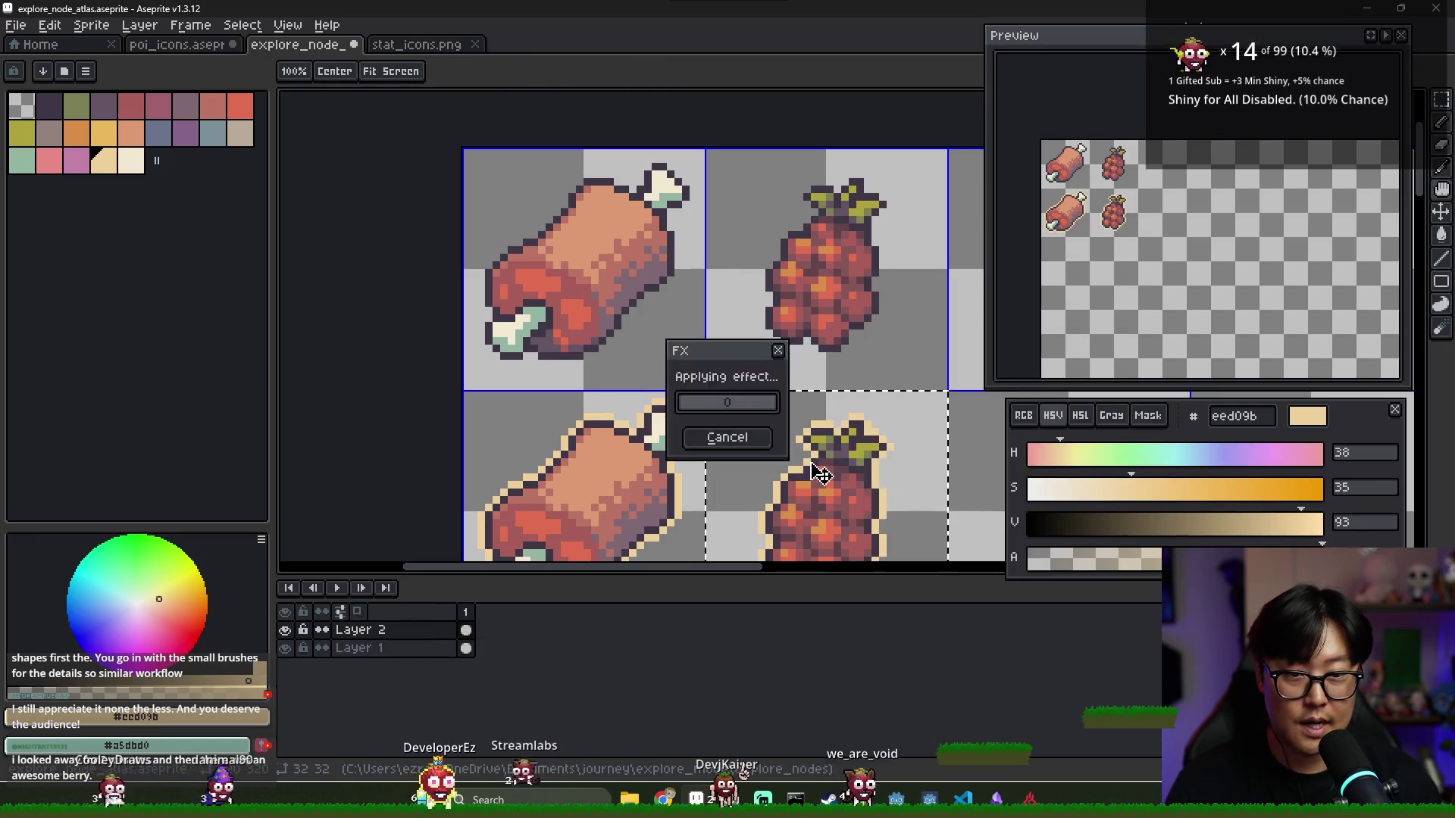
scroll(810, 464, "down", 2)
key("ctrl+d")
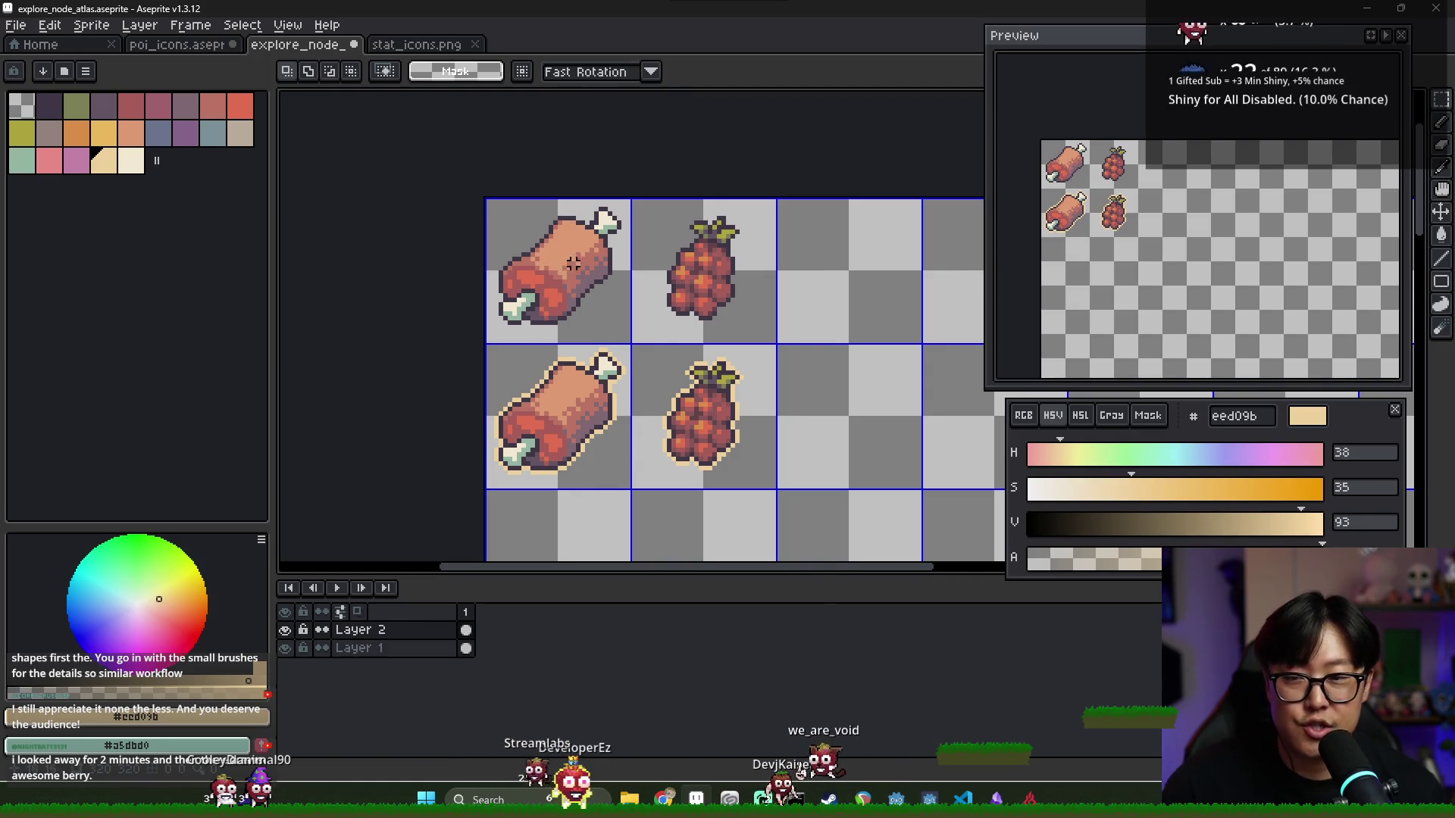
scroll(574, 263, "up", 1)
left_click(574, 265, "alt")
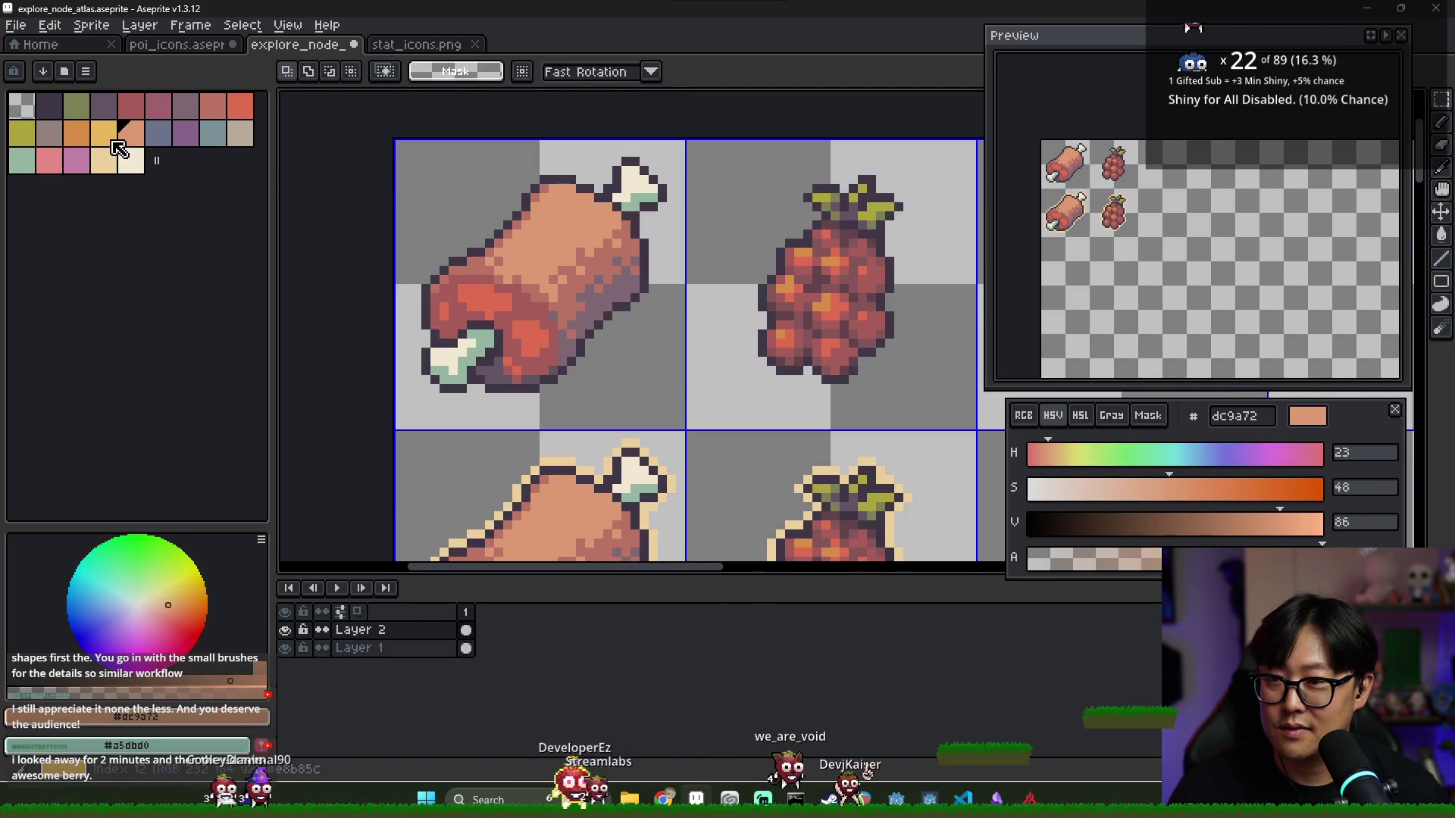
Paint a cream eed09b highlight across the top of the upper meat icon
left_click(106, 158)
key("b")
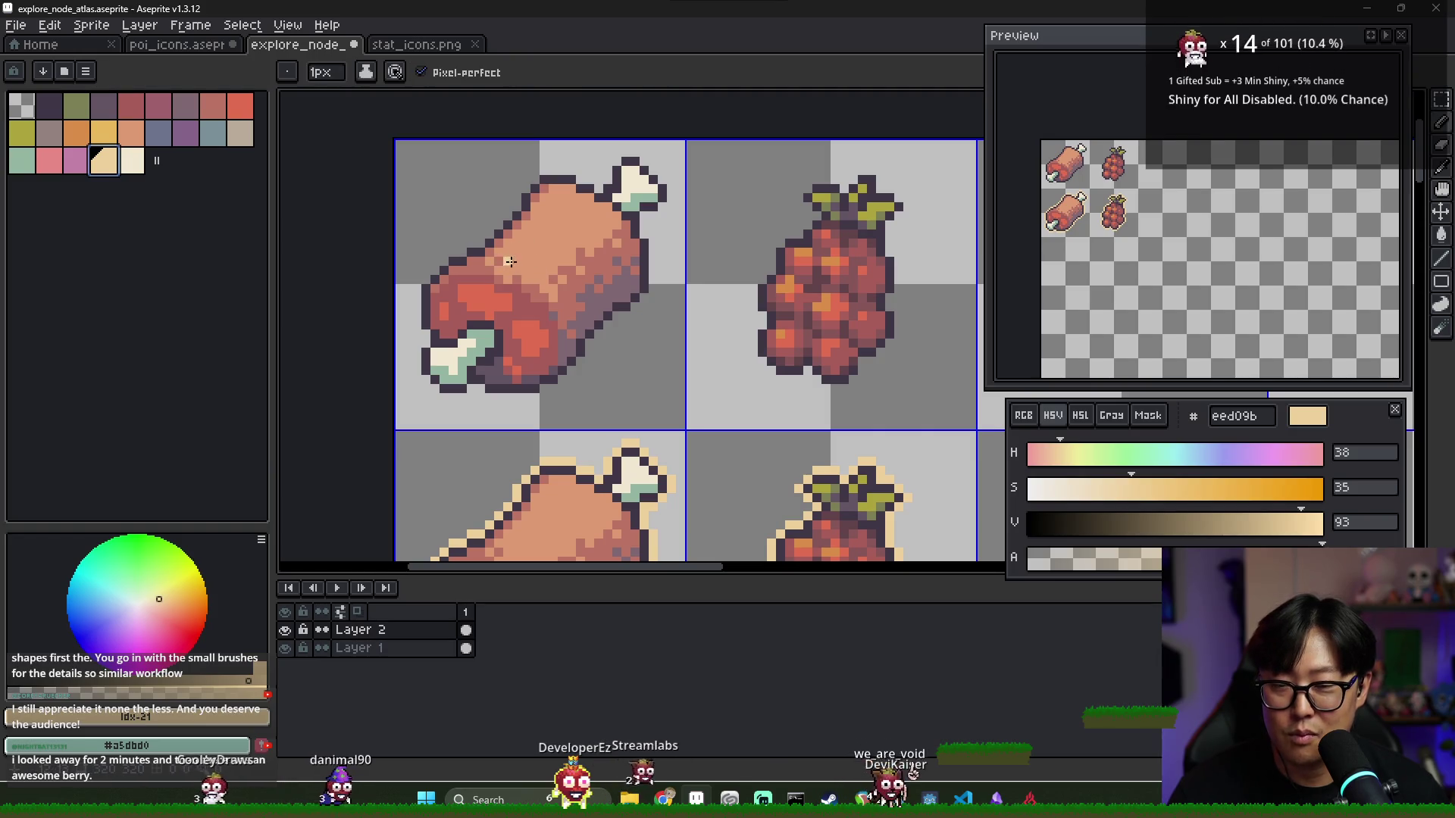
left_click_drag(510, 261, 598, 203)
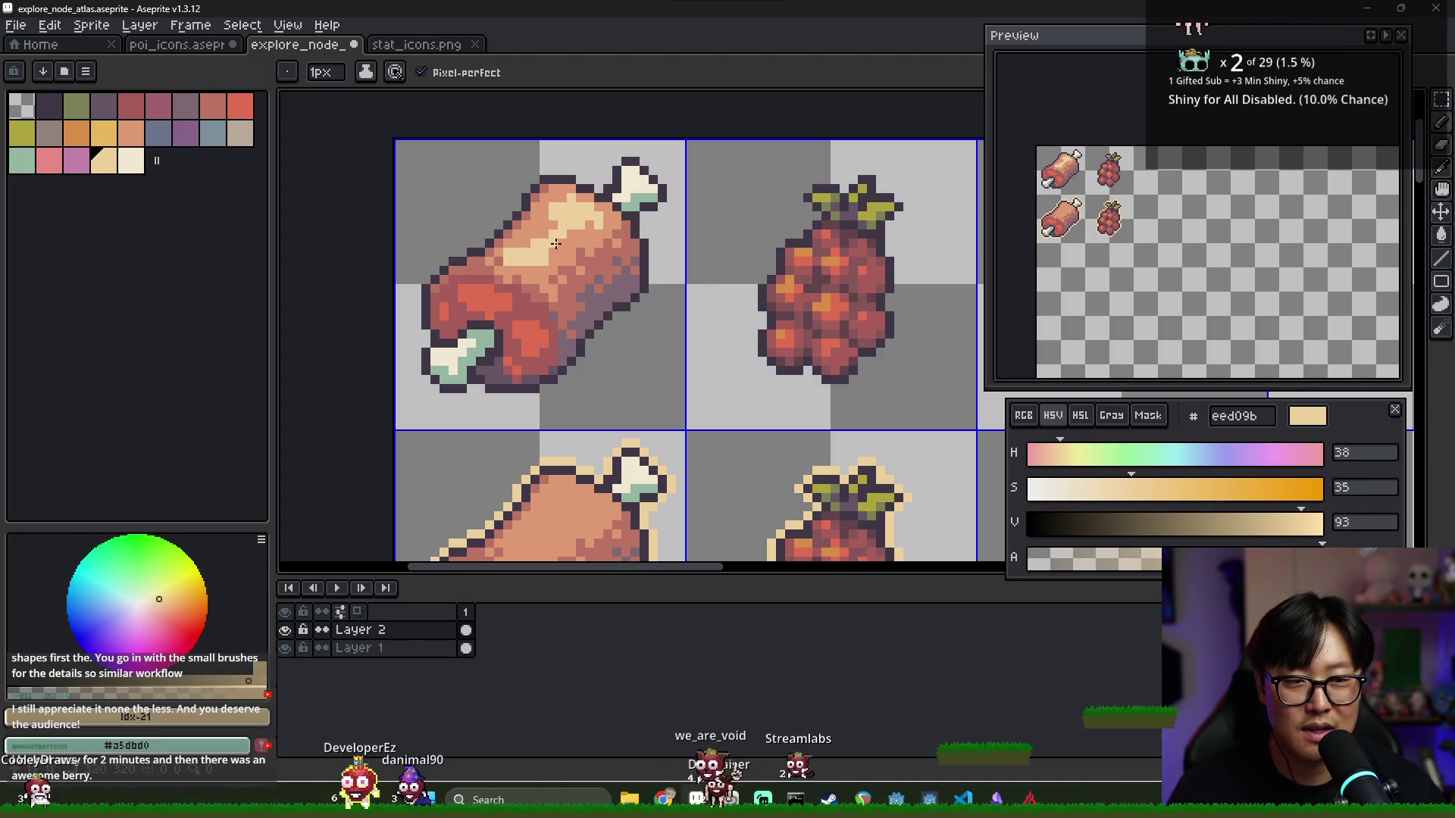
Resample the salmon and cream colours, then bring up the window switcher with Alt+Tab
left_click(546, 252, "alt")
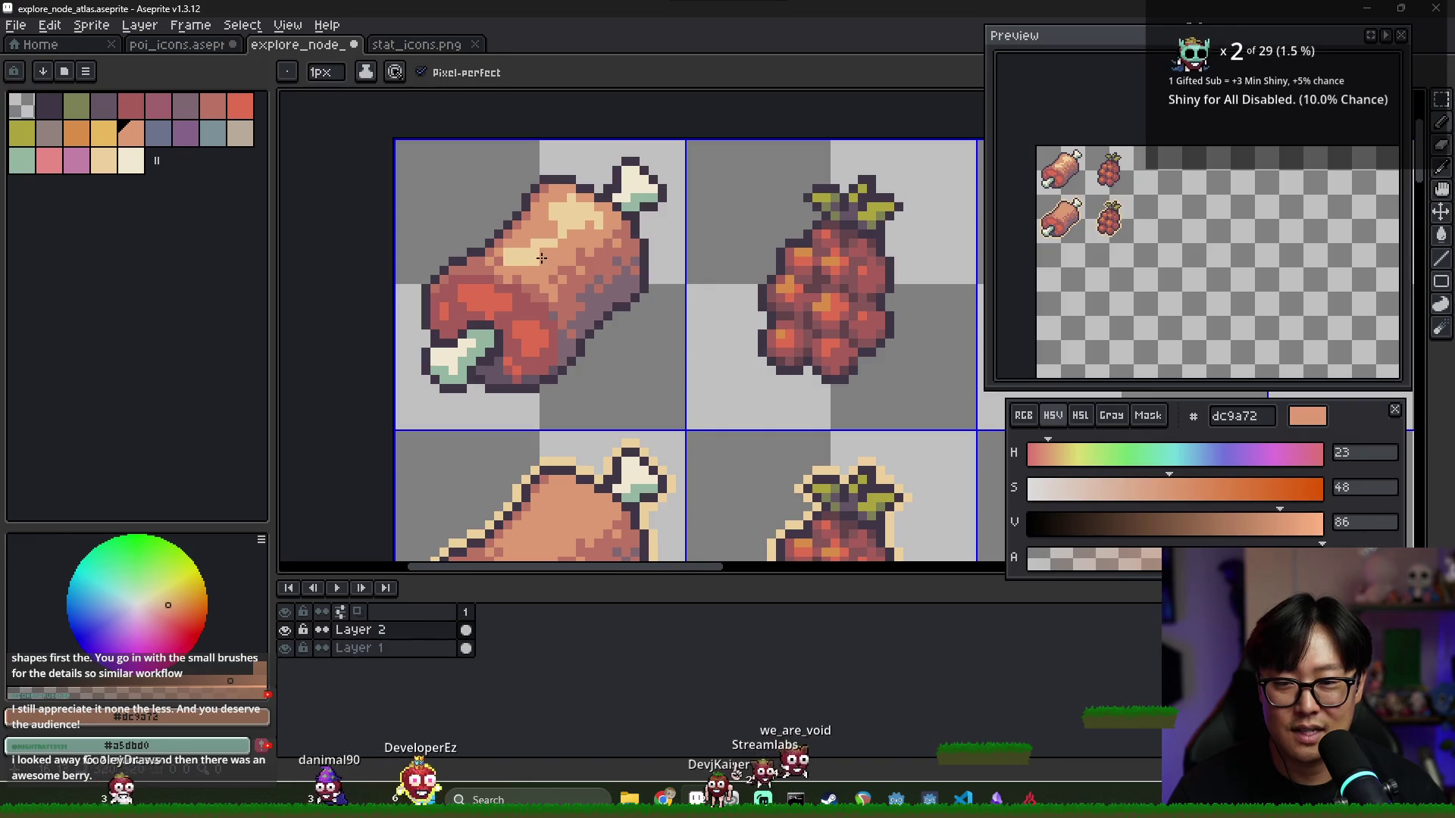
left_click(542, 257, "alt")
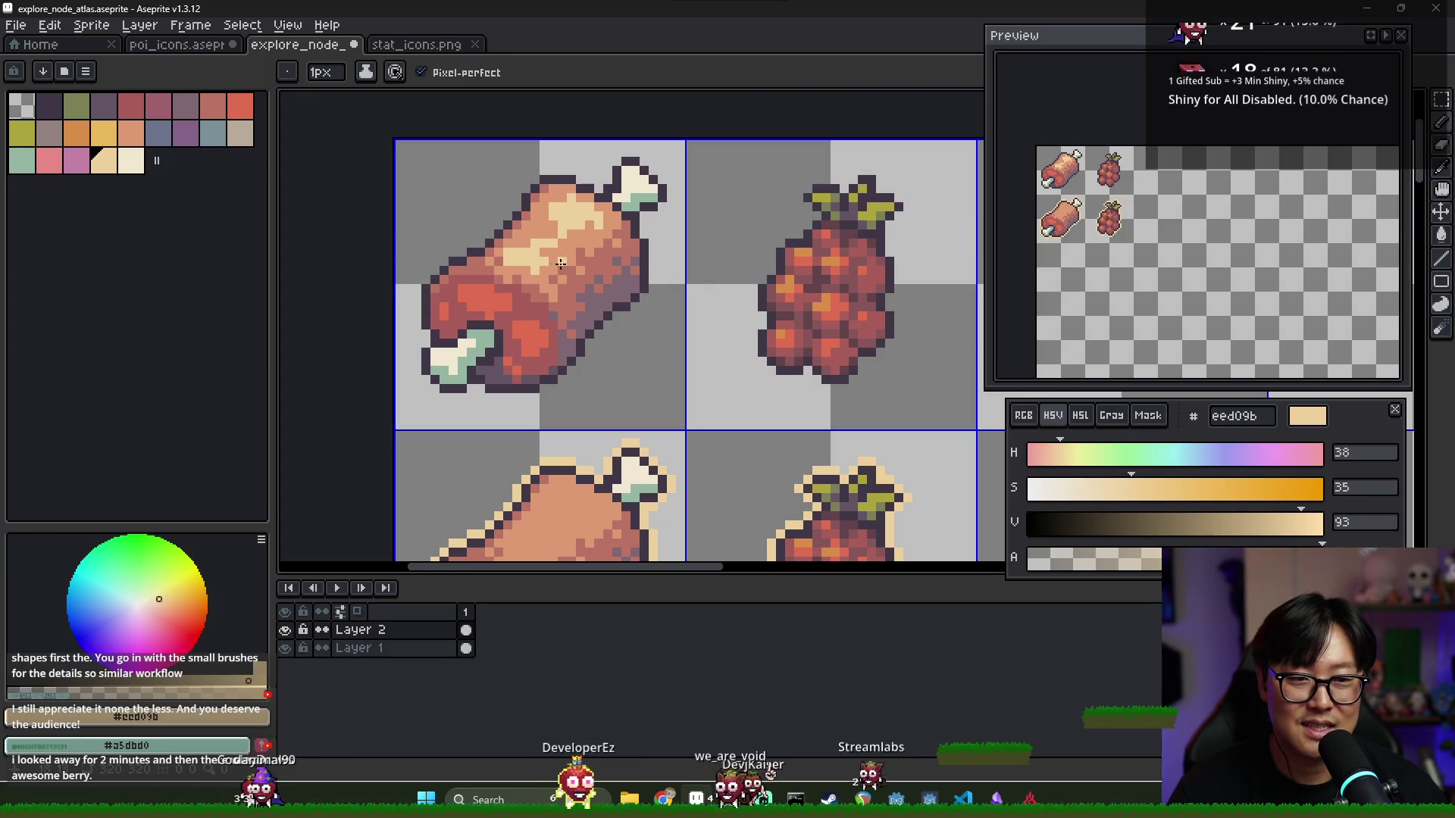
scroll(607, 260, "down", 3)
key("alt+Tab")
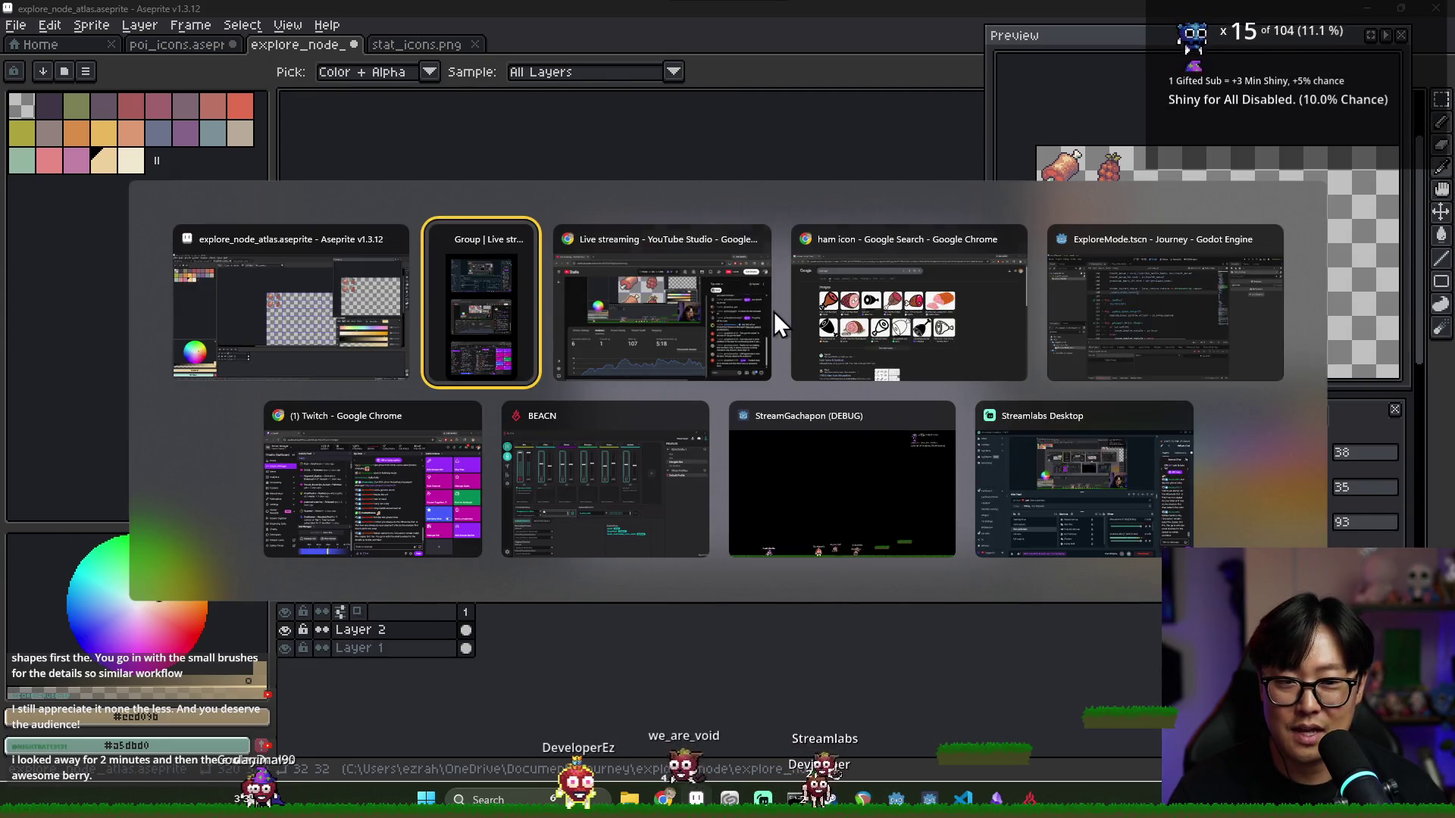
Return to Aseprite and view the poi_icons atlas before going back to explore_node_atlas
left_click(375, 321)
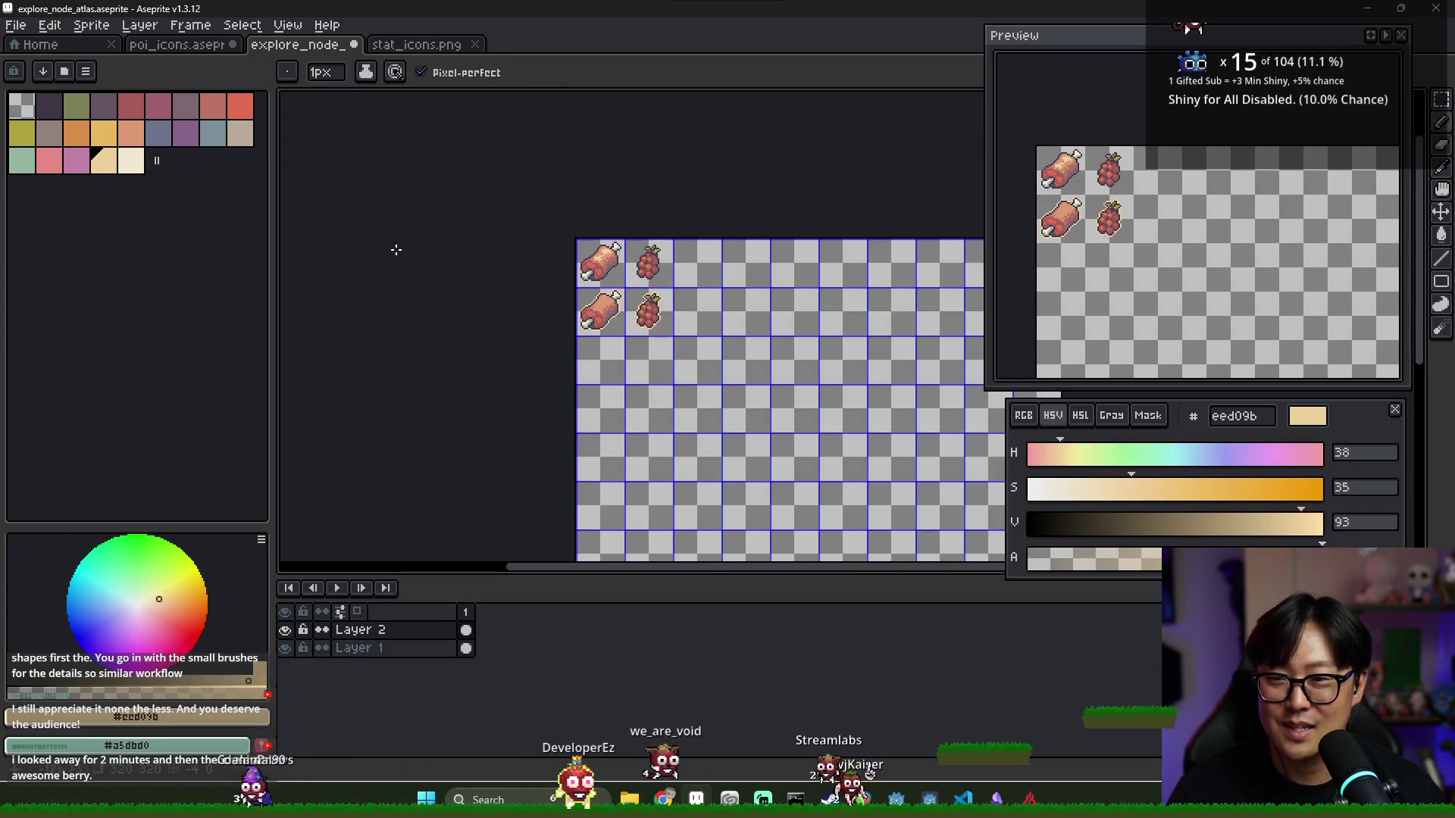
left_click(198, 47)
scroll(552, 243, "down", 3)
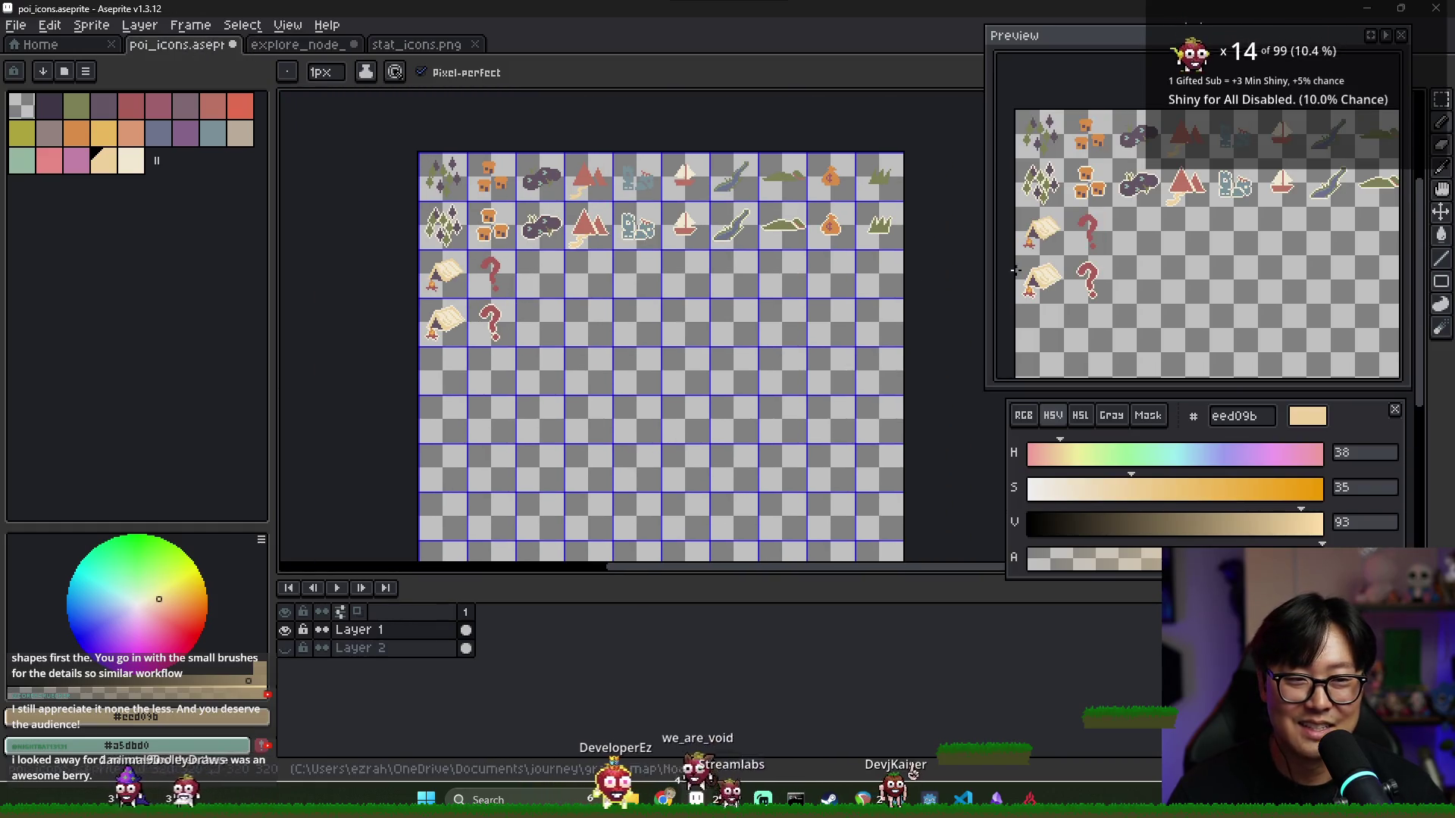
scroll(1160, 251, "down", 3)
scroll(1136, 235, "up", 5)
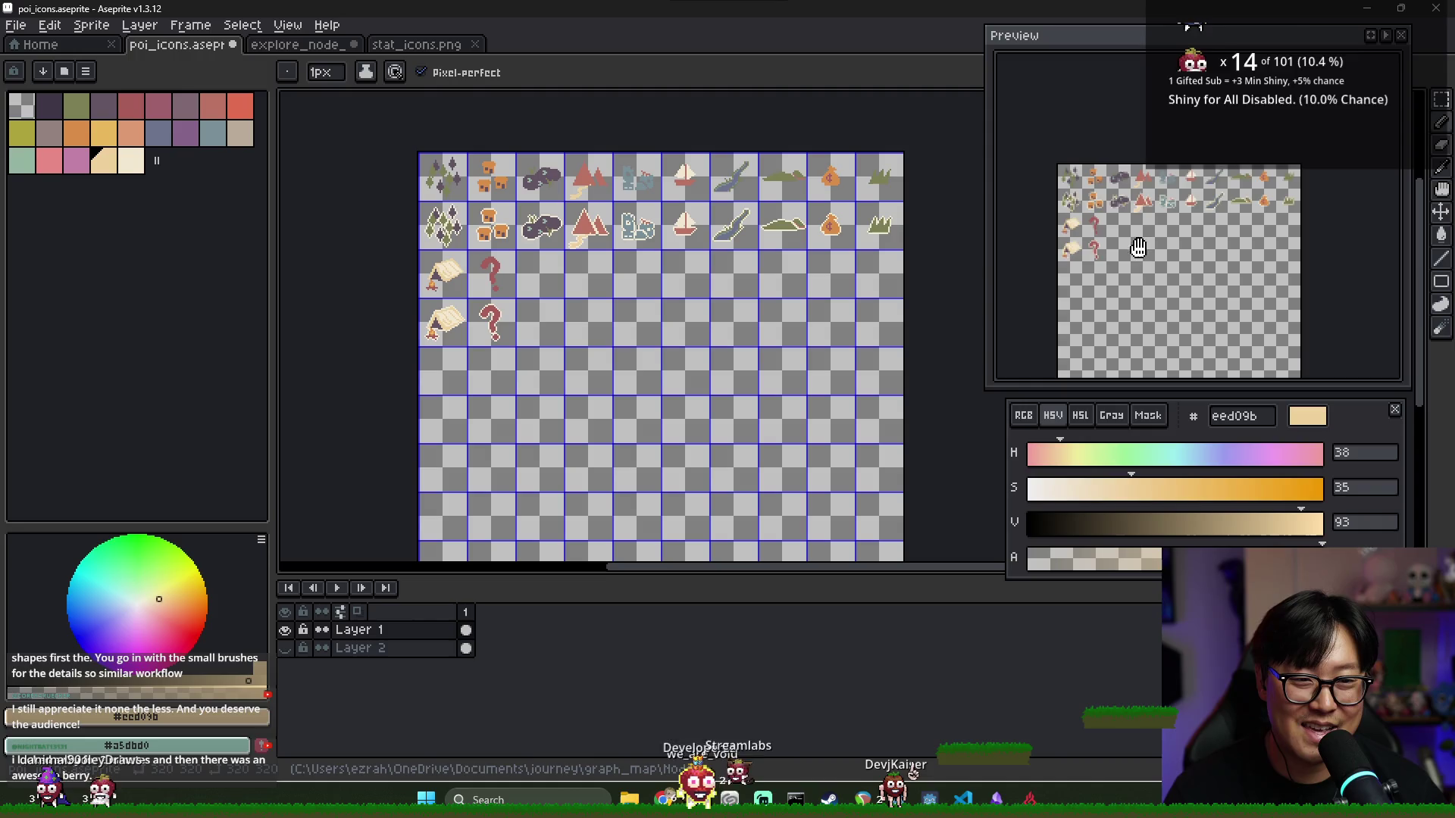
scroll(1137, 235, "down", 3)
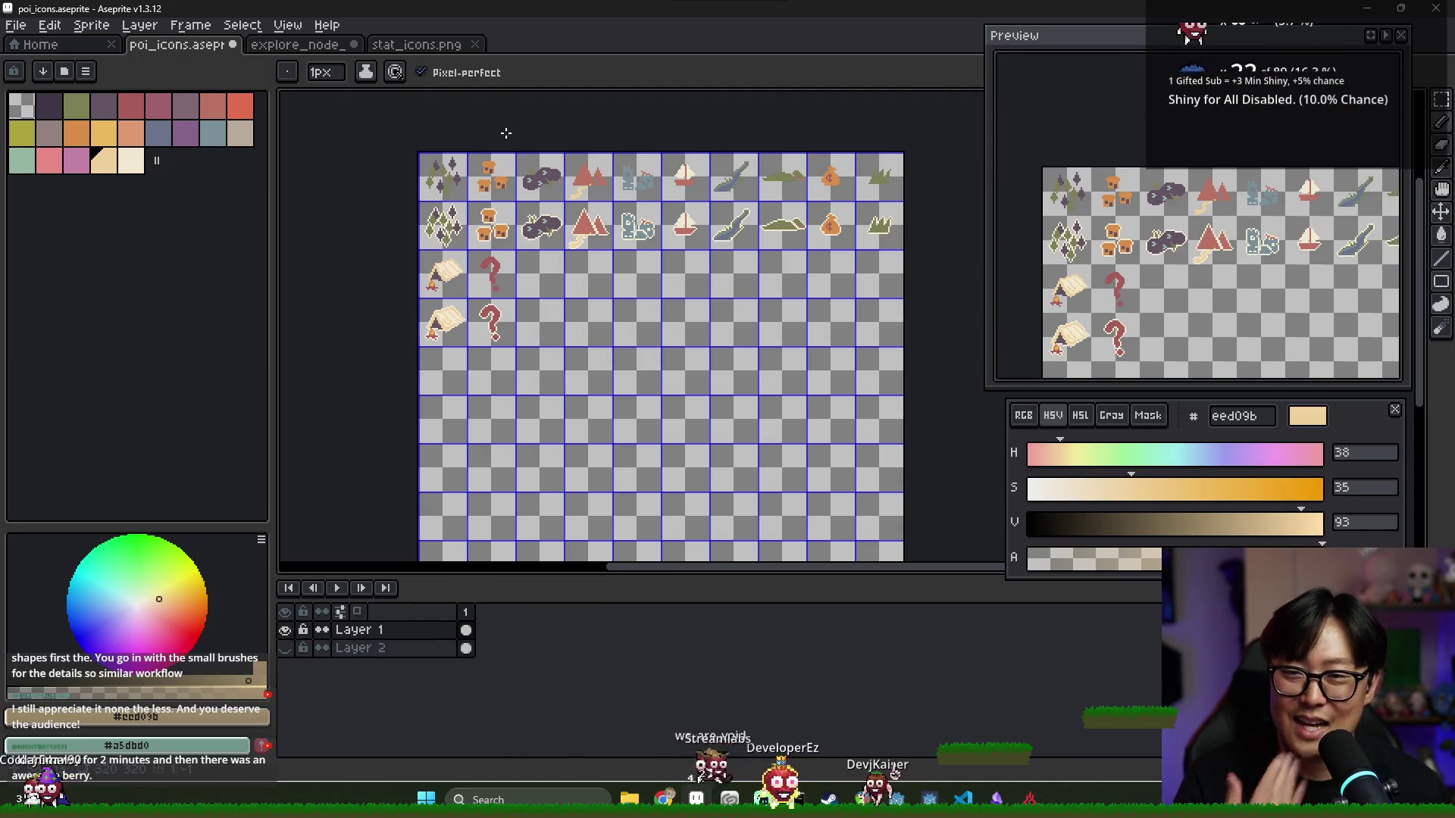
left_click(297, 47)
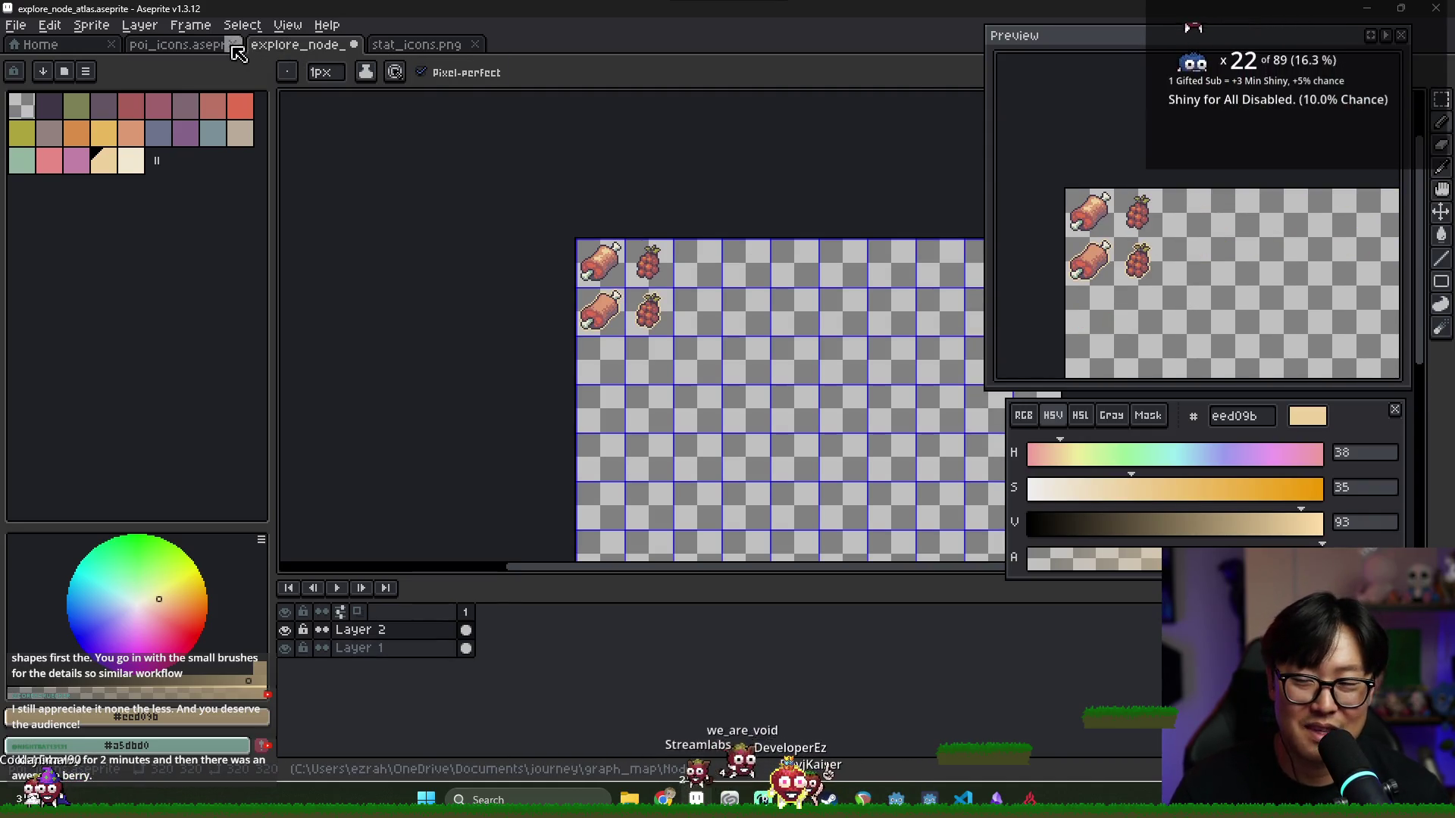
Flip back and forth between poi_icons and explore_node_atlas, ending on explore_node_atlas
left_click(182, 47)
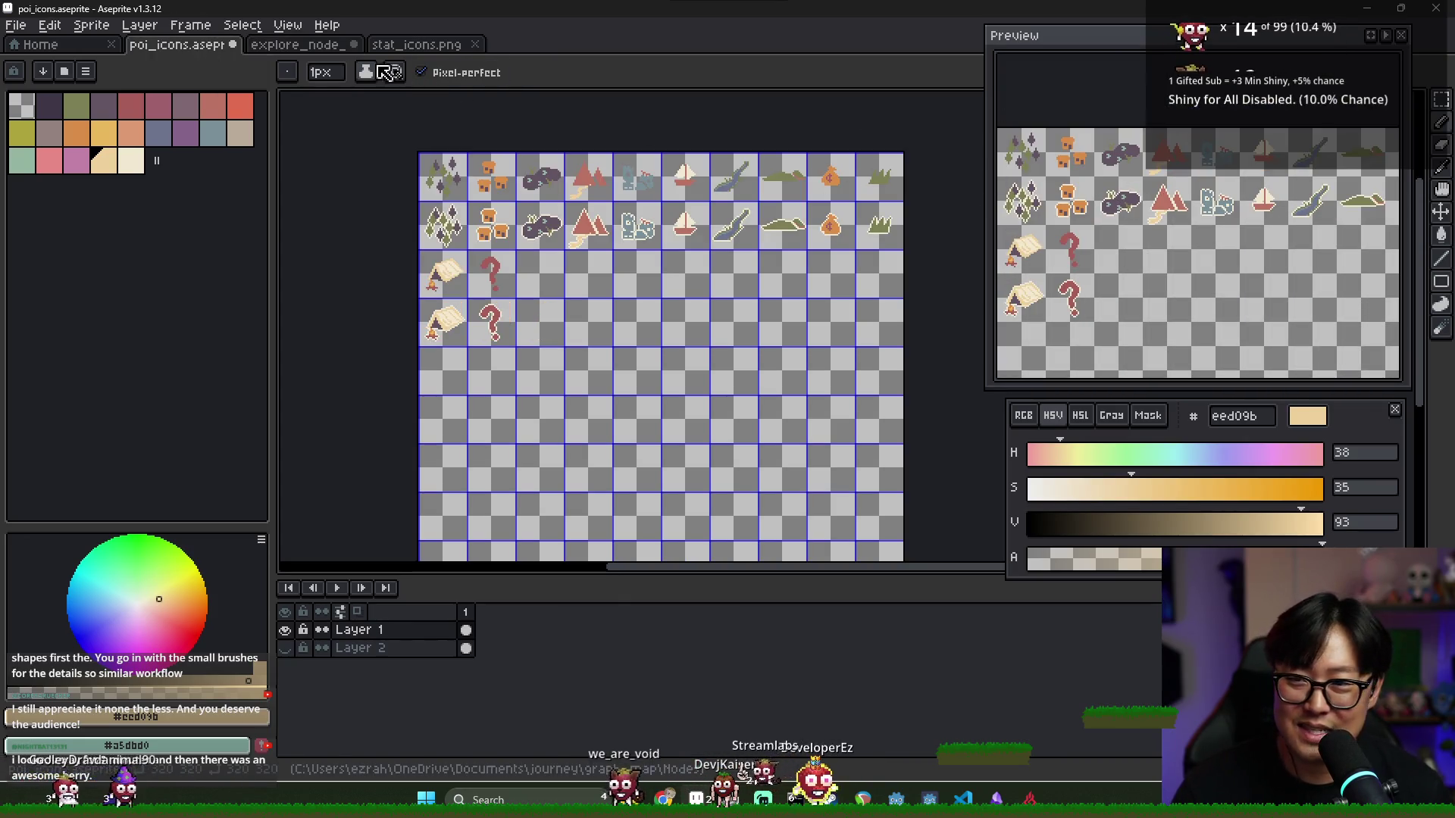
key("ctrl+Tab")
scroll(703, 341, "up", 1)
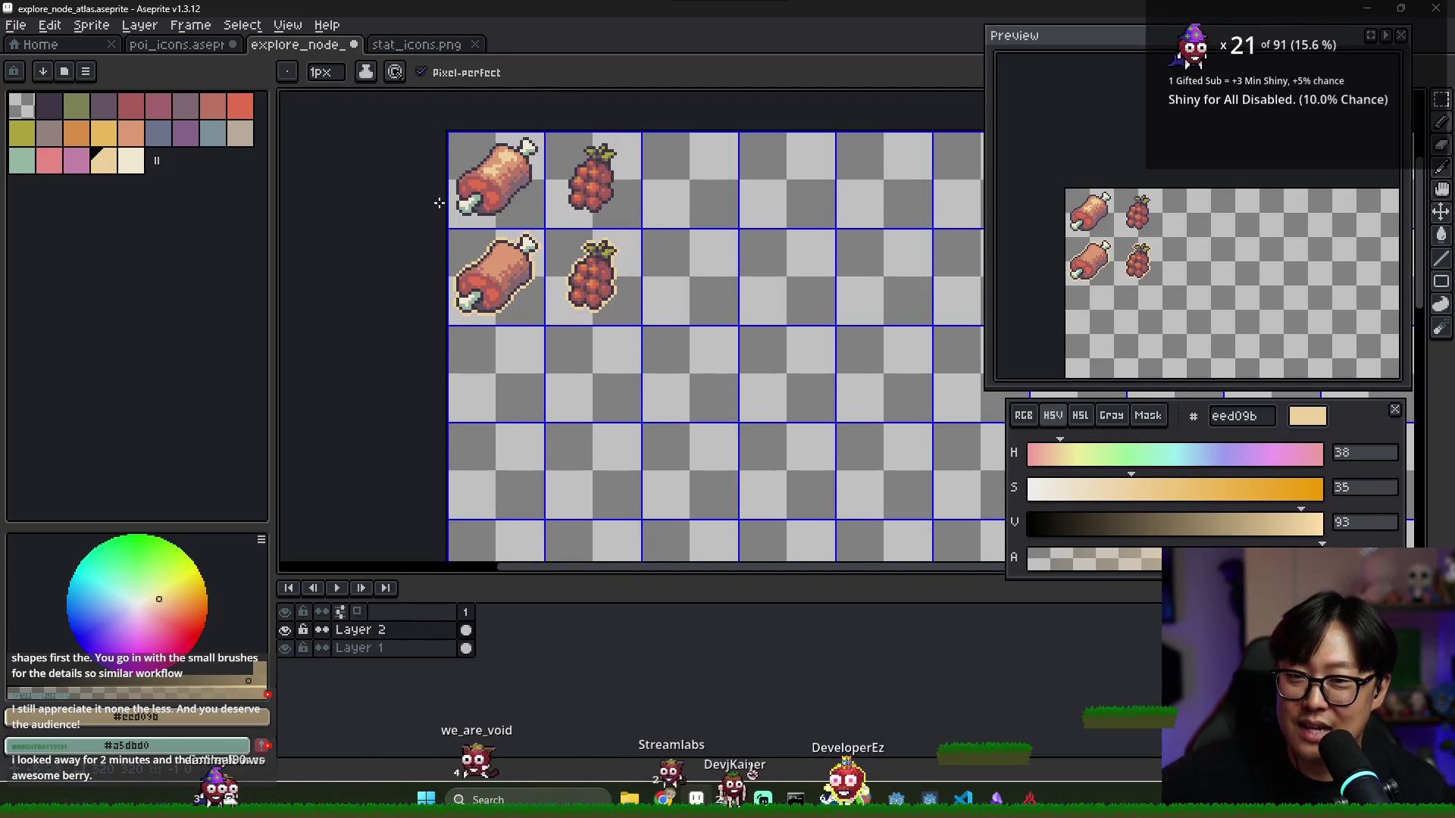
key("ctrl+shift+Tab")
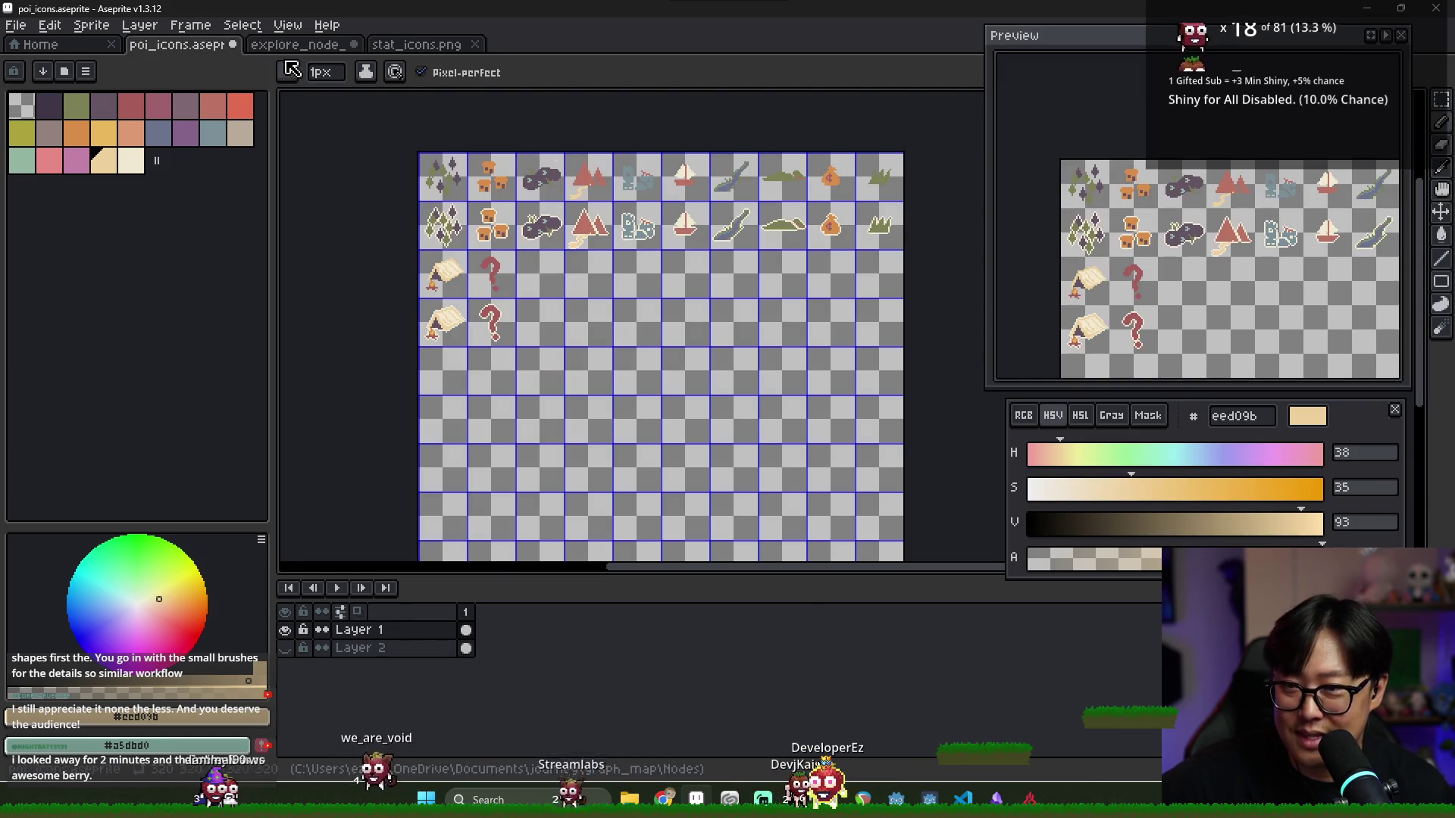
key("ctrl+Tab")
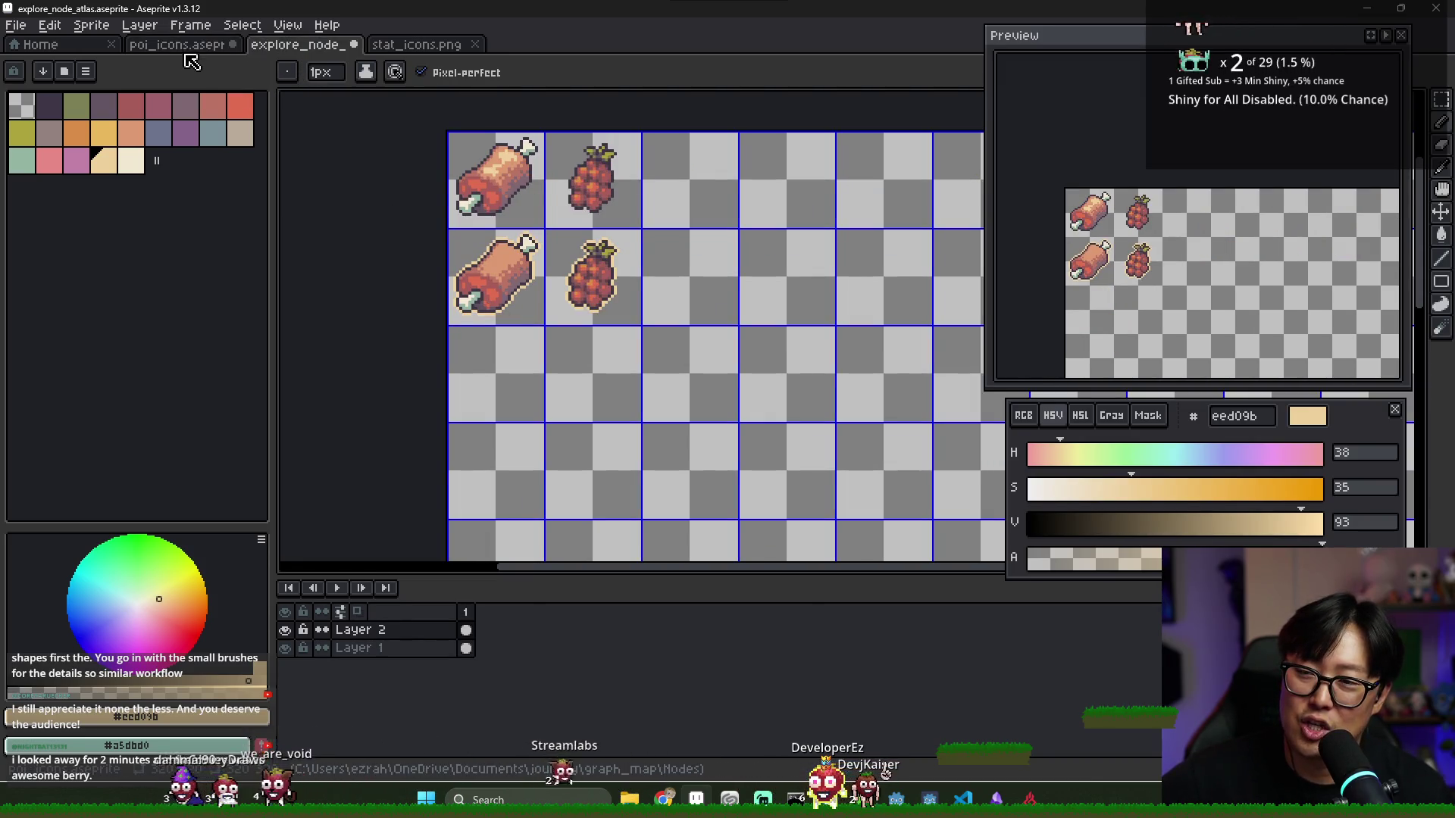
left_click(199, 49)
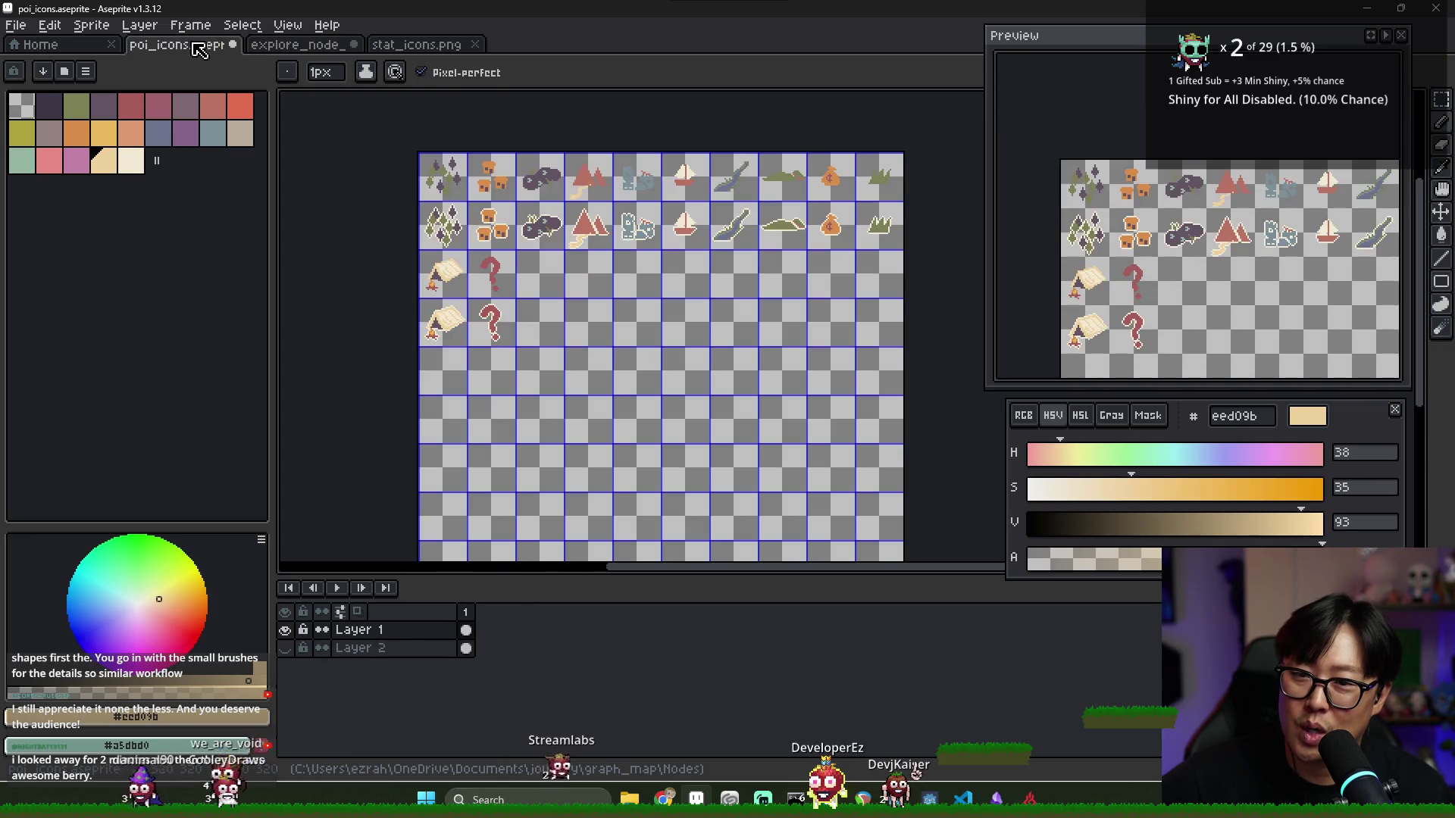
left_click(288, 47)
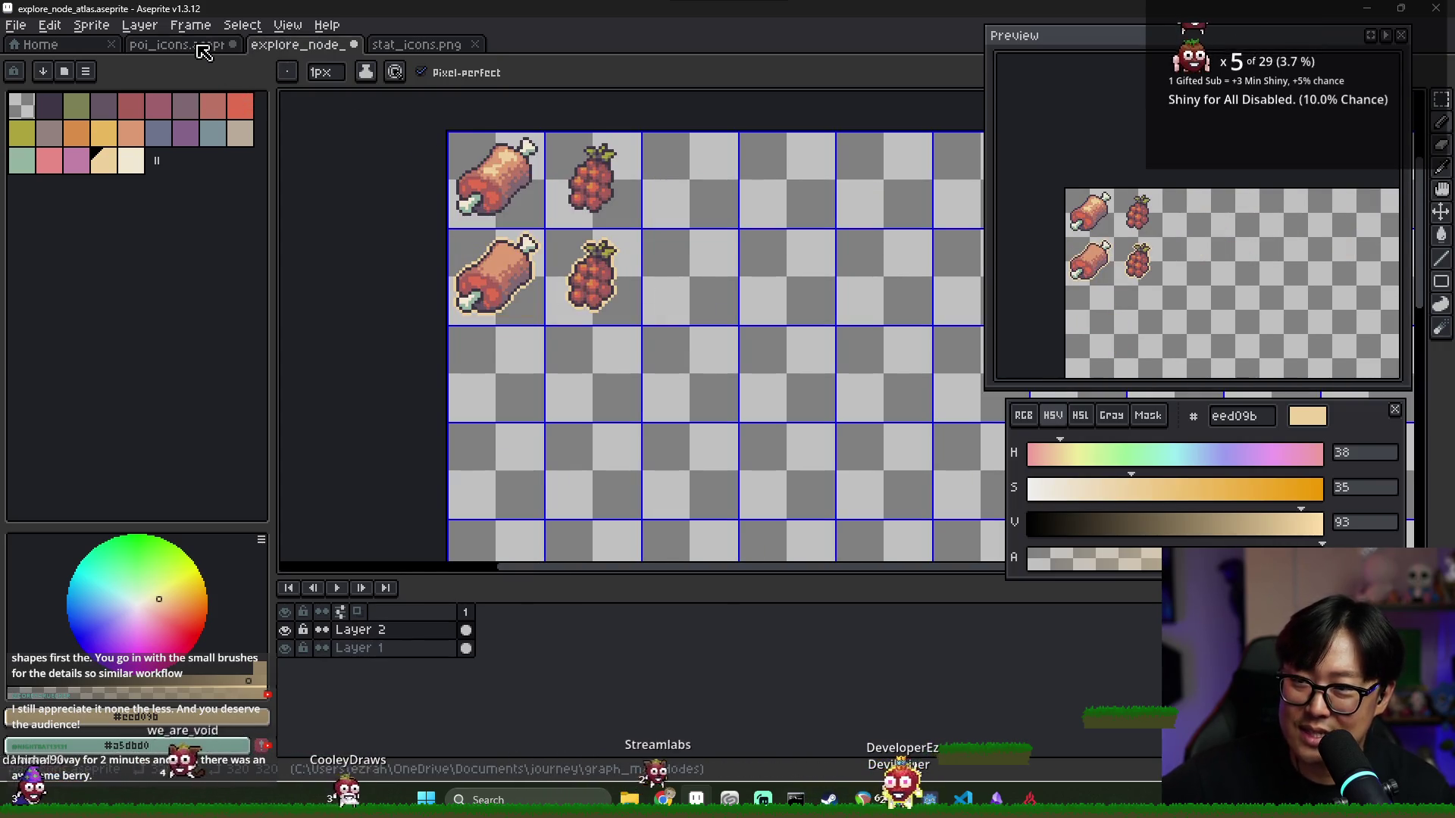
key("ctrl+shift+Tab")
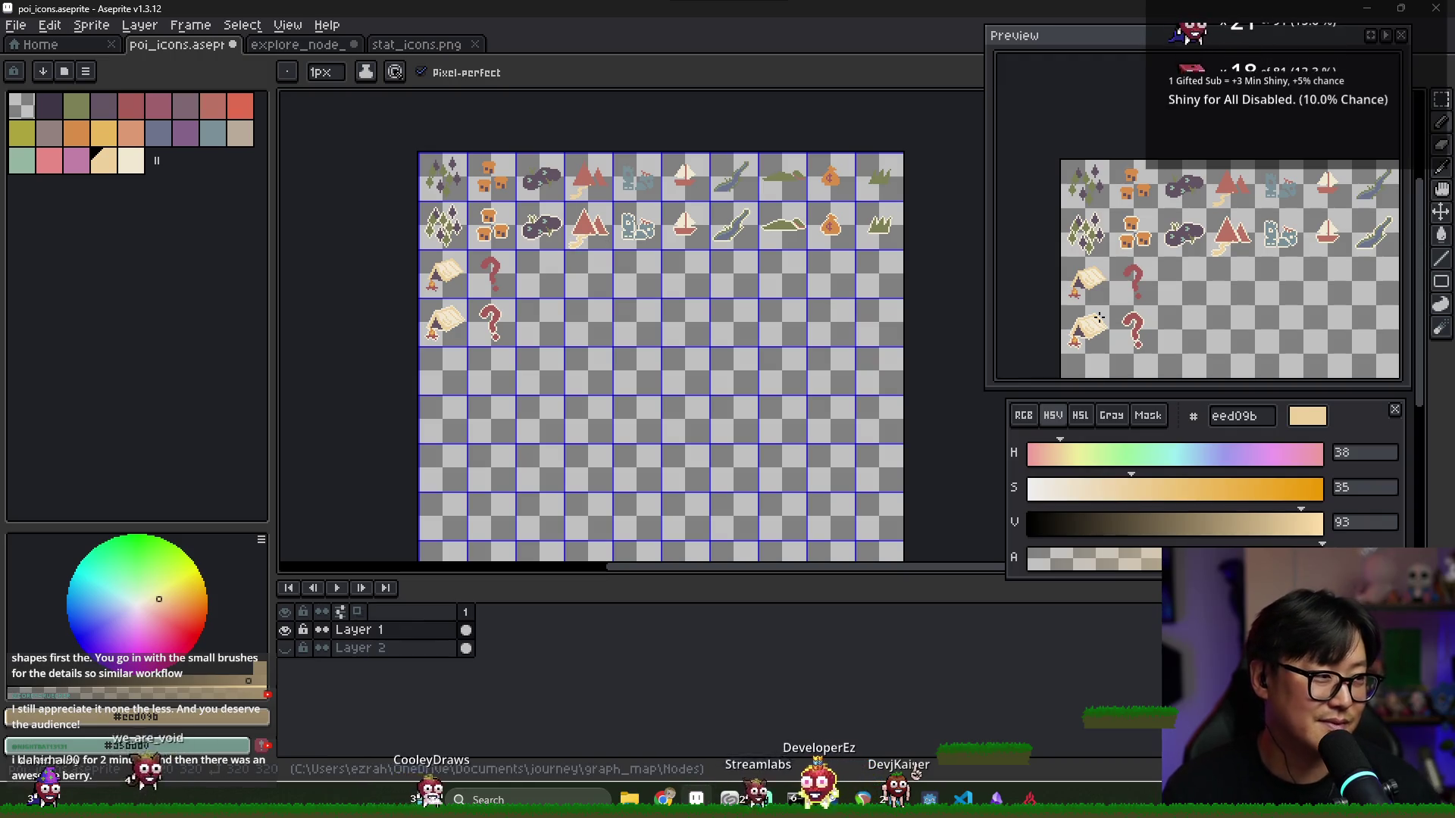
key("ctrl+Tab")
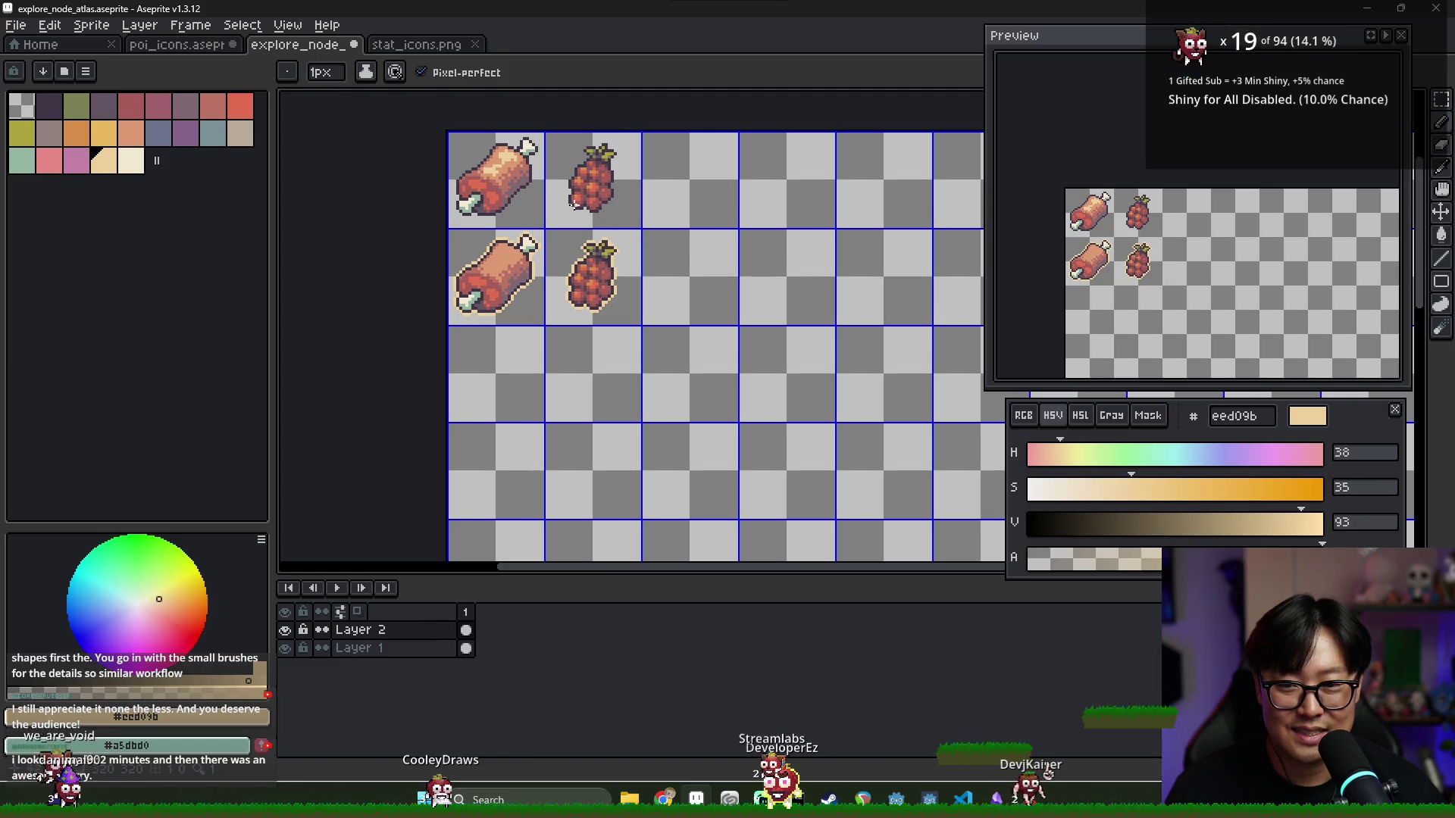
scroll(512, 157, "up", 1)
Zoom in and eyedrop the meat's tan-orange dc9a72 as the drawing colour
scroll(501, 159, "up", 2)
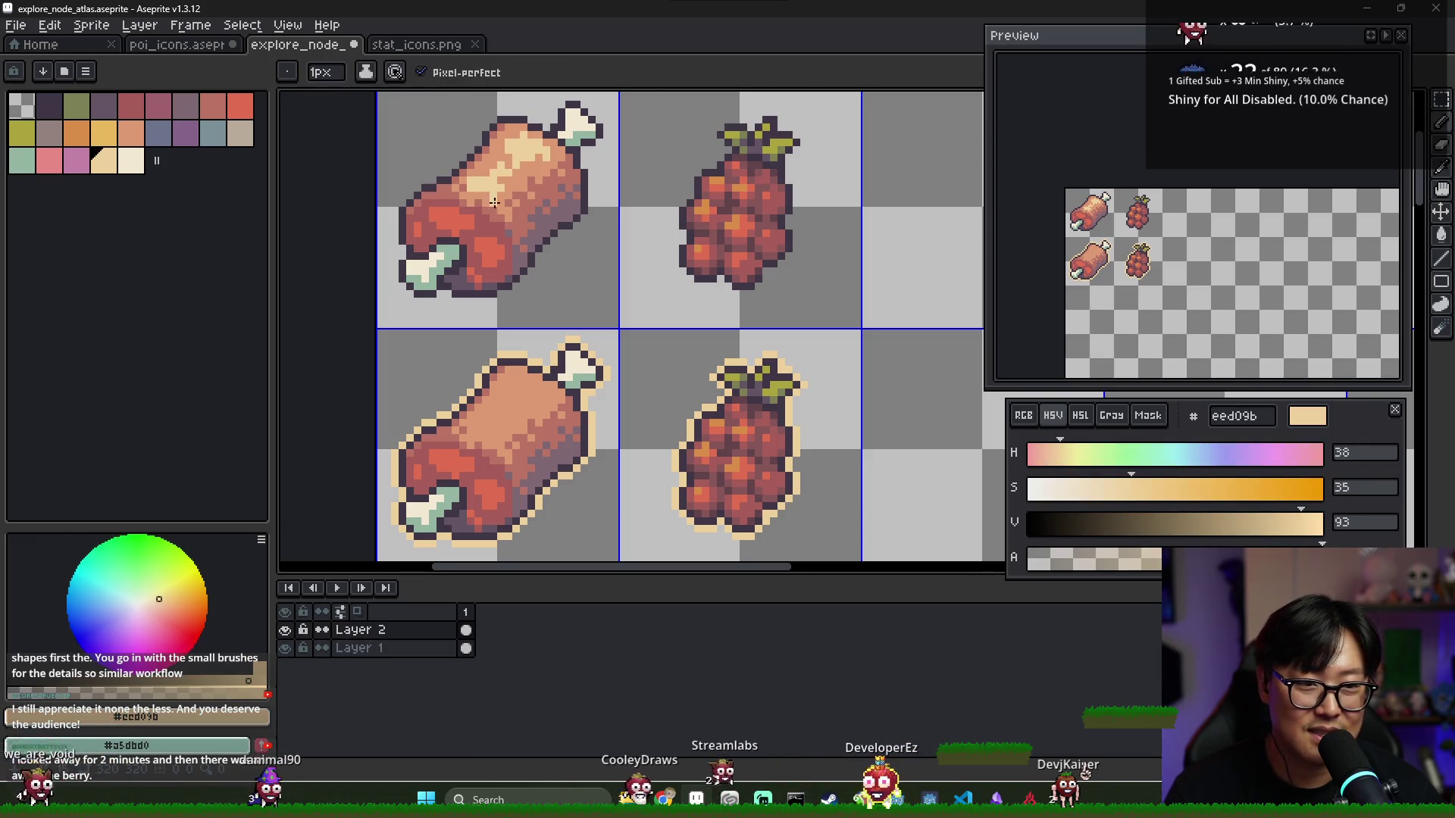
scroll(547, 226, "down", 2)
scroll(499, 147, "up", 2)
left_click(497, 155, "alt")
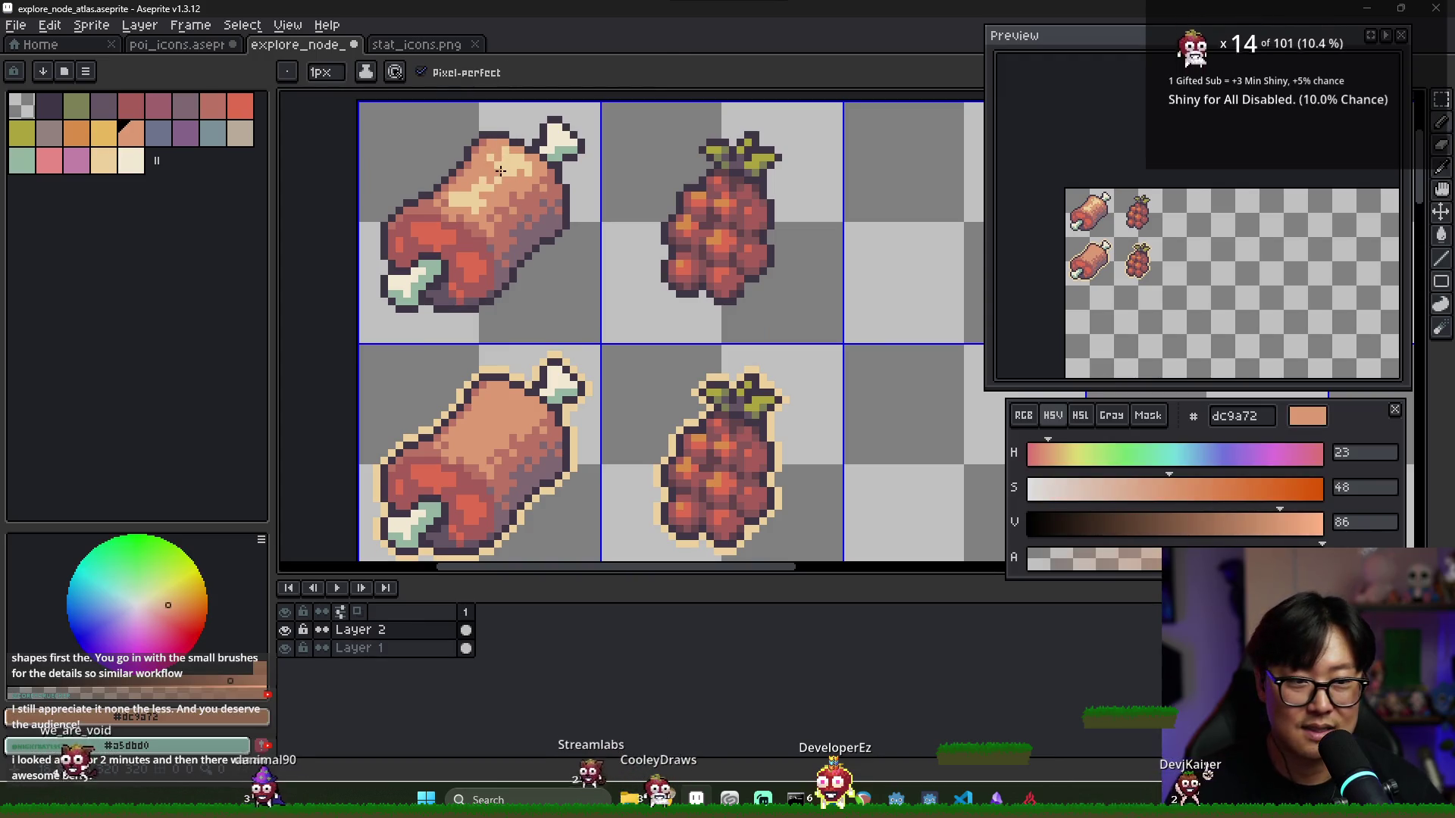
Select the top-left meat cell and start moving it, then cancel to leave it in place
scroll(500, 165, "down", 4)
key("m")
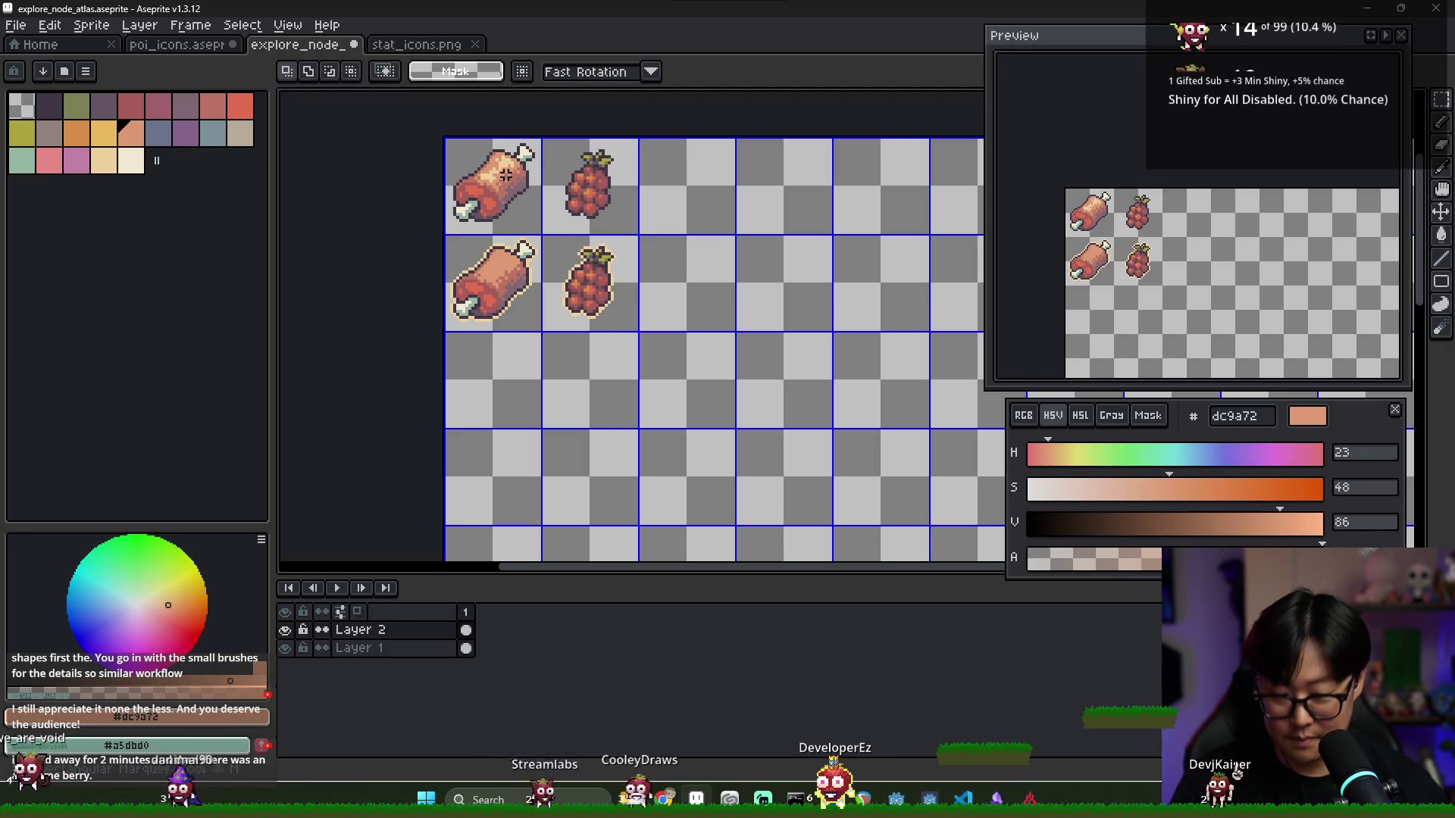
left_click_drag(455, 146, 526, 213)
left_click(505, 227)
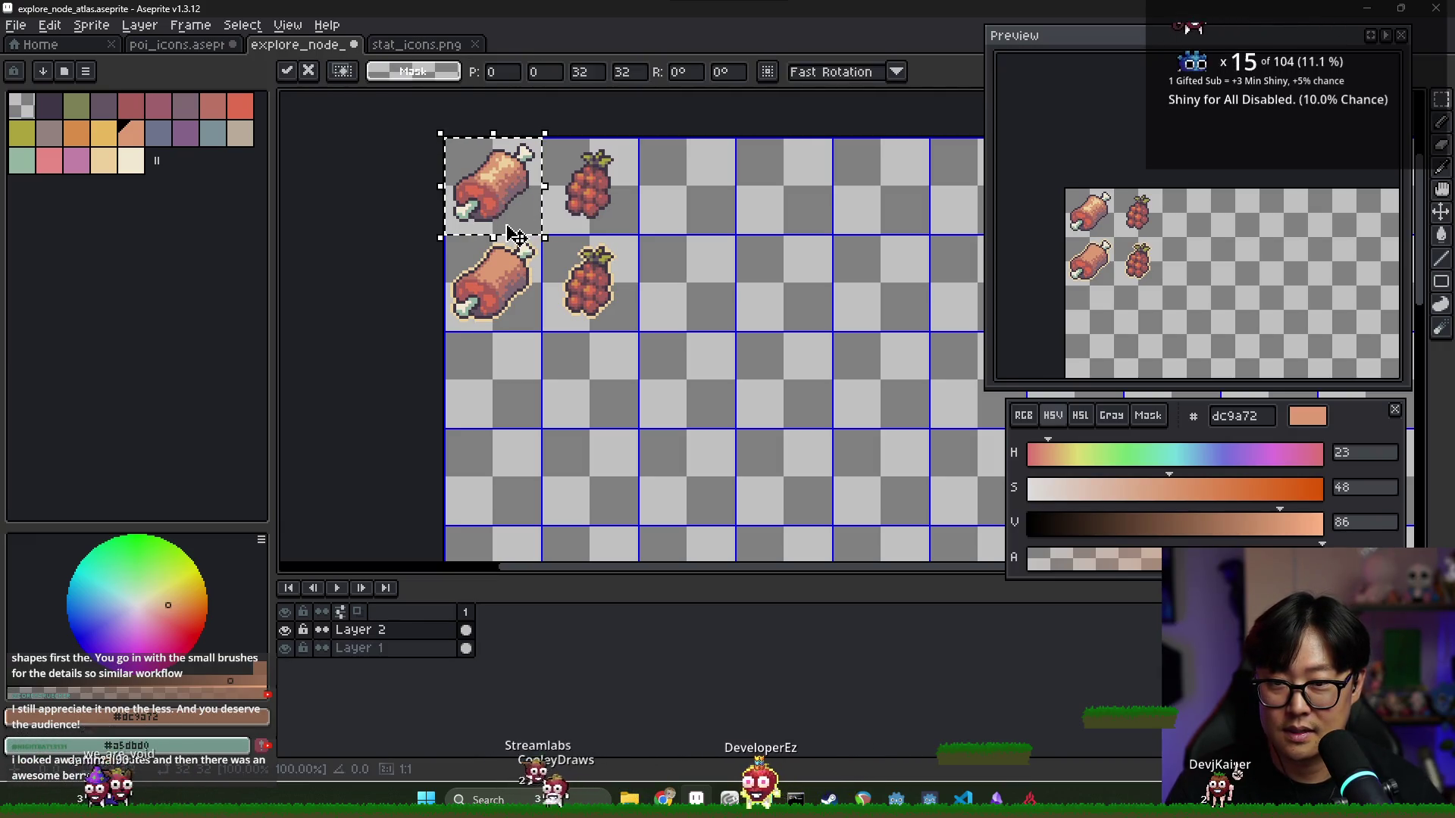
key("ctrl+d")
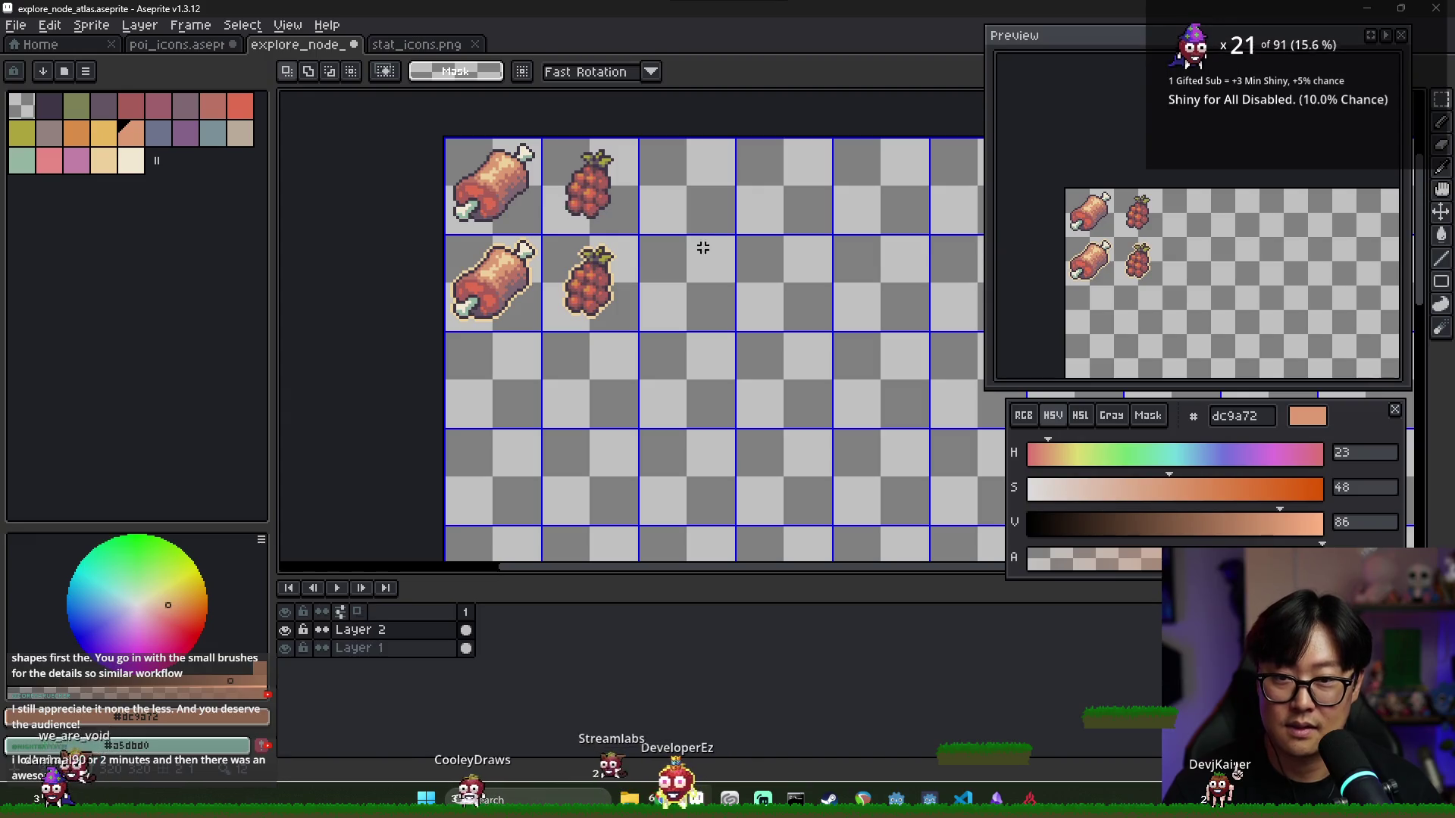
Dot light-orange e8b85c highlight pixels across the top raspberry, undoing the last two
scroll(591, 192, "up", 3)
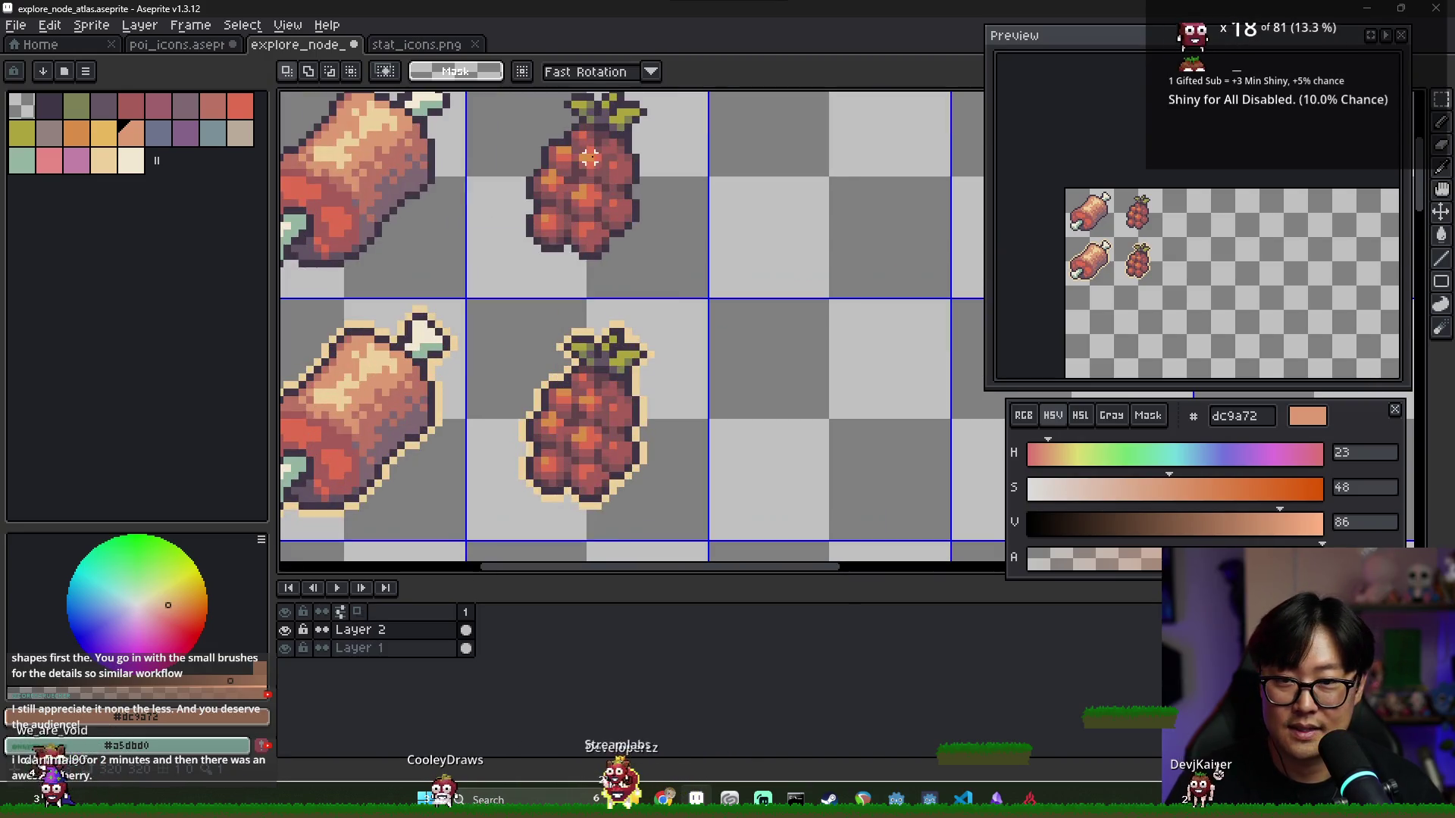
left_click(107, 141)
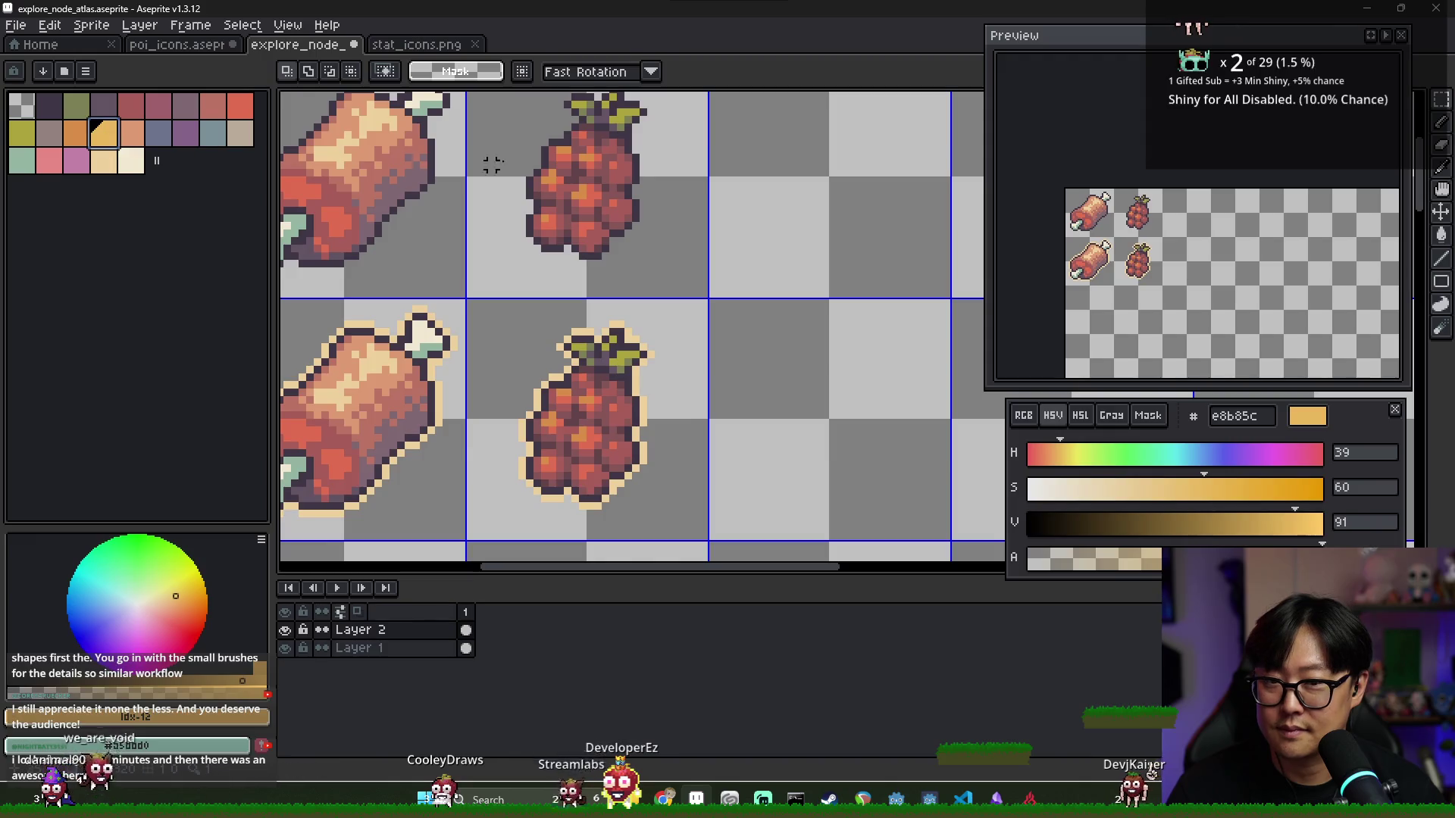
scroll(505, 156, "up", 2)
key("b")
left_click(505, 156)
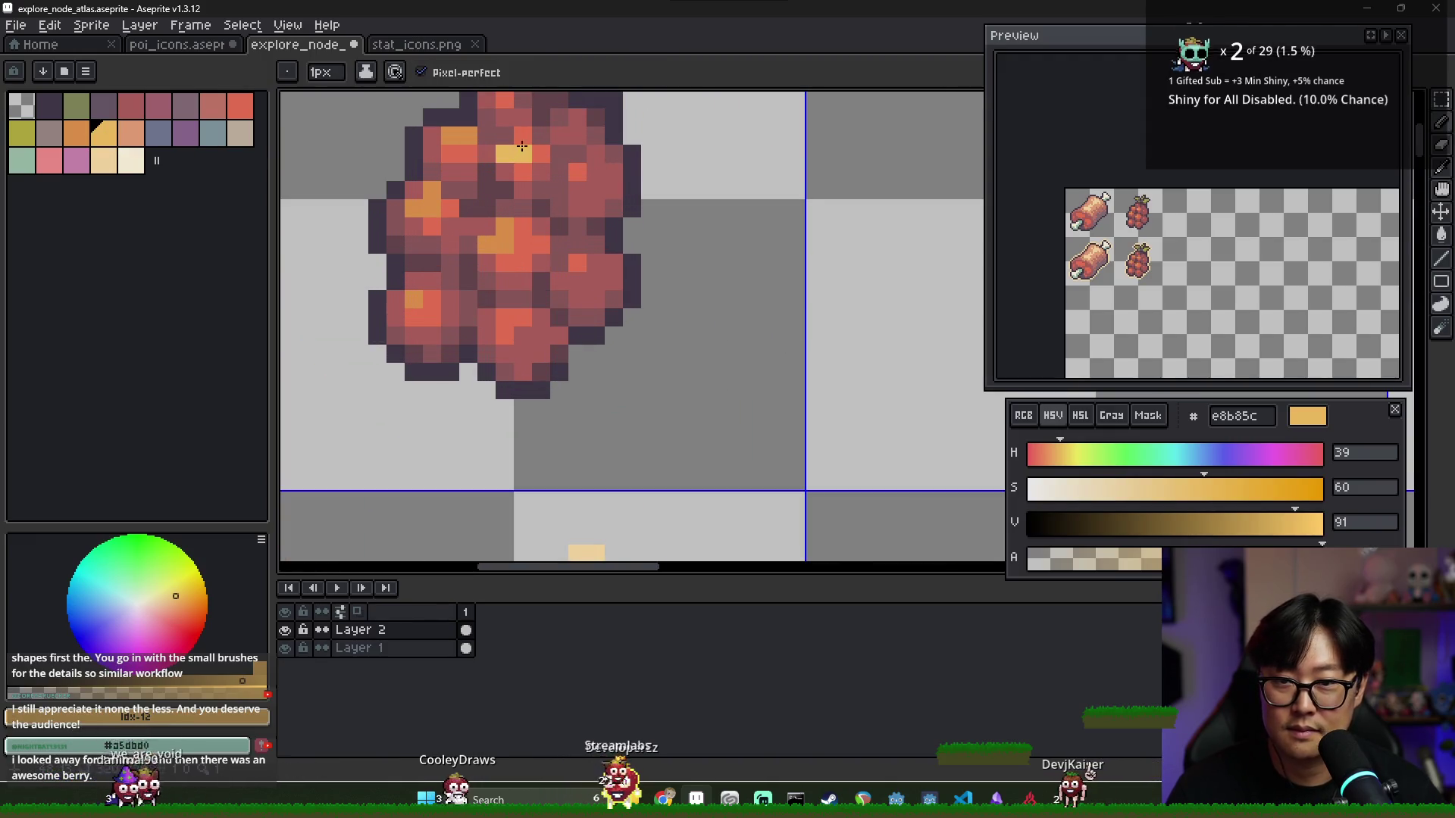
left_click(450, 134)
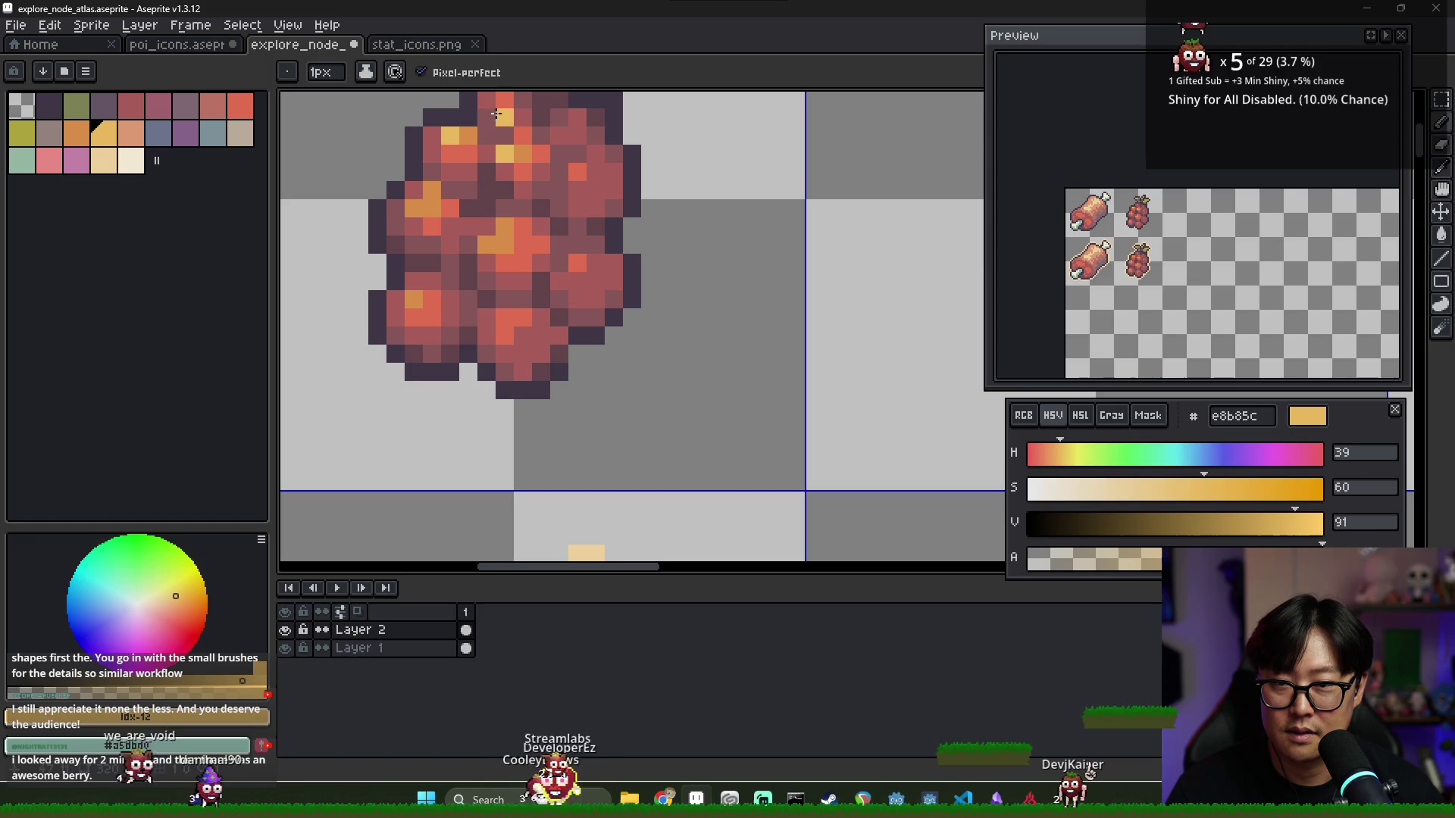
left_click(417, 207)
left_click(432, 189)
left_click(416, 294)
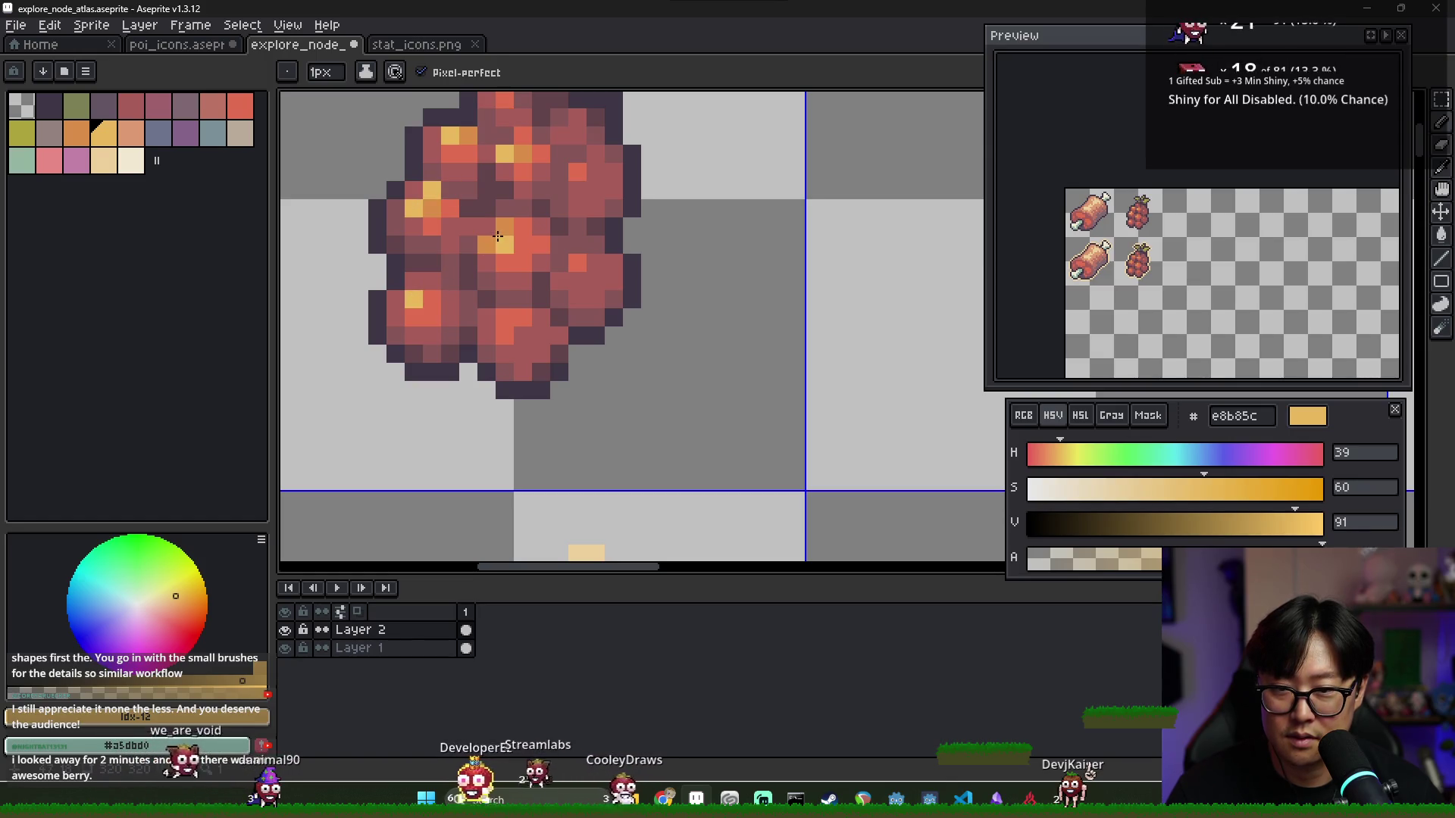
key("ctrl+z")
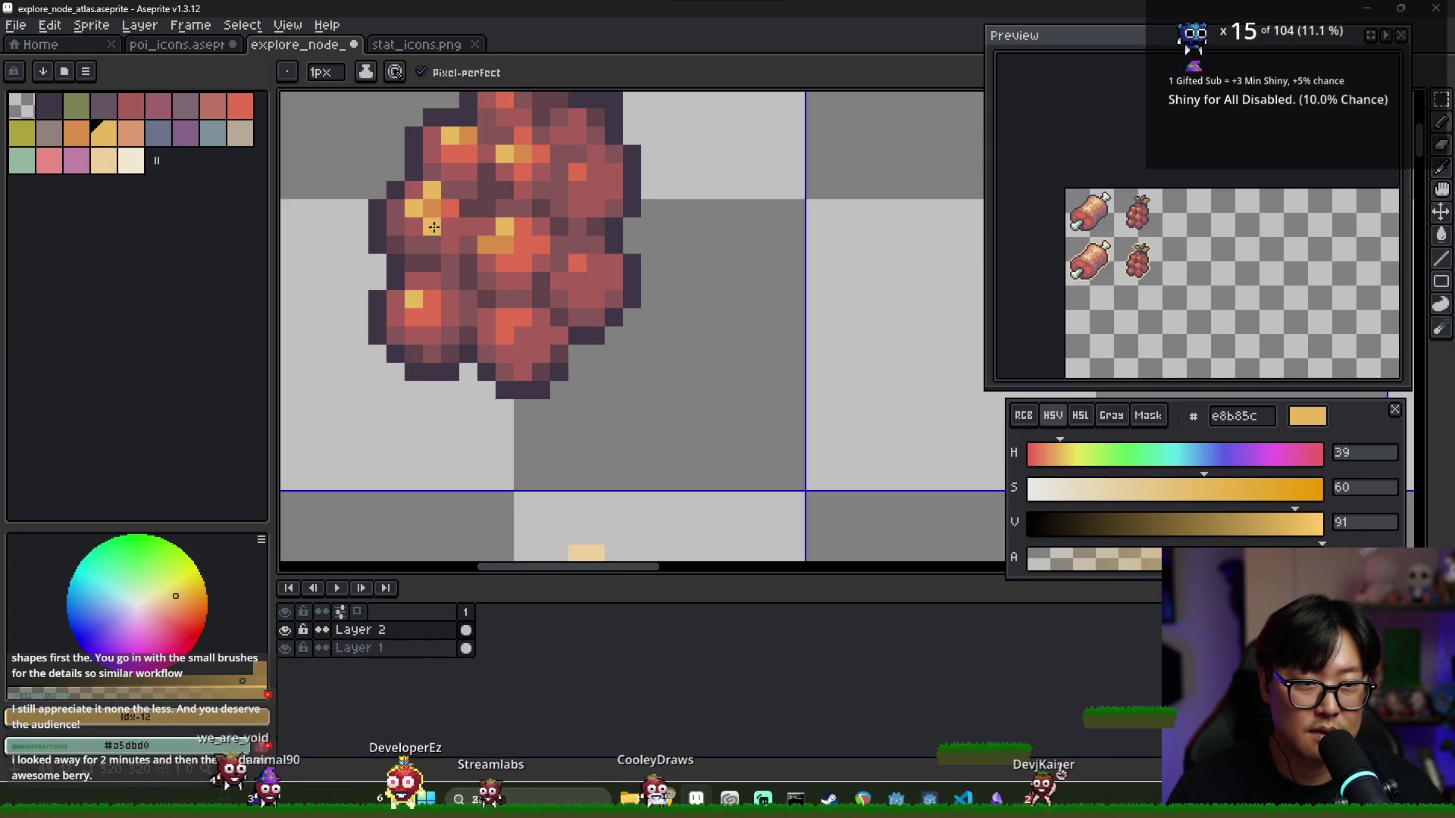
key("ctrl+z")
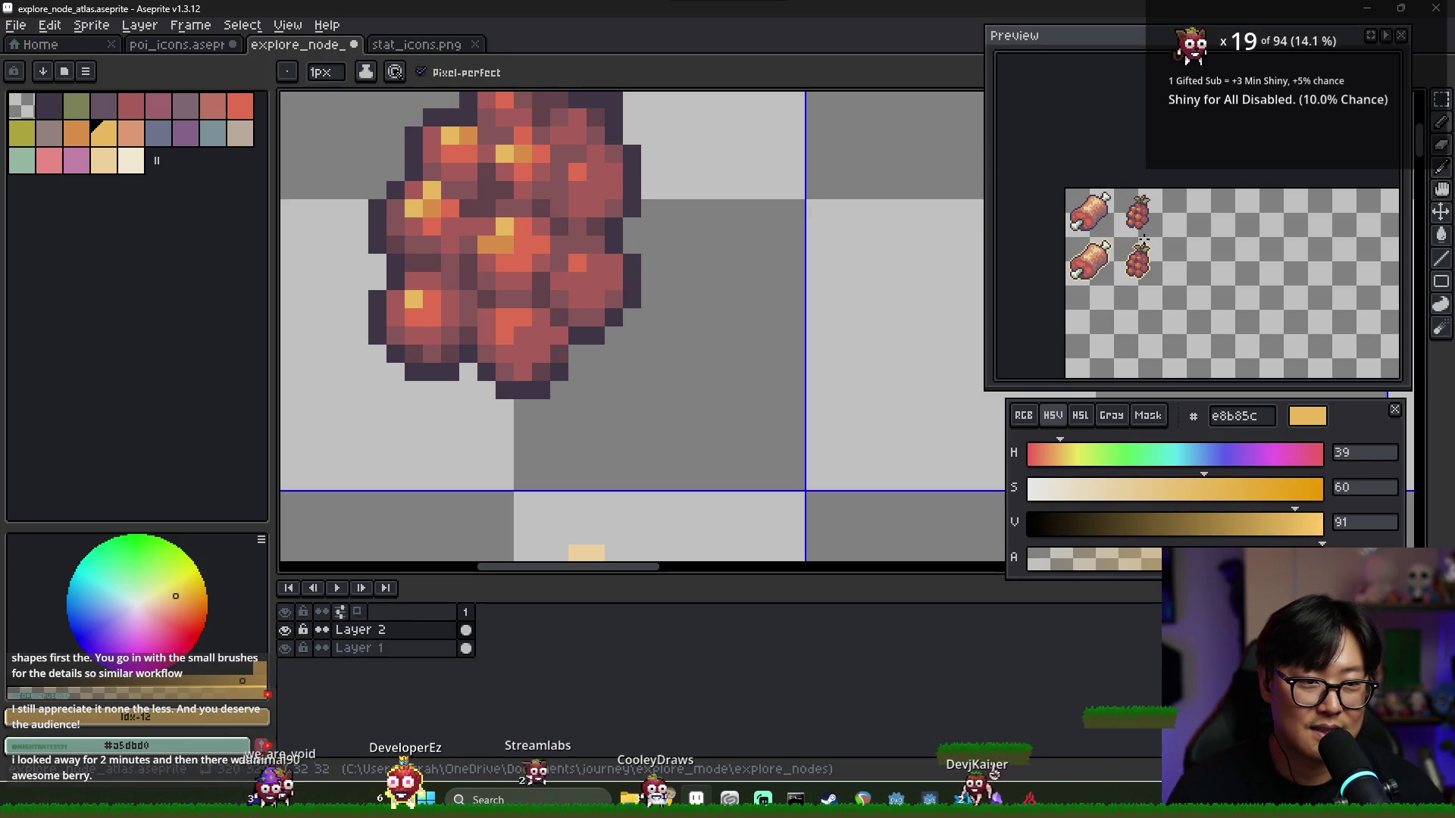
Paint sampled orange pixels on the raspberry's lower right, then pick the pale orange e8b85c again
left_click(577, 181, "alt")
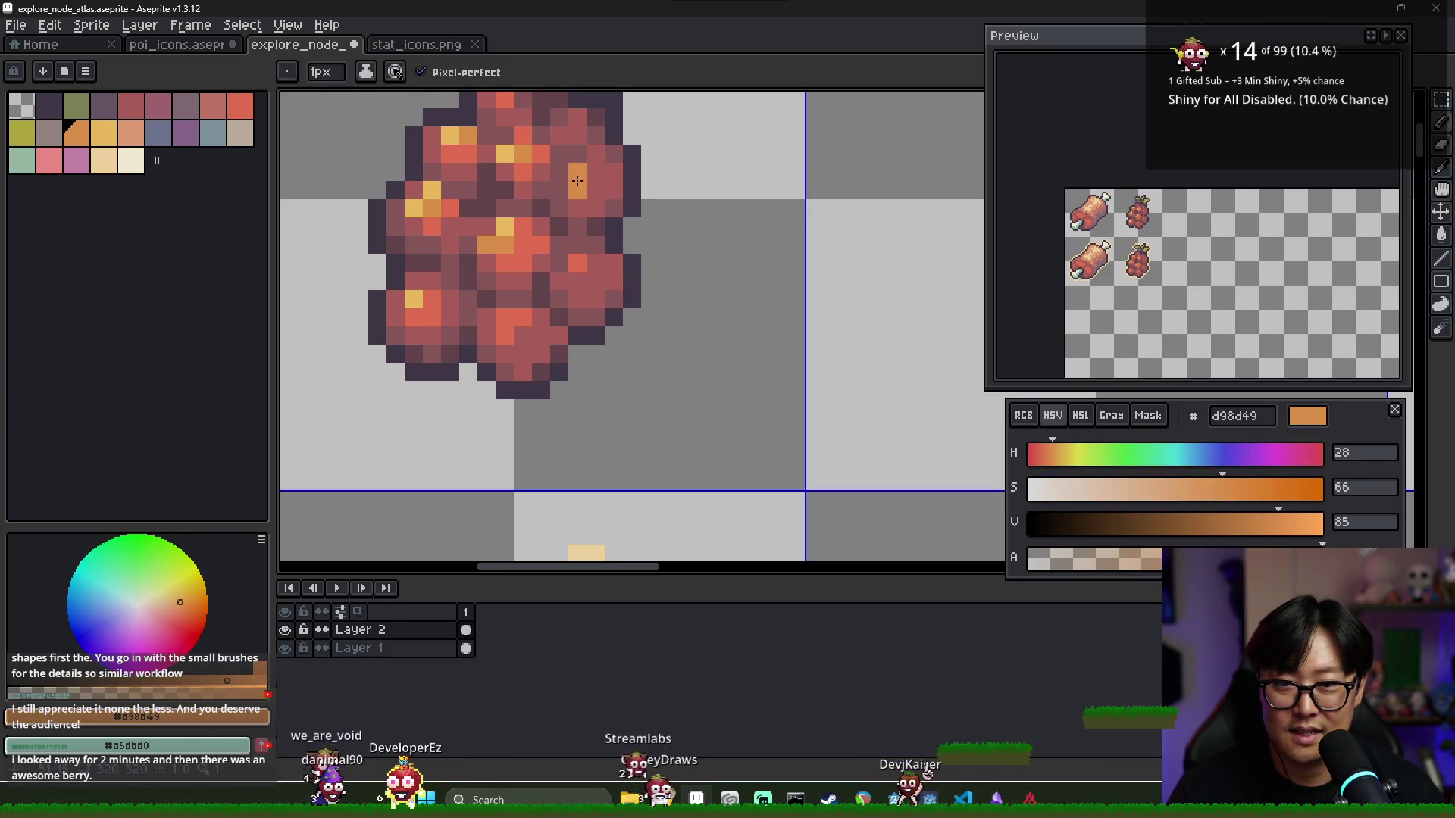
left_click_drag(577, 263, 602, 266)
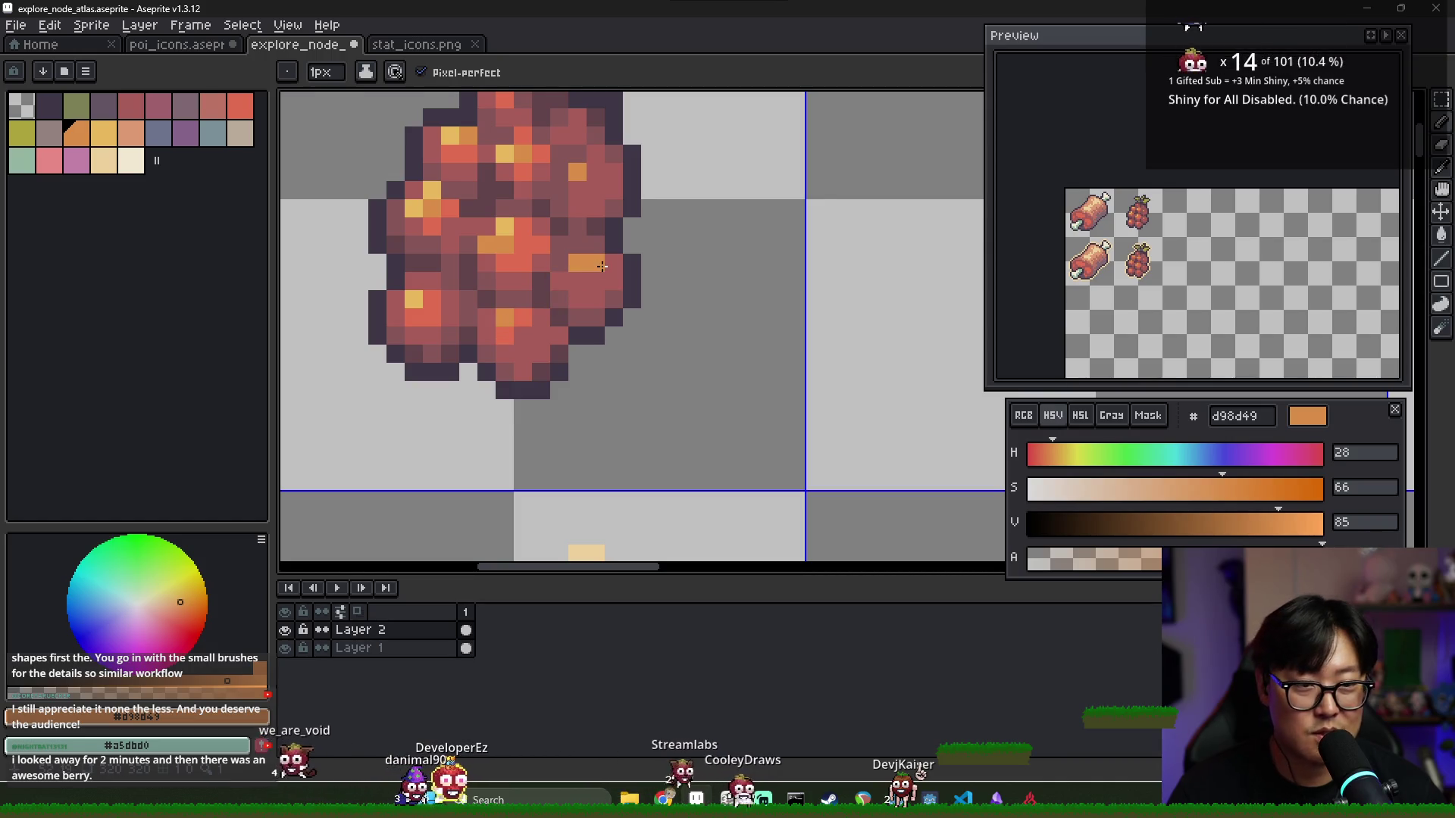
scroll(623, 253, "down", 2)
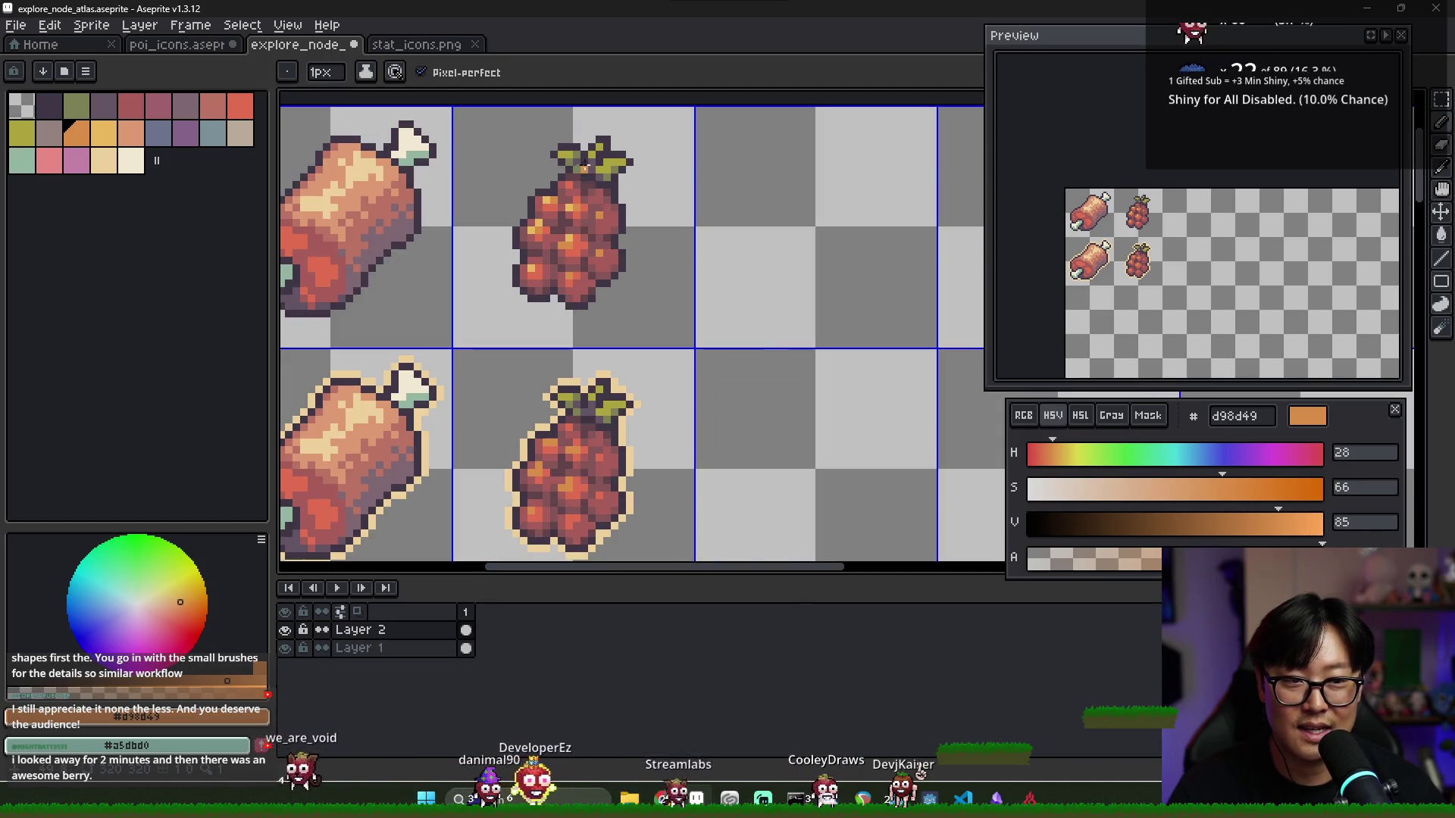
scroll(585, 168, "up", 1)
left_click(554, 199, "alt")
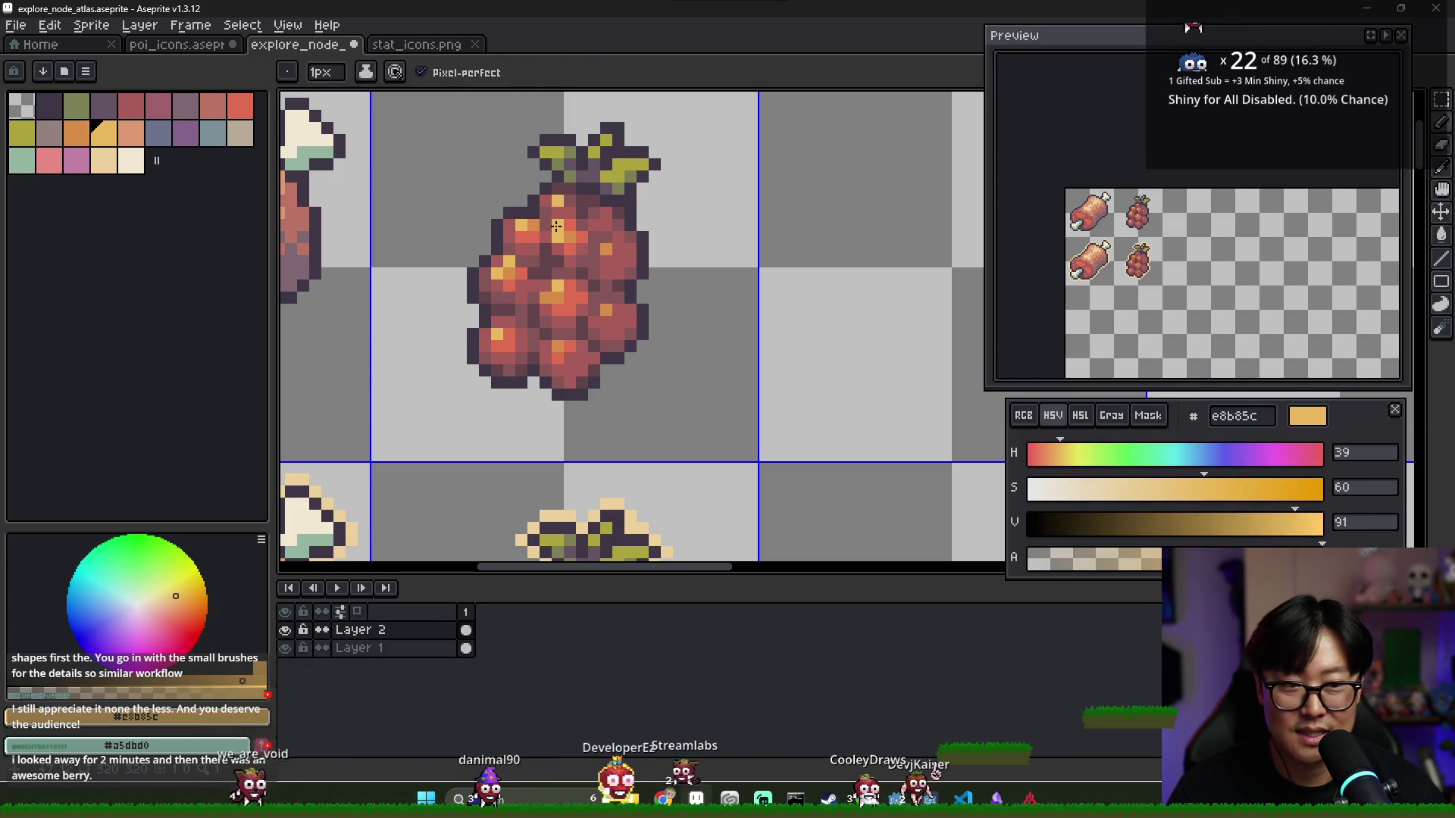
scroll(556, 227, "down", 2)
Select the top raspberry cell and paste it over the outlined copy in the bottom cell
key("m")
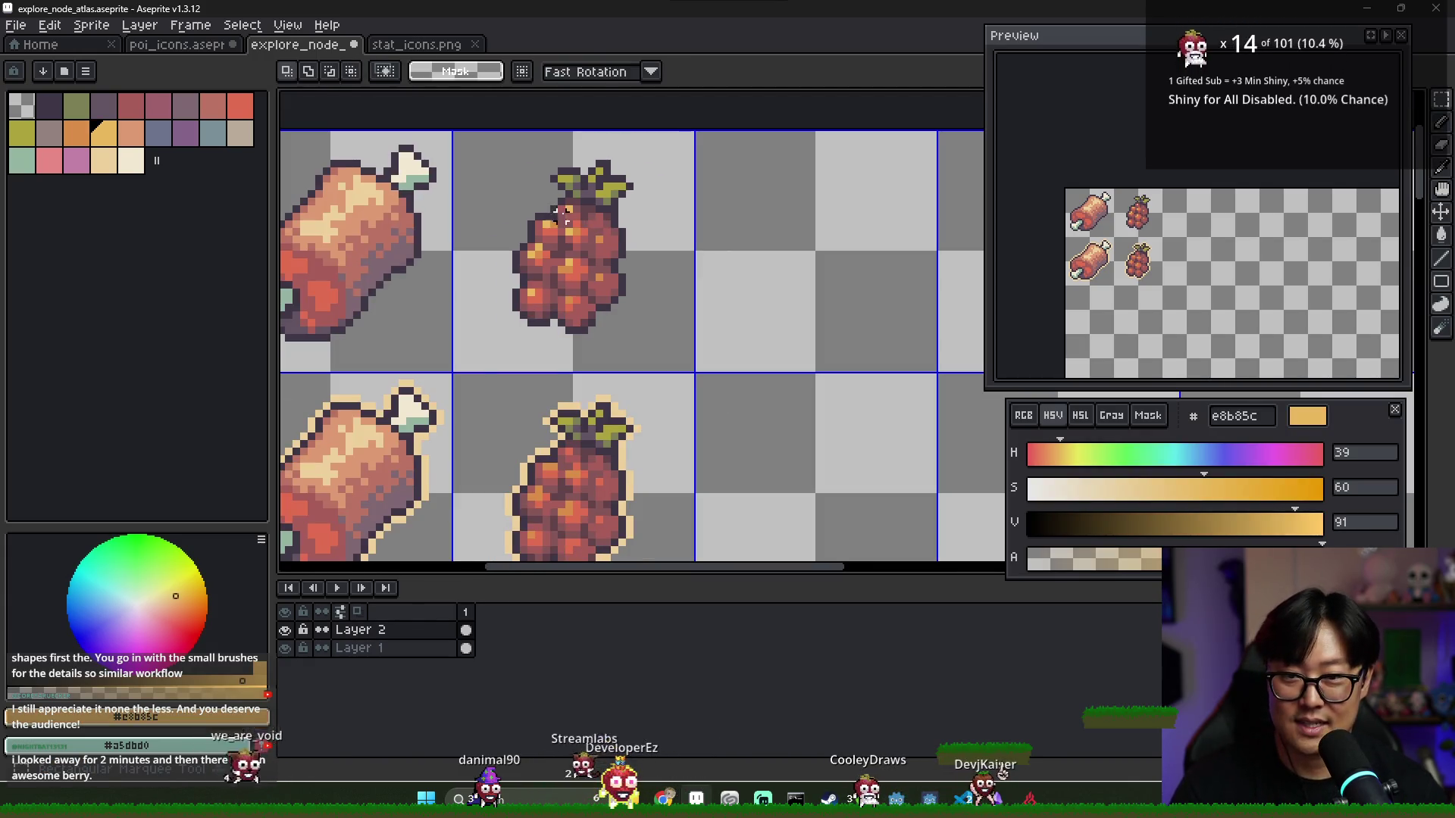
left_click_drag(604, 253, 692, 289)
key("ctrl+v")
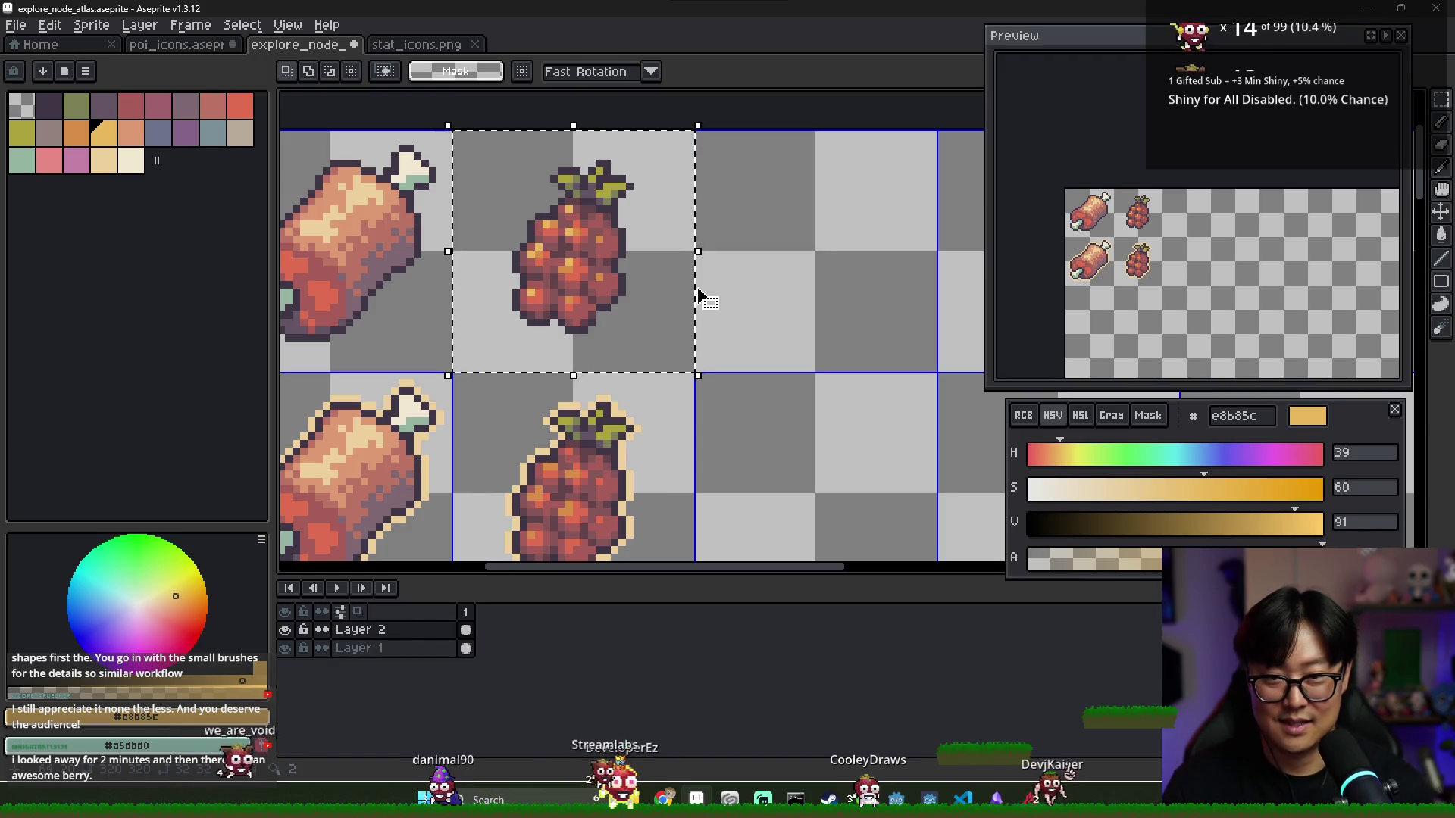
left_click(713, 329)
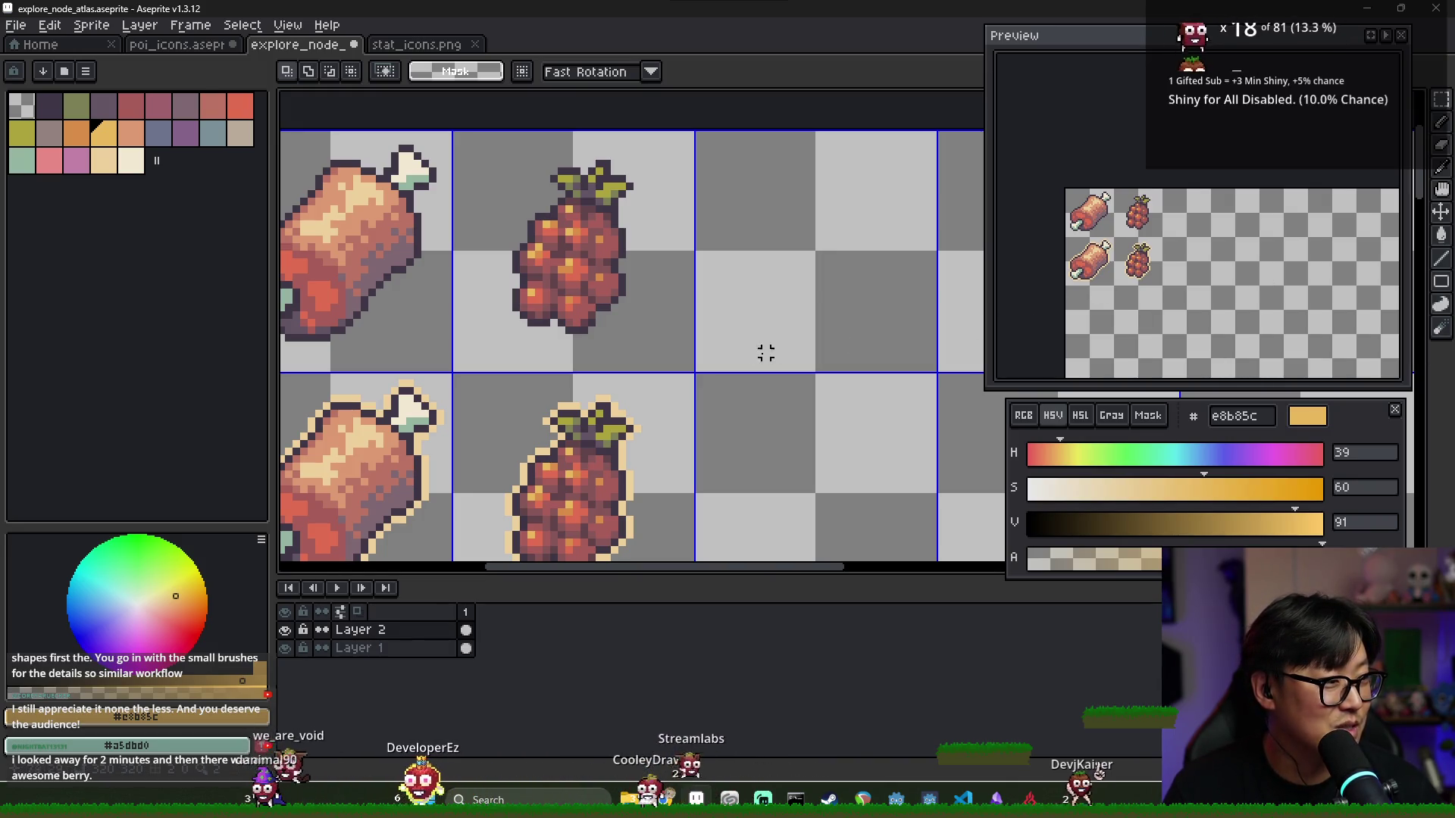
Frame both icon rows and sample the dark outline colour 3f3645
scroll(773, 341, "down", 2)
scroll(718, 343, "up", 1)
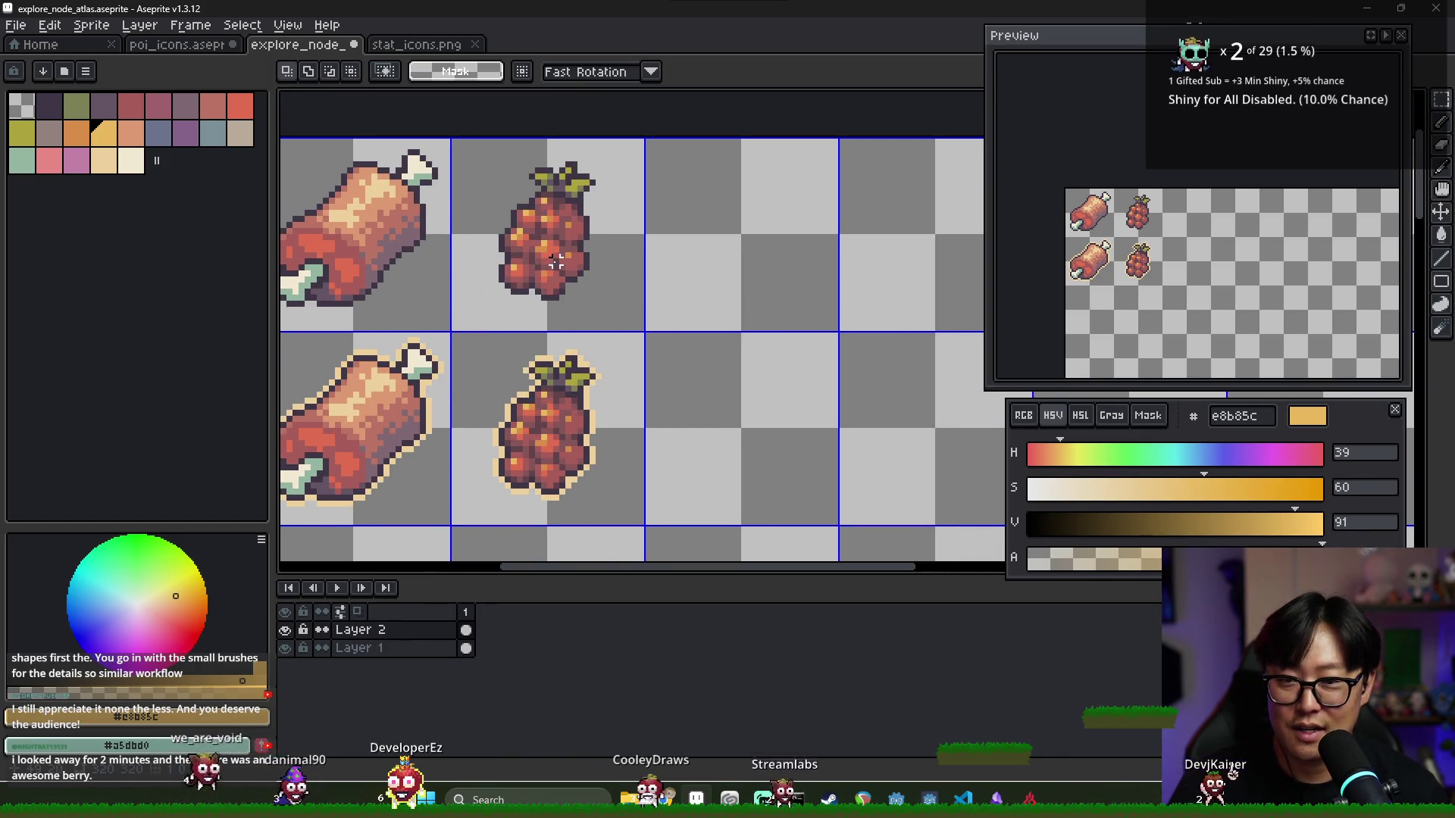
left_click_drag(556, 261, 553, 276)
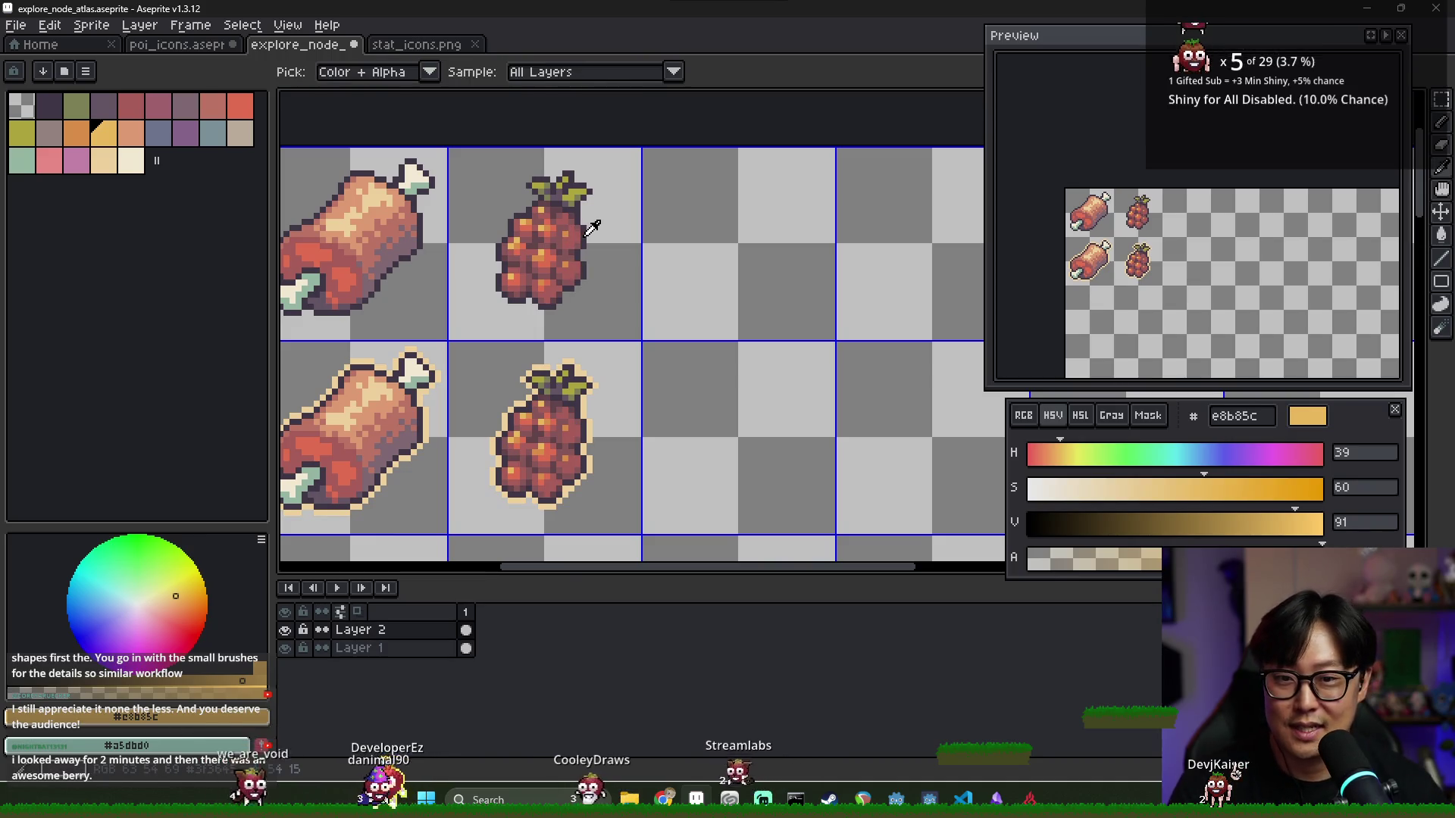
left_click(590, 229, "alt")
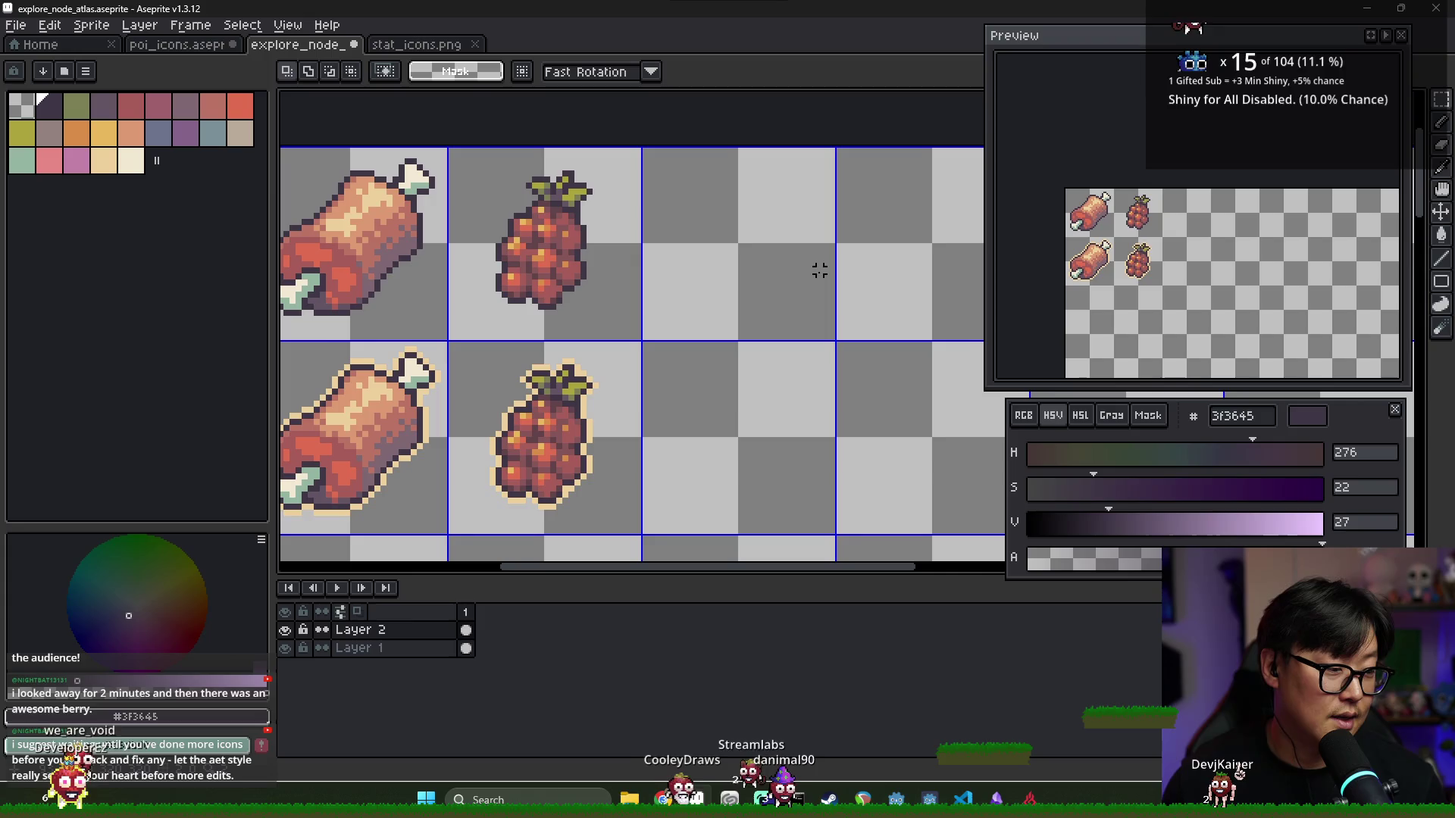
Compare against the poi_icons atlas, then return to the explore node atlas
left_click_drag(820, 344, 788, 356)
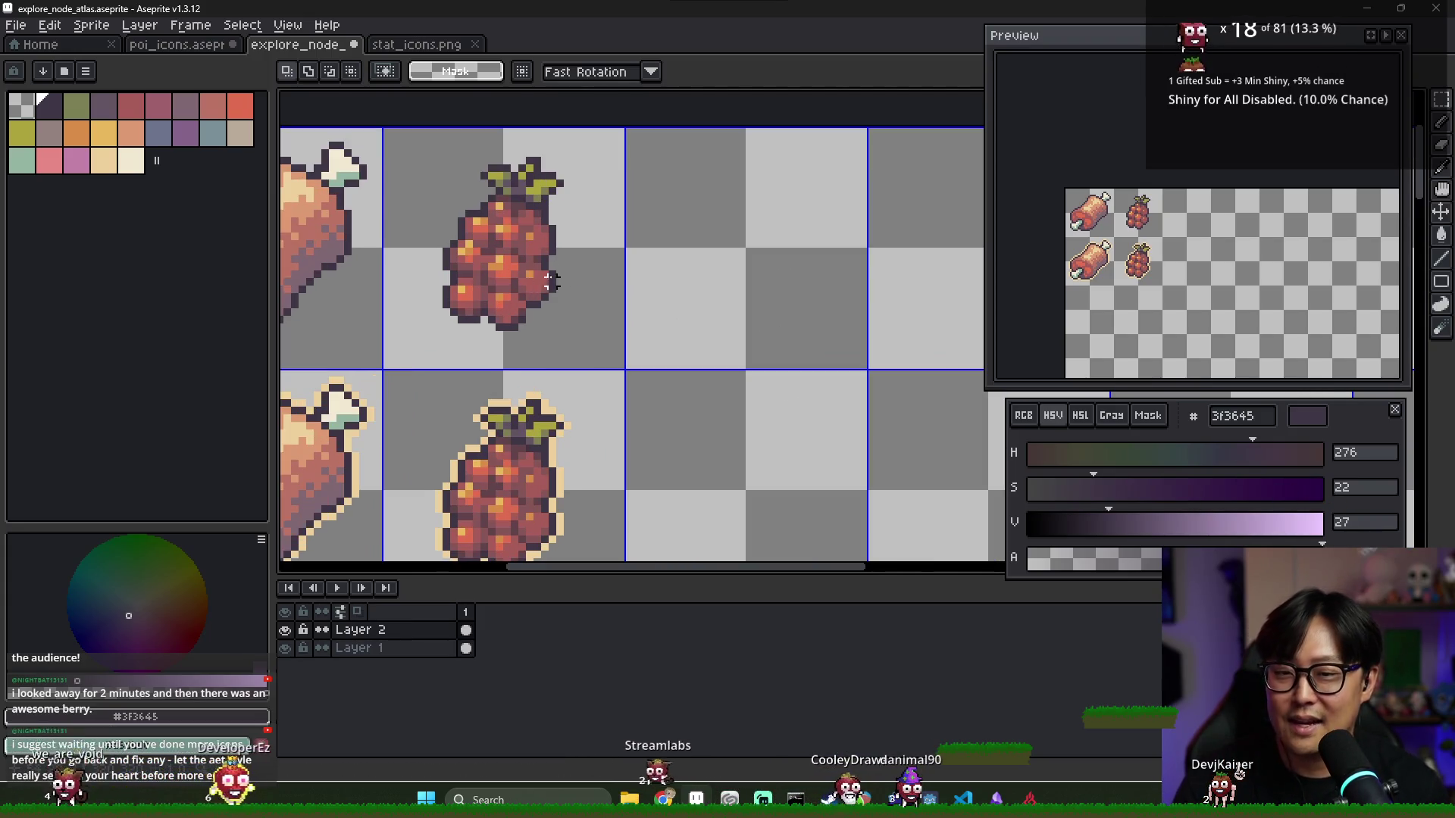
scroll(550, 290, "up", 1)
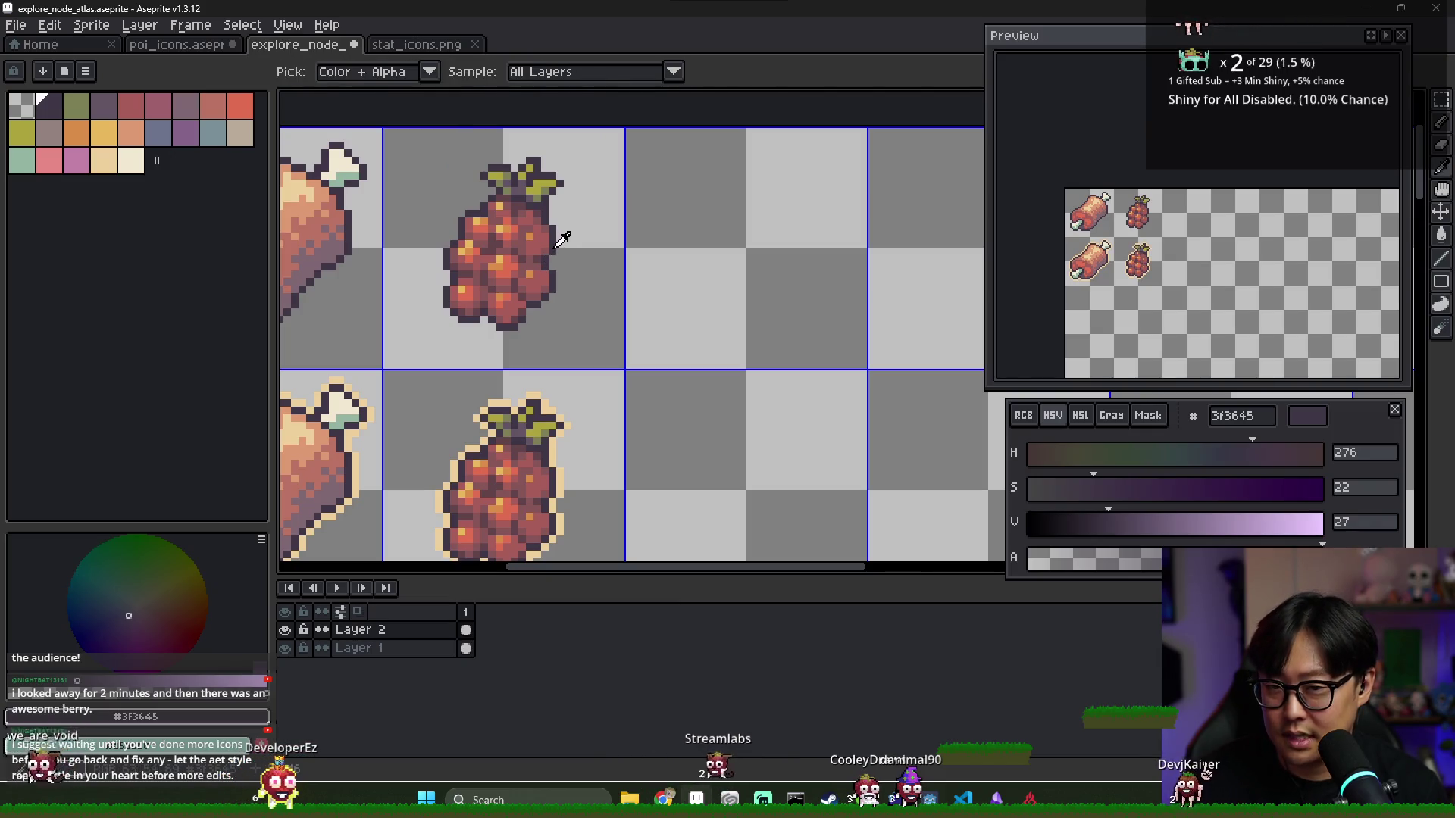
left_click_drag(575, 252, 595, 259)
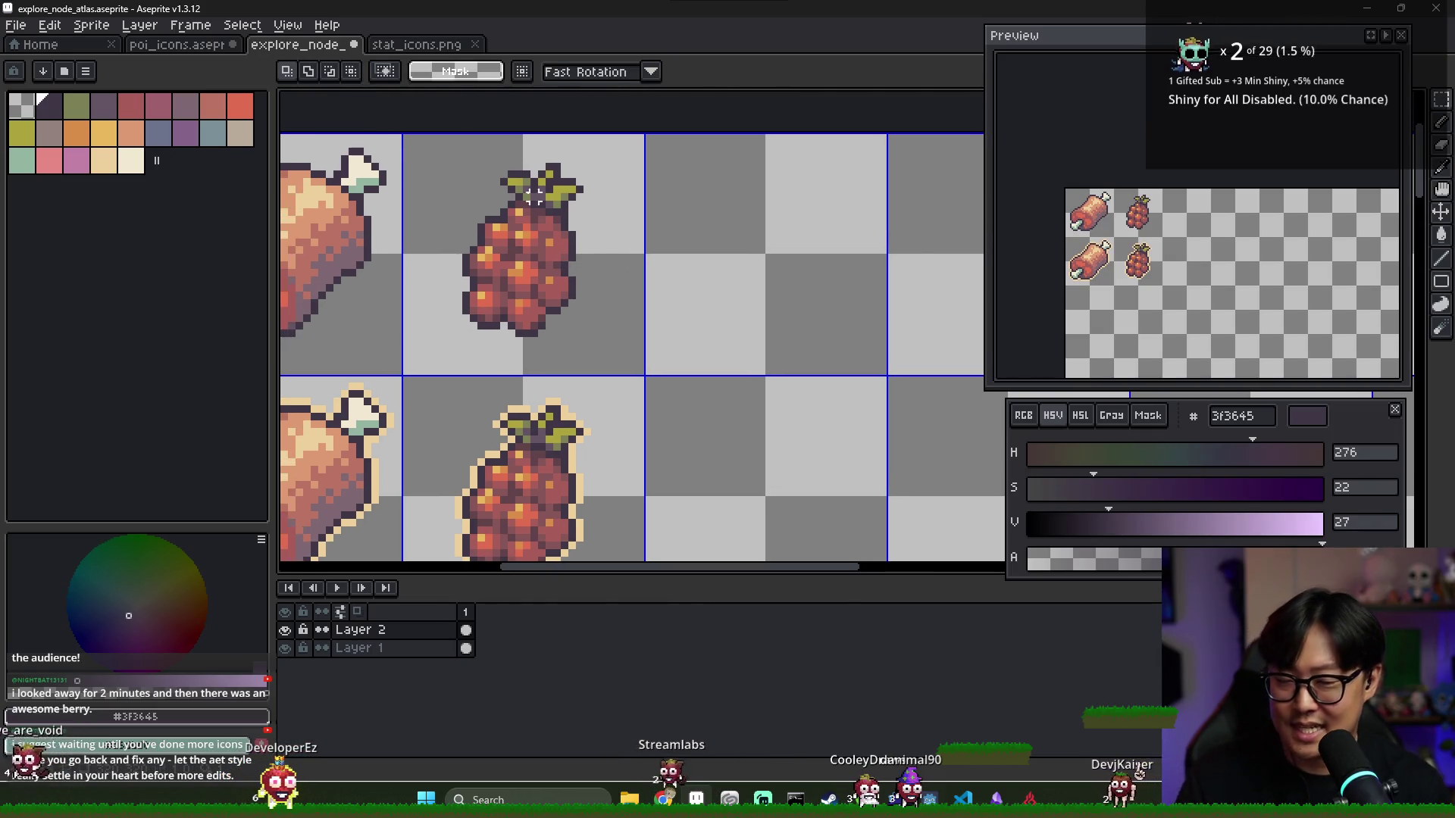
key("ctrl+shift+Tab")
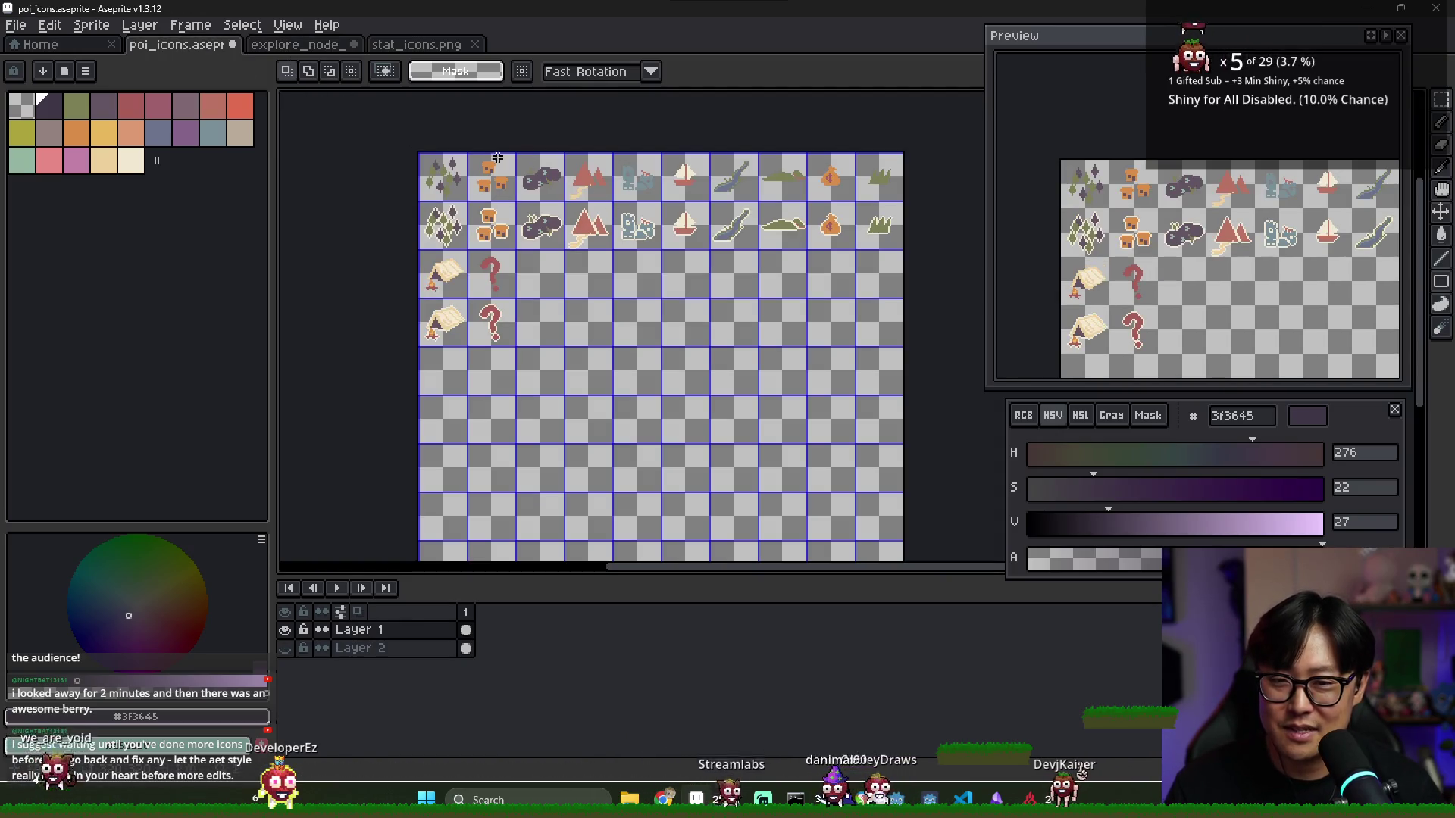
left_click(298, 45)
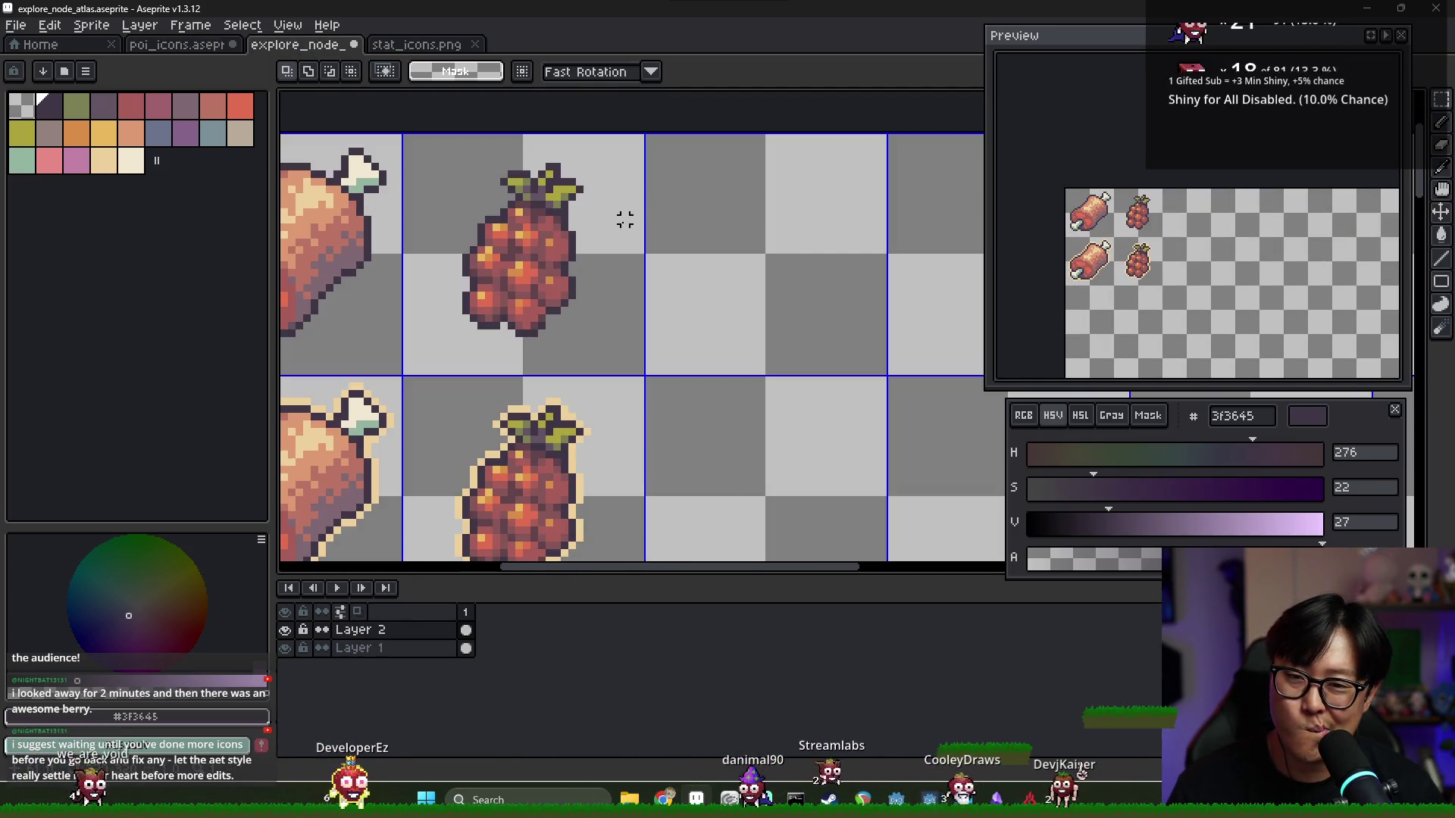
scroll(625, 220, "down", 1)
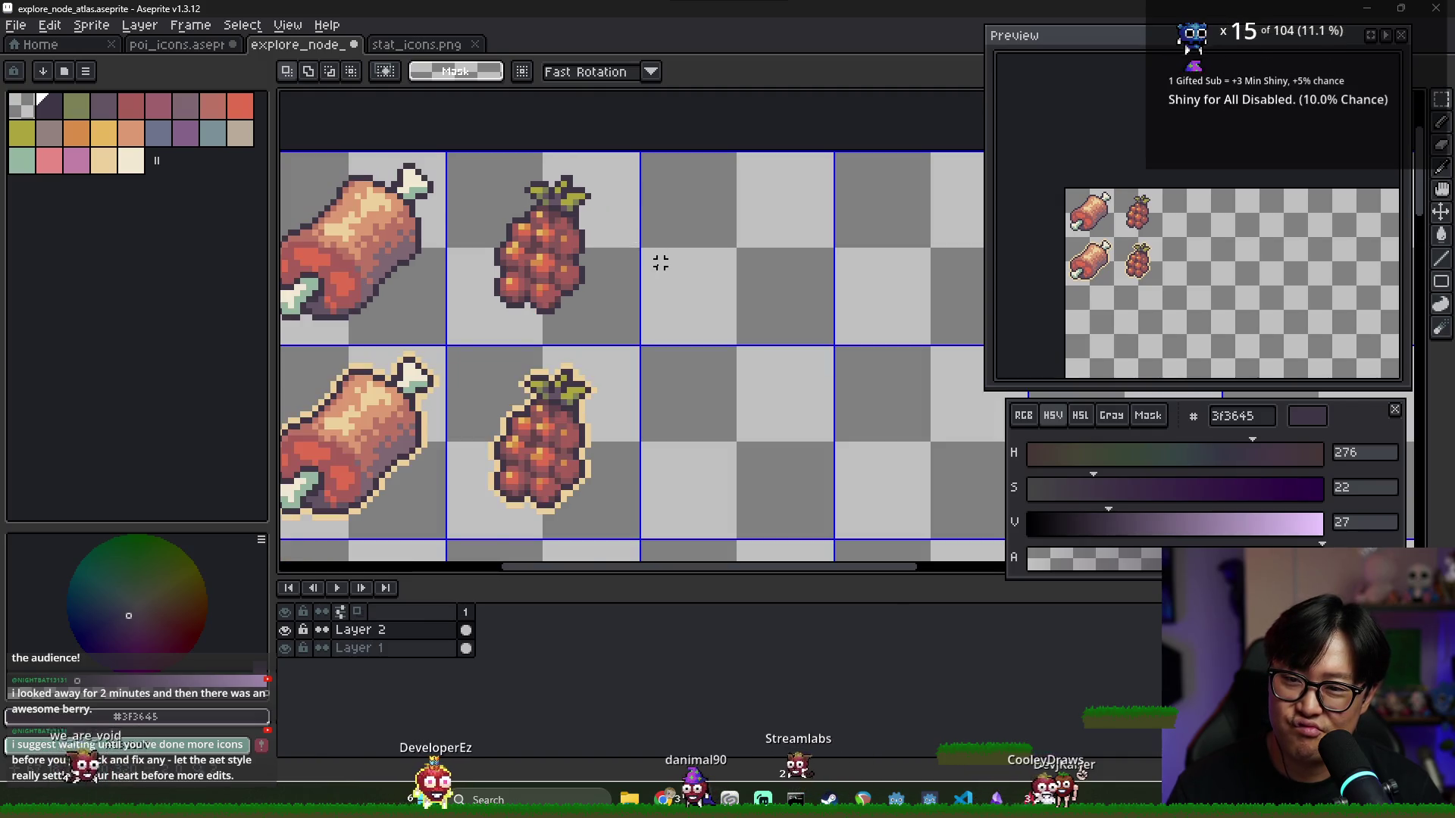
scroll(672, 273, "up", 1)
scroll(672, 274, "down", 1)
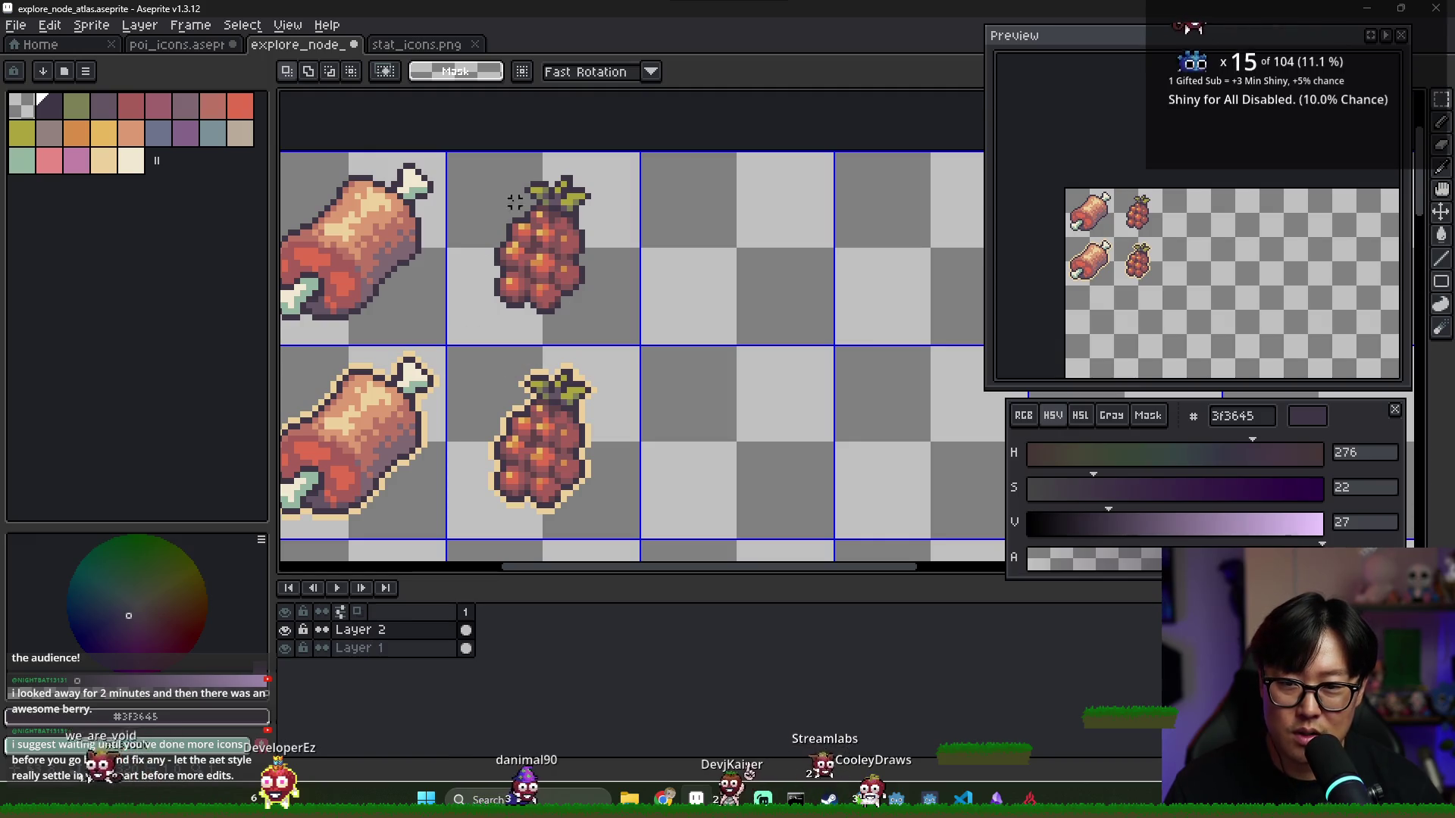
Browse to journey/graph_map/region and open dessert_icon.aseprite
key("ctrl+o")
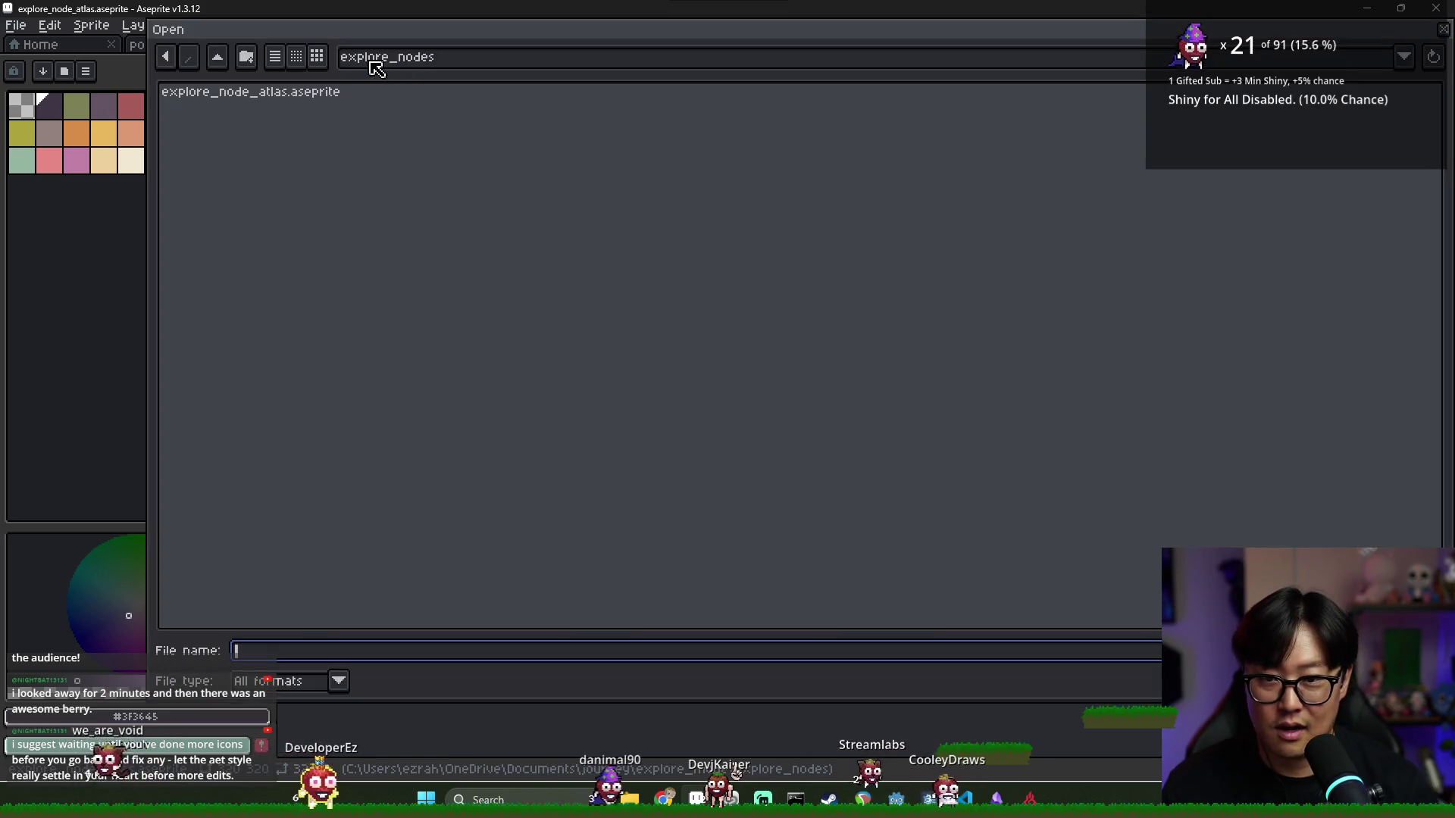
left_click(218, 56)
left_click(218, 57)
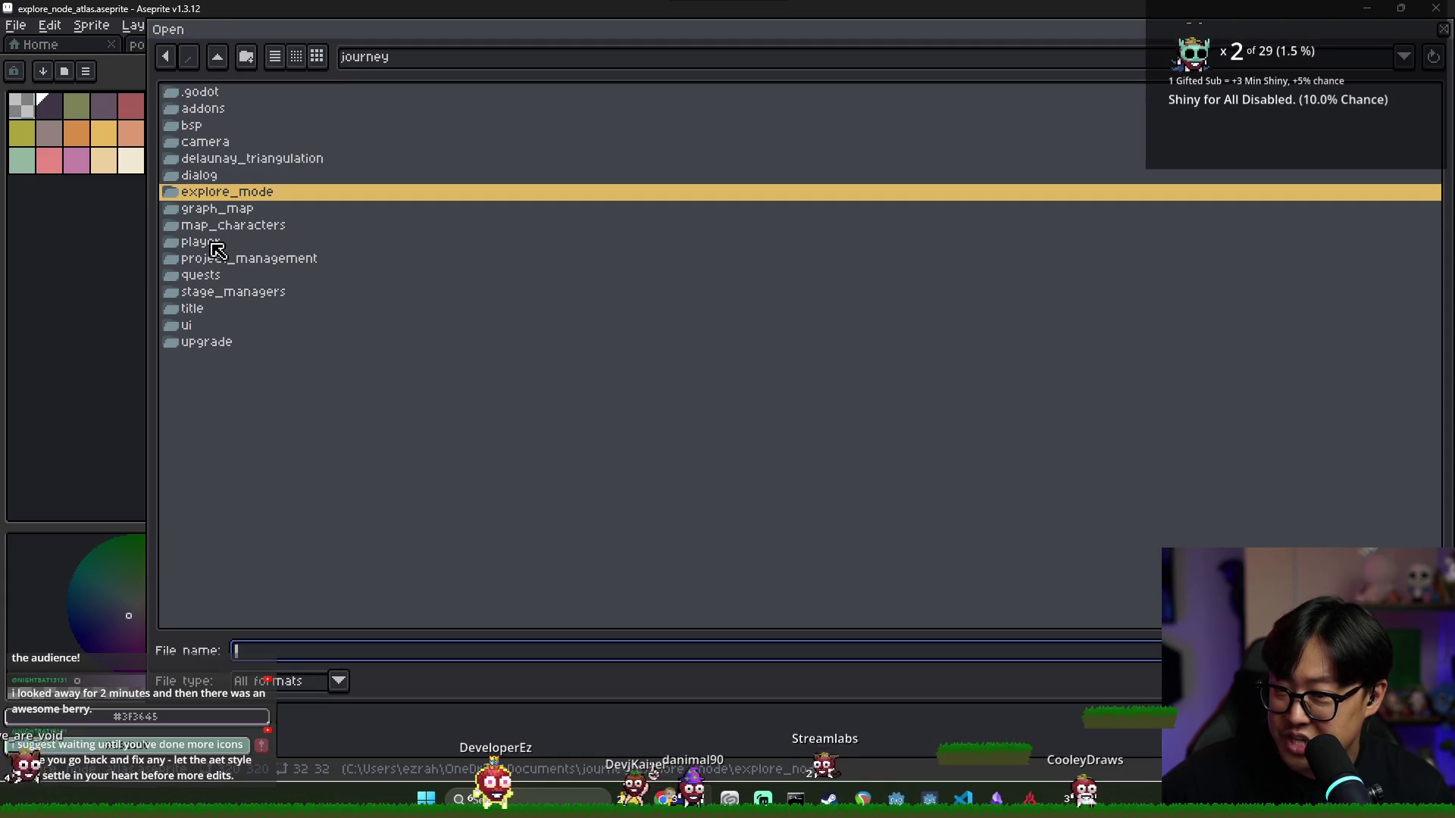
left_click(219, 340)
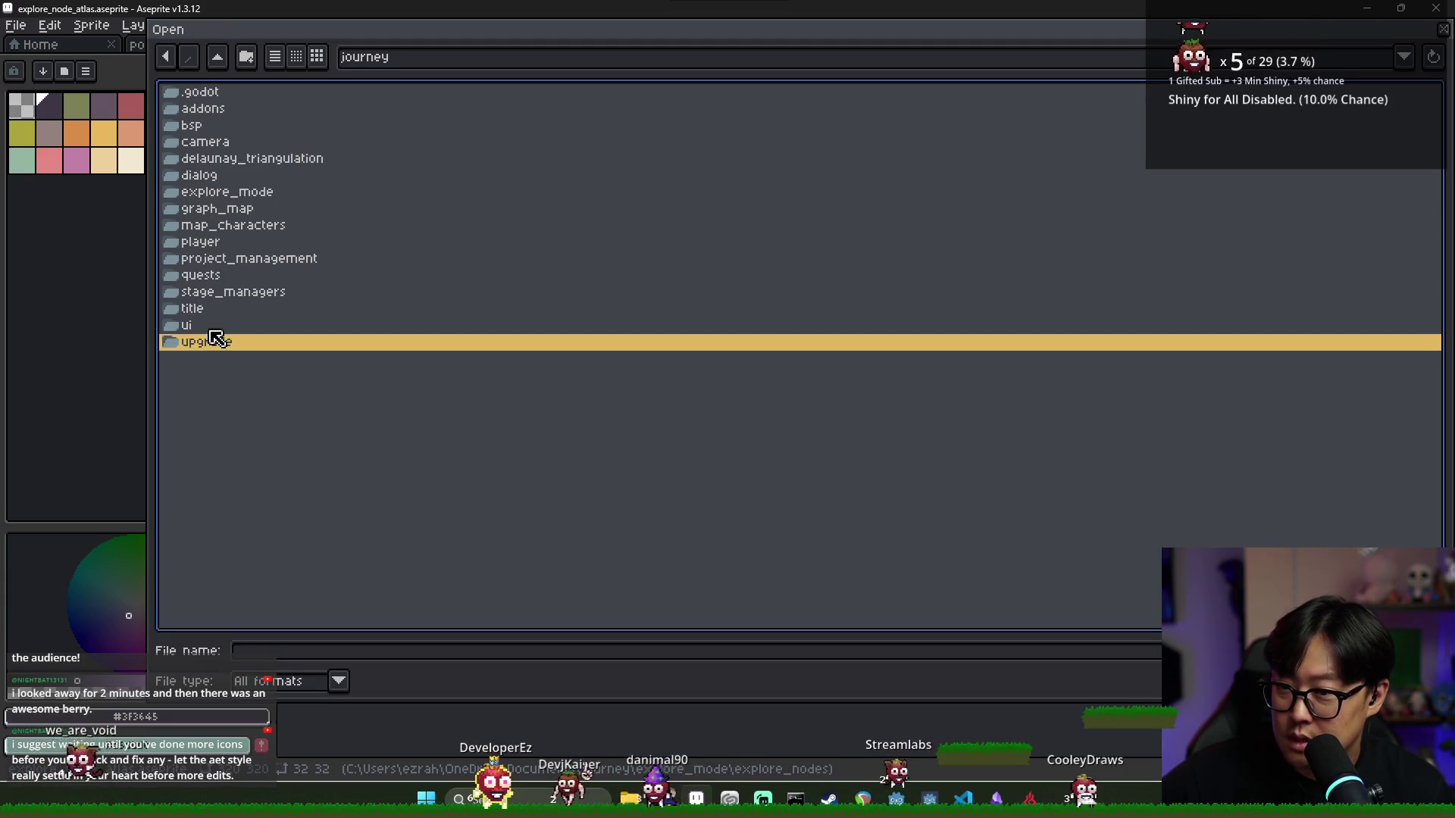
left_click(220, 211)
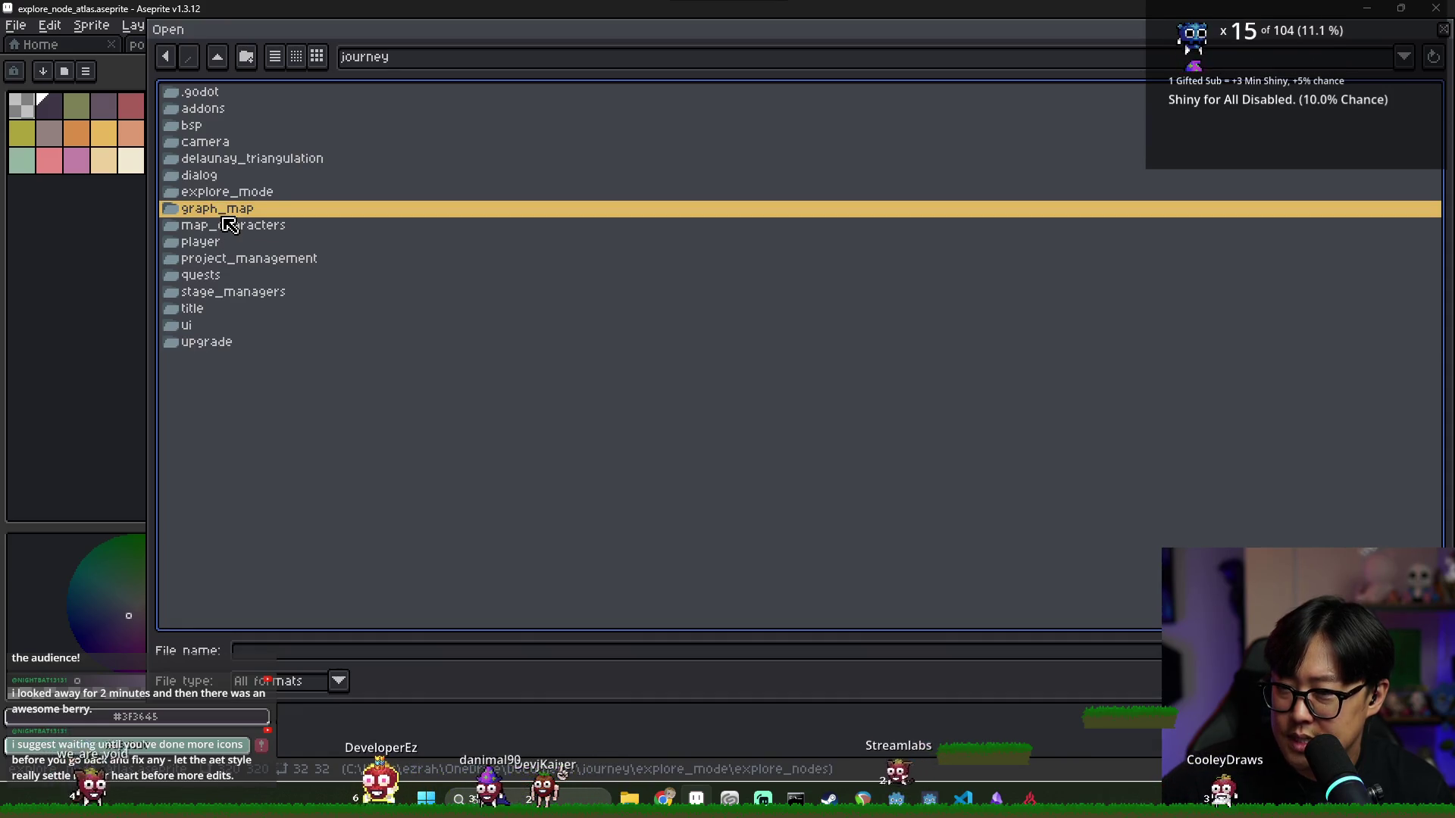
key("Return")
key("Return")
left_click(222, 98)
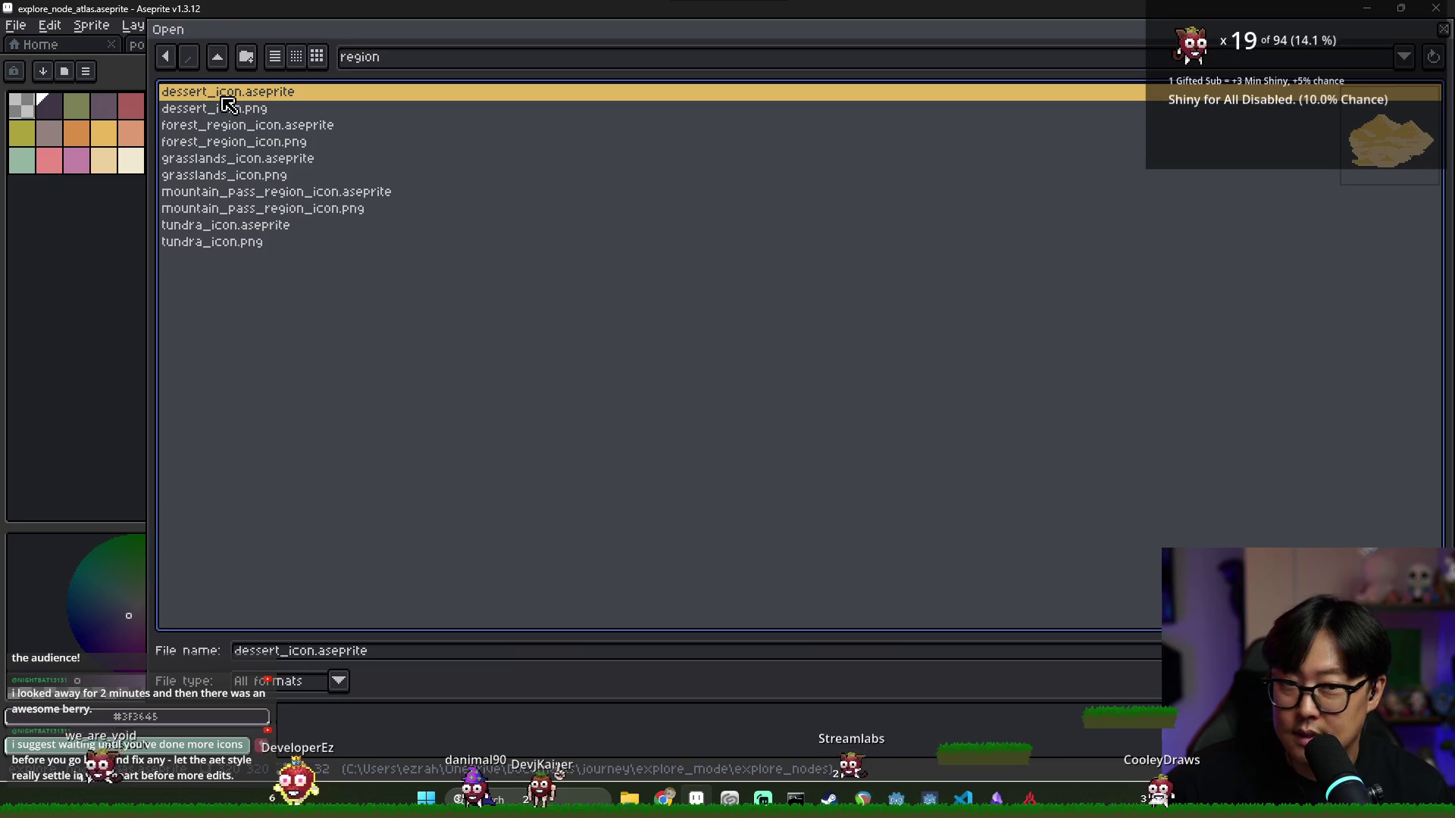
key("Return")
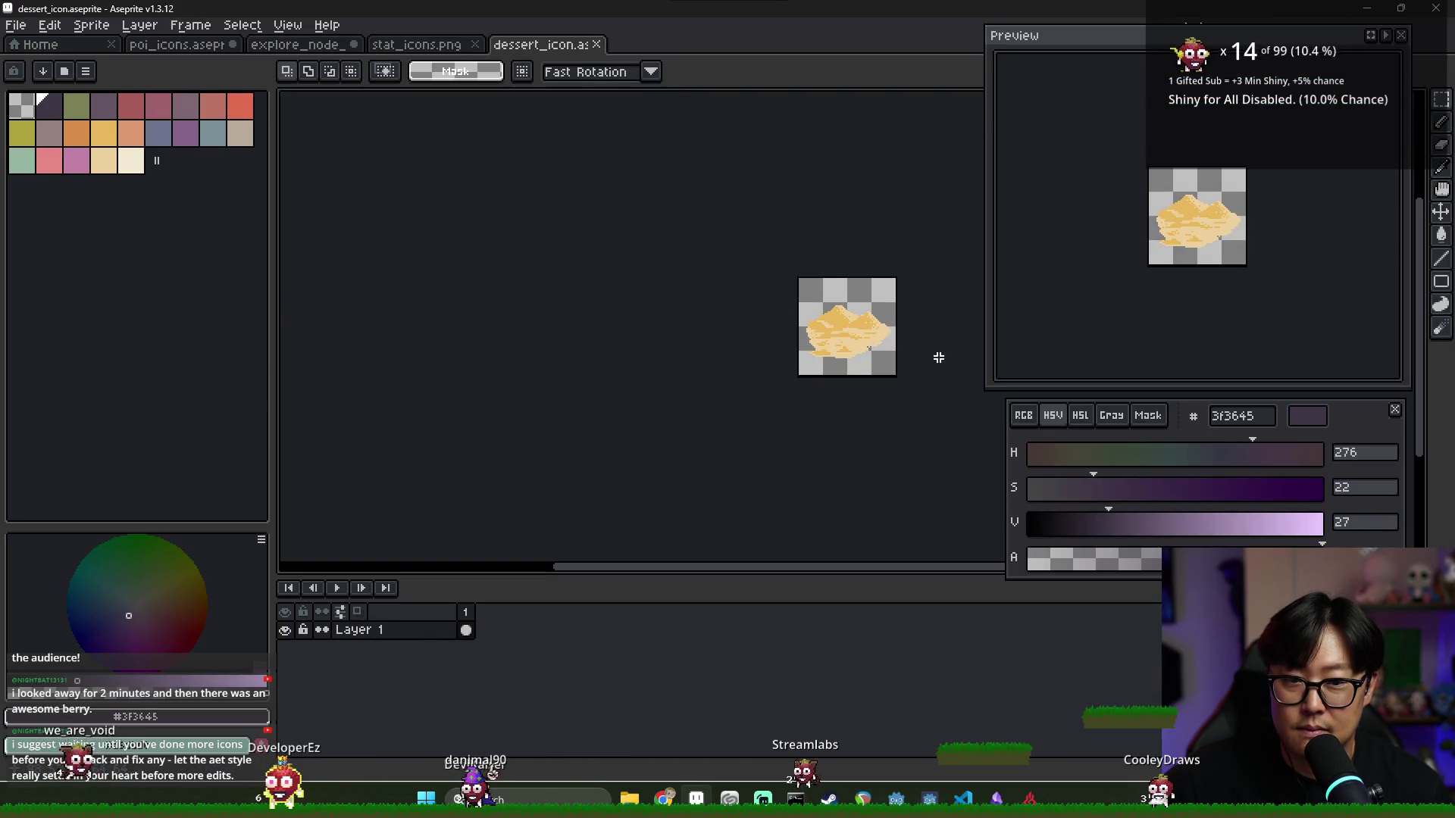
Open grasslands_icon.aseprite and tundra_icon.aseprite, checking the grasslands sprite properties
key("ctrl+o")
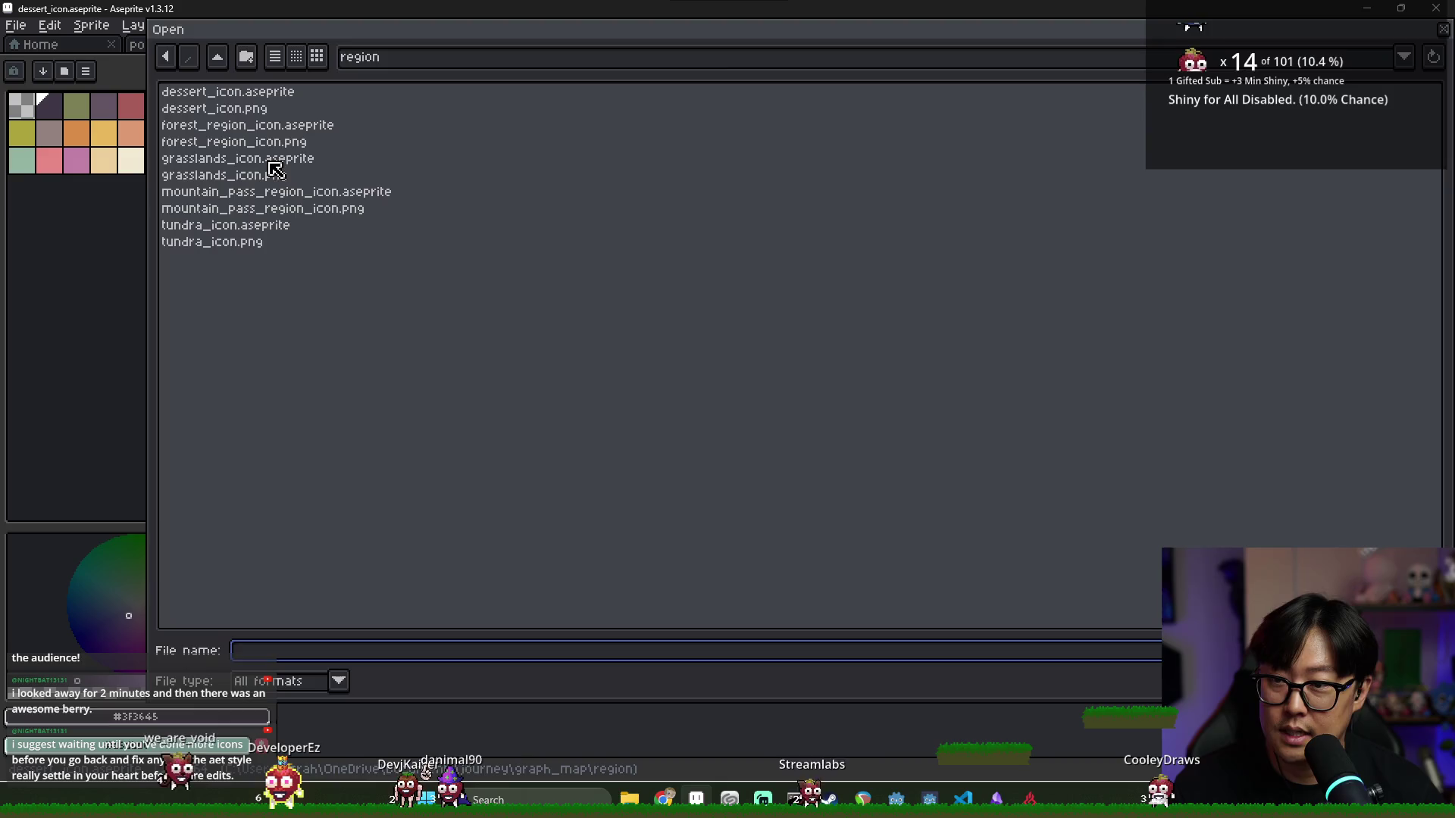
double_click(274, 169)
key("ctrl+p")
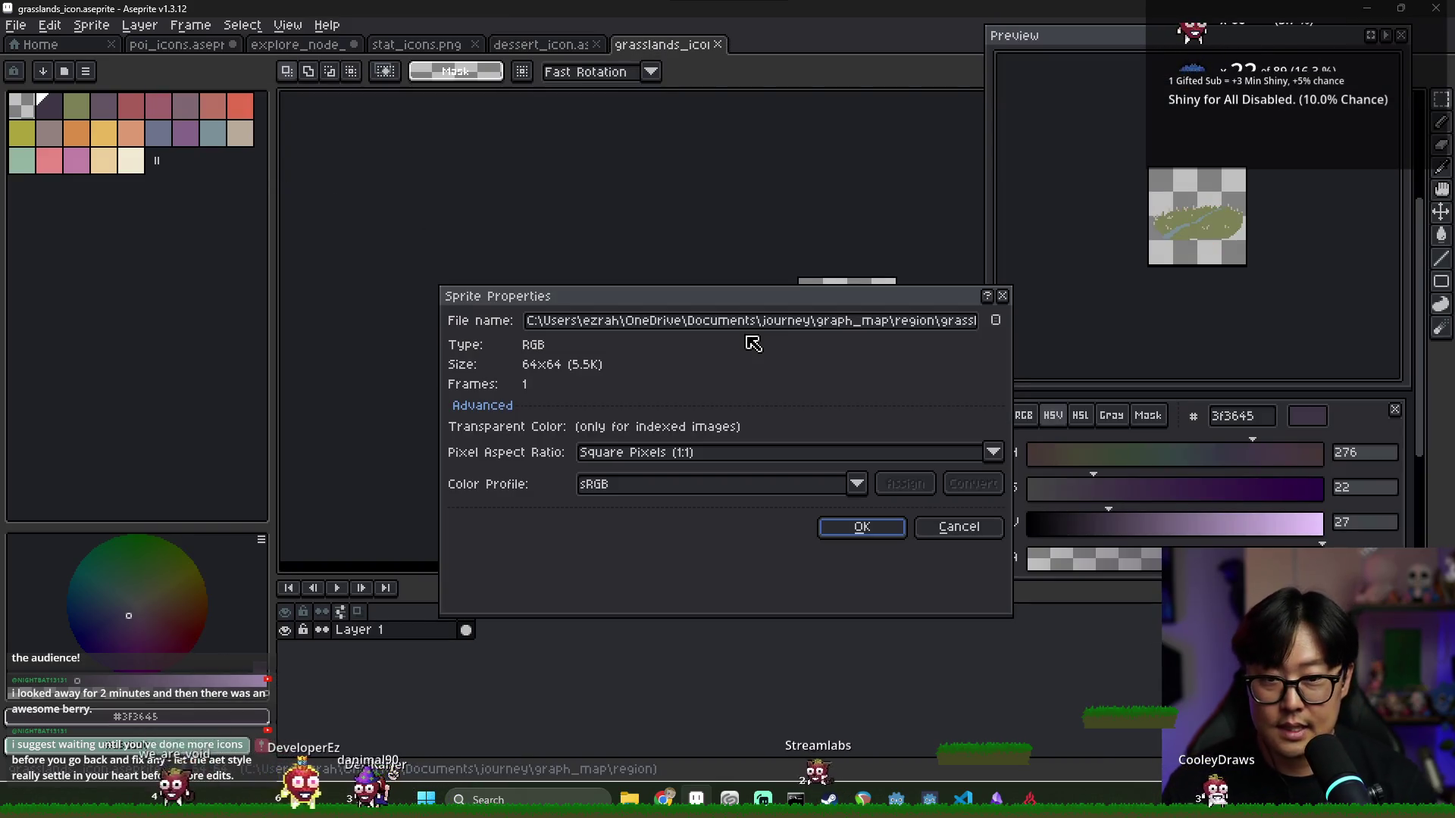
key("Escape")
key("ctrl+o")
double_click(305, 226)
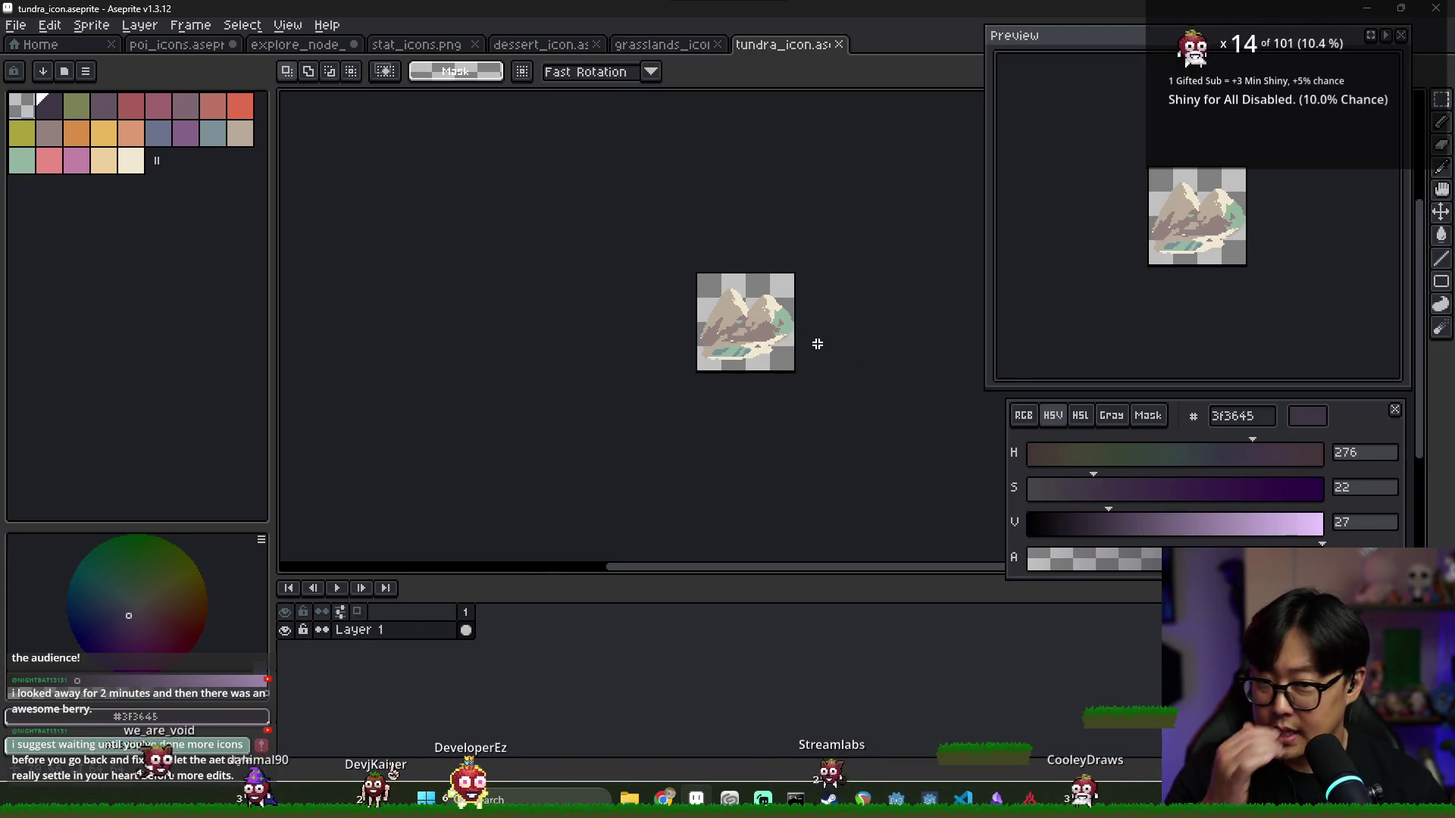
scroll(785, 335, "up", 4)
scroll(785, 335, "down", 5)
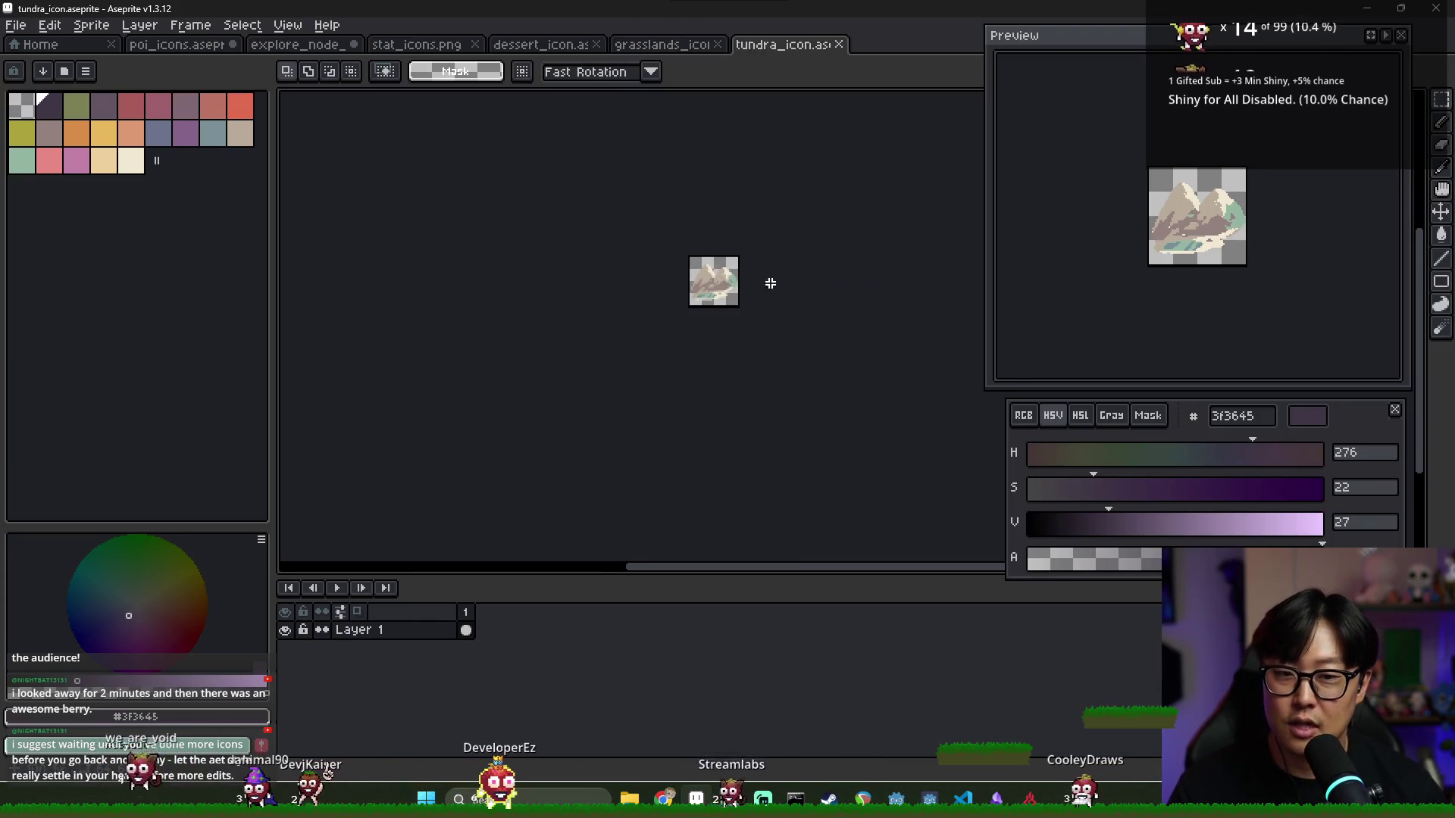
scroll(770, 280, "up", 3)
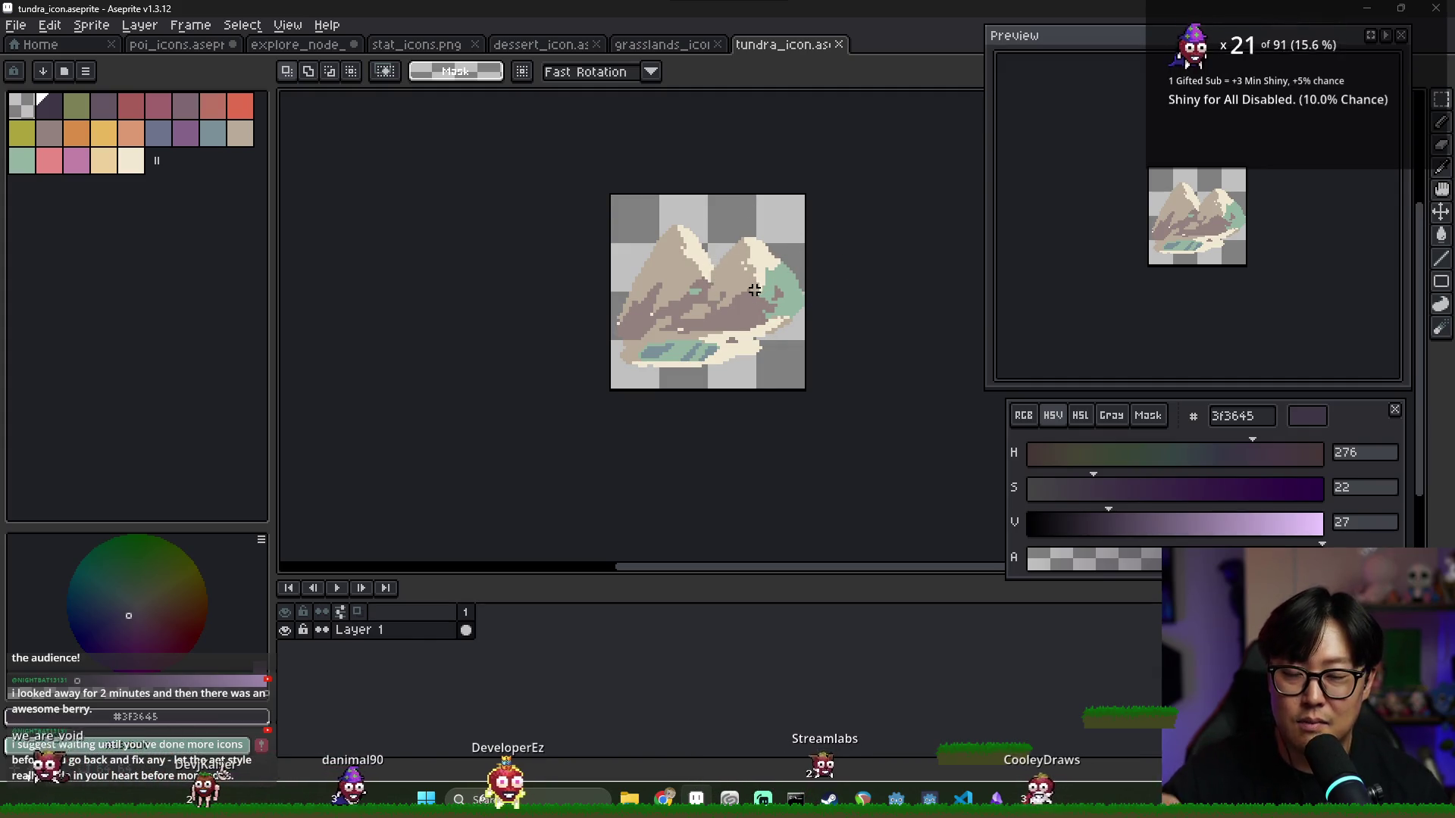
scroll(712, 288, "up", 5)
scroll(713, 288, "down", 4)
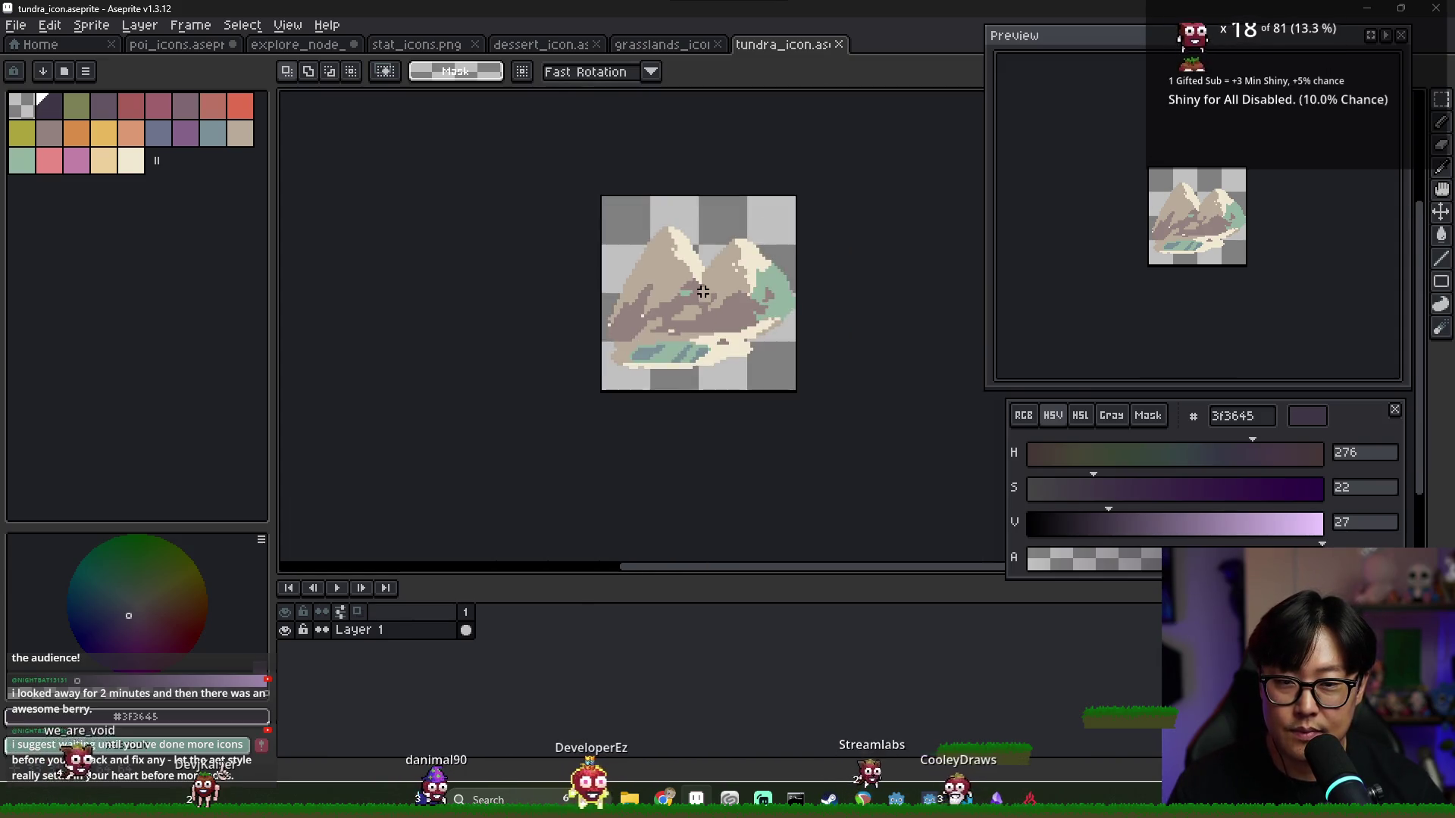
Close the tundra, grasslands and dessert icon files and stat_icons.png
key("ctrl+w")
key("ctrl+w")
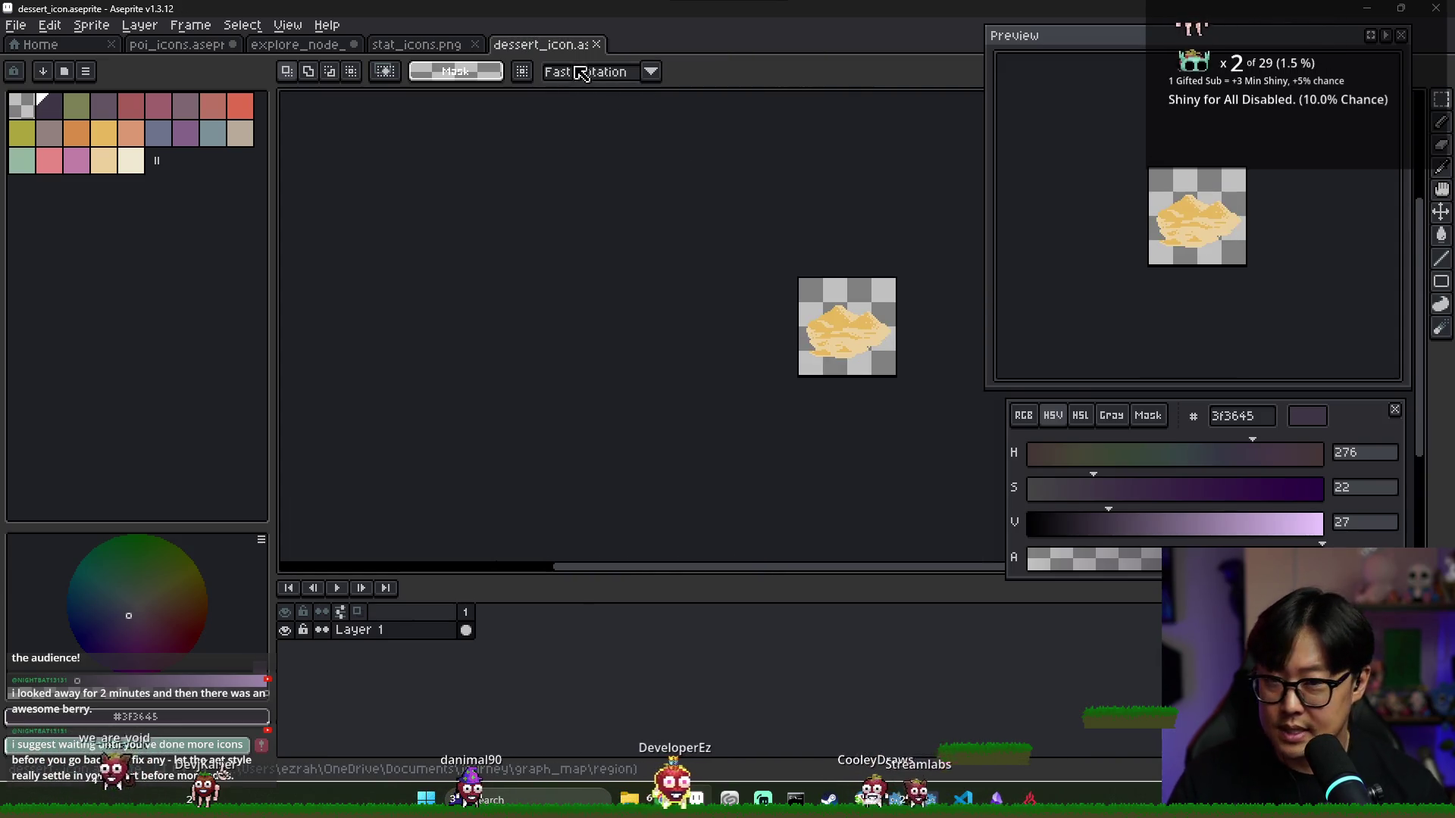
left_click(597, 44)
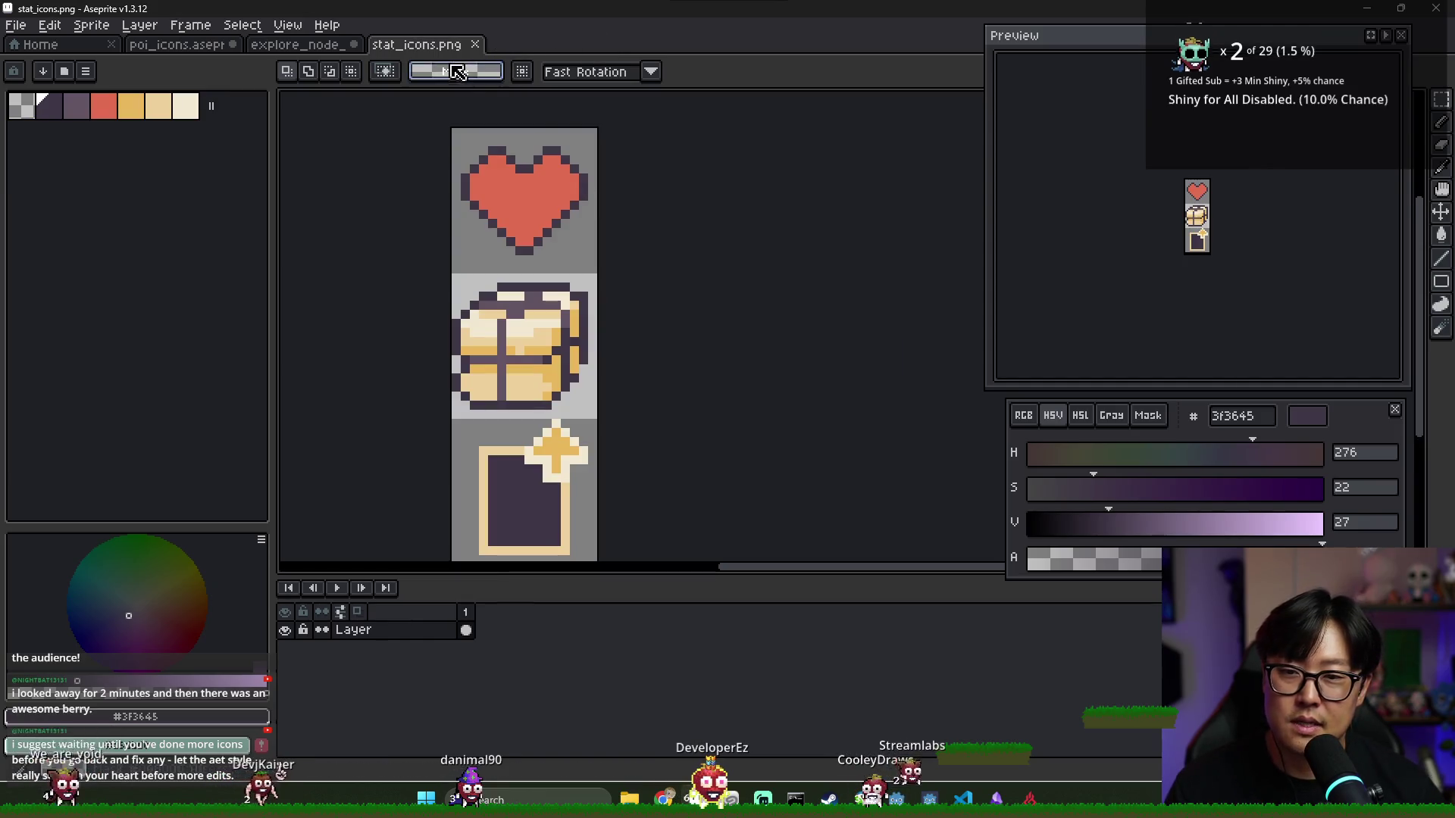
left_click(475, 44)
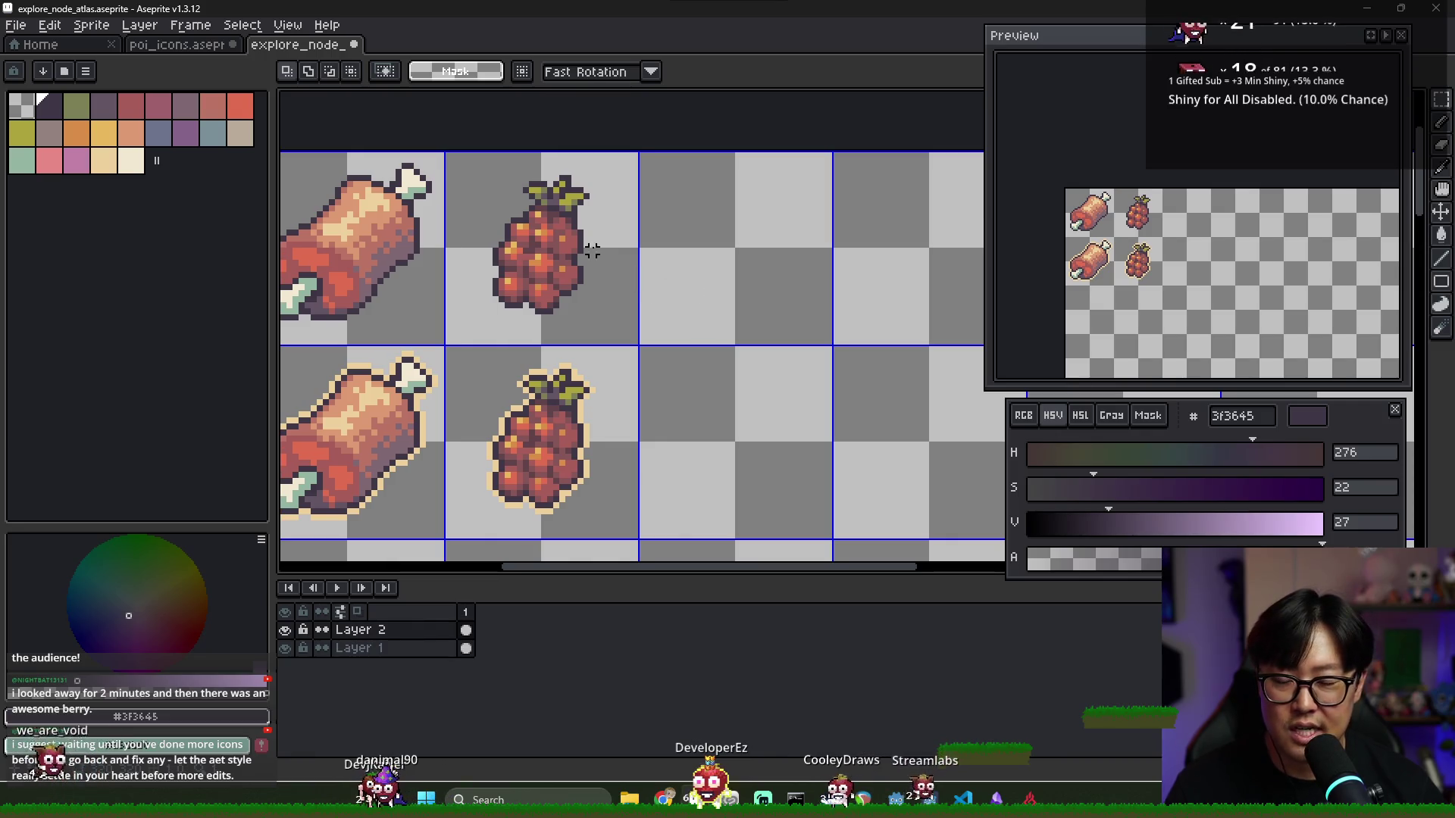
With the Pencil and 3f3645, zoom onto the empty third cell beside the raspberry
scroll(588, 238, "up", 1)
key("b")
scroll(649, 253, "down", 1)
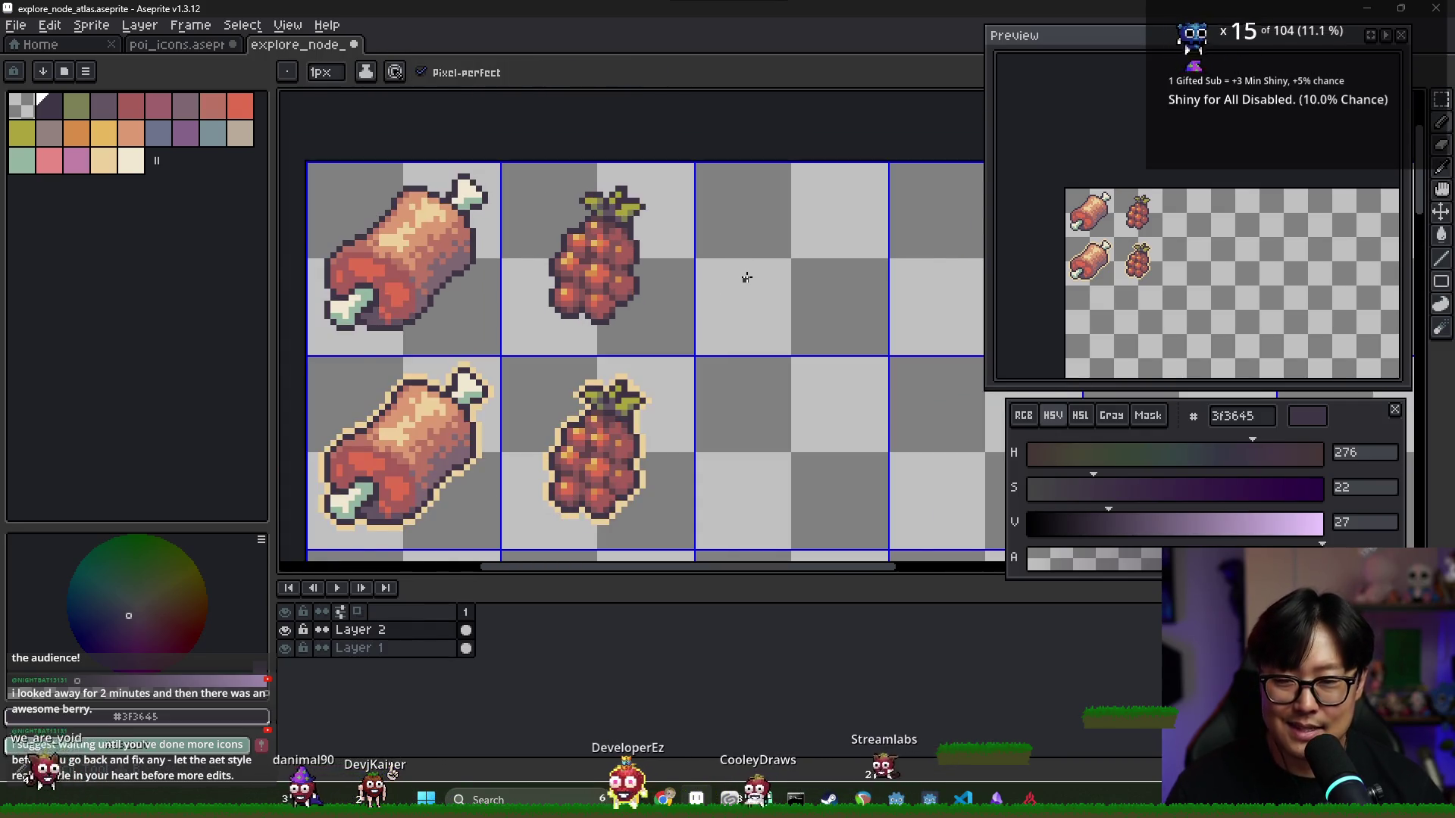
left_click_drag(759, 267, 726, 278)
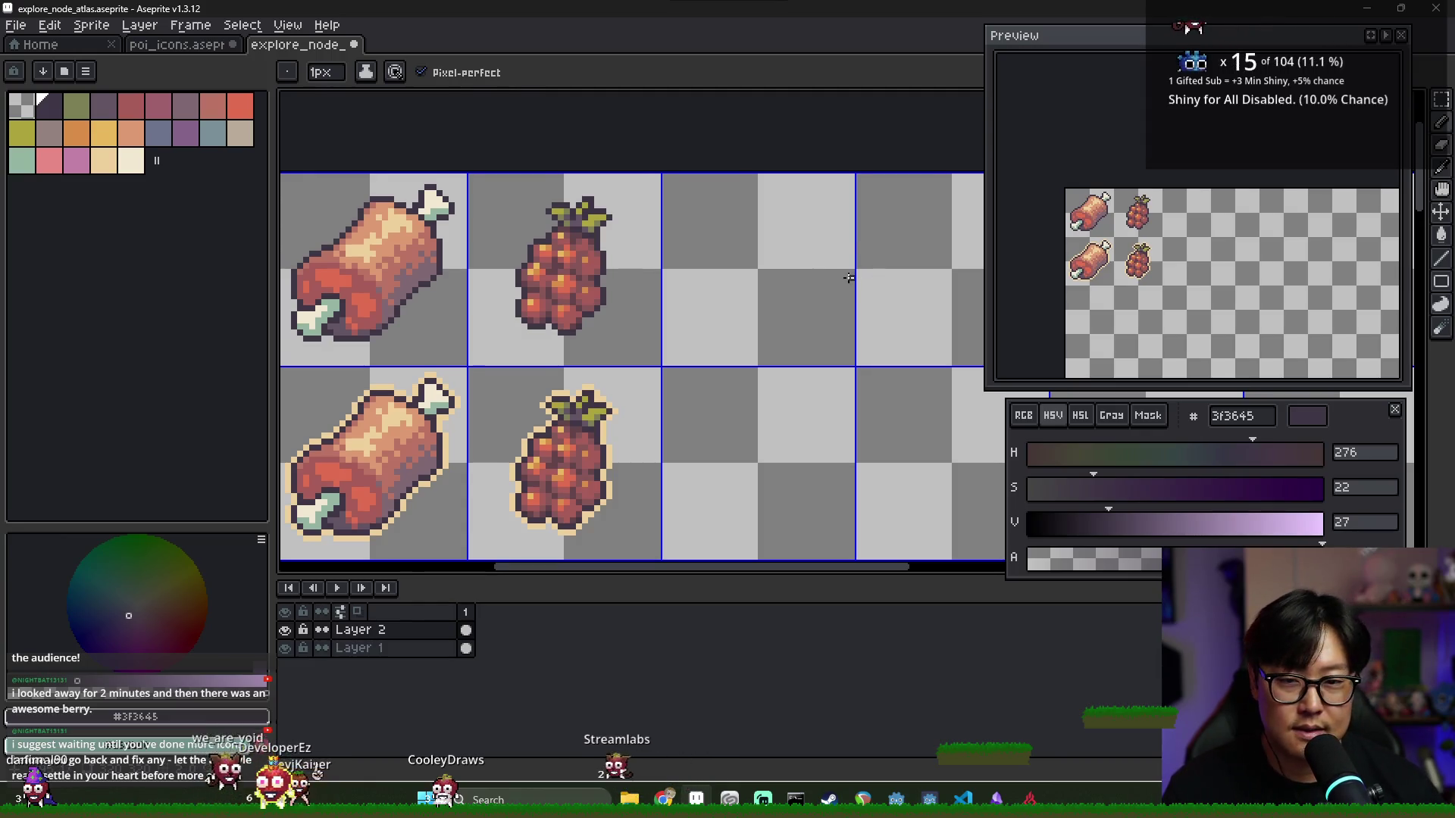
scroll(834, 278, "down", 1)
scroll(727, 277, "up", 1)
scroll(675, 286, "down", 1)
scroll(627, 286, "up", 1)
scroll(531, 311, "down", 1)
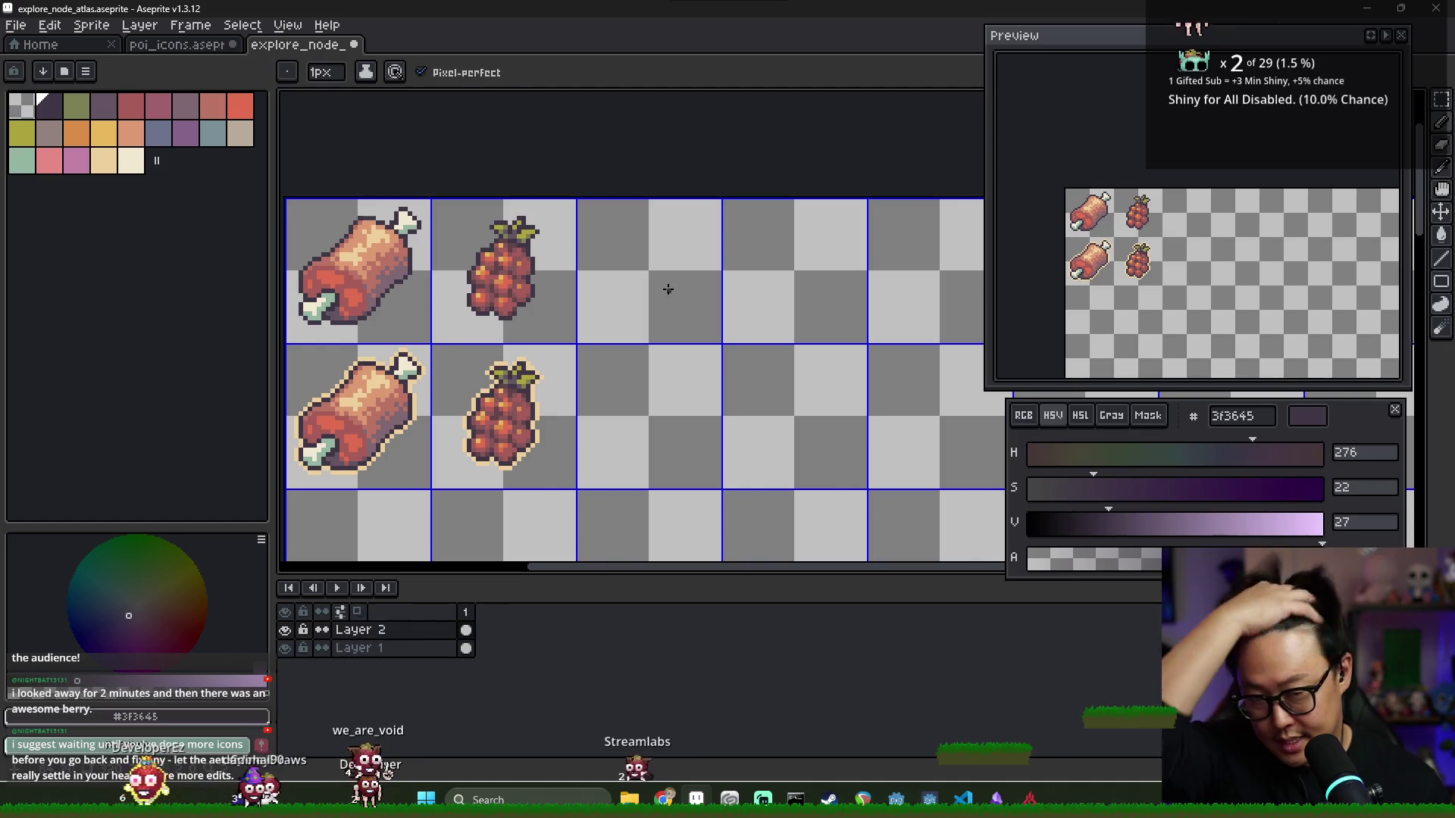
scroll(641, 282, "up", 1)
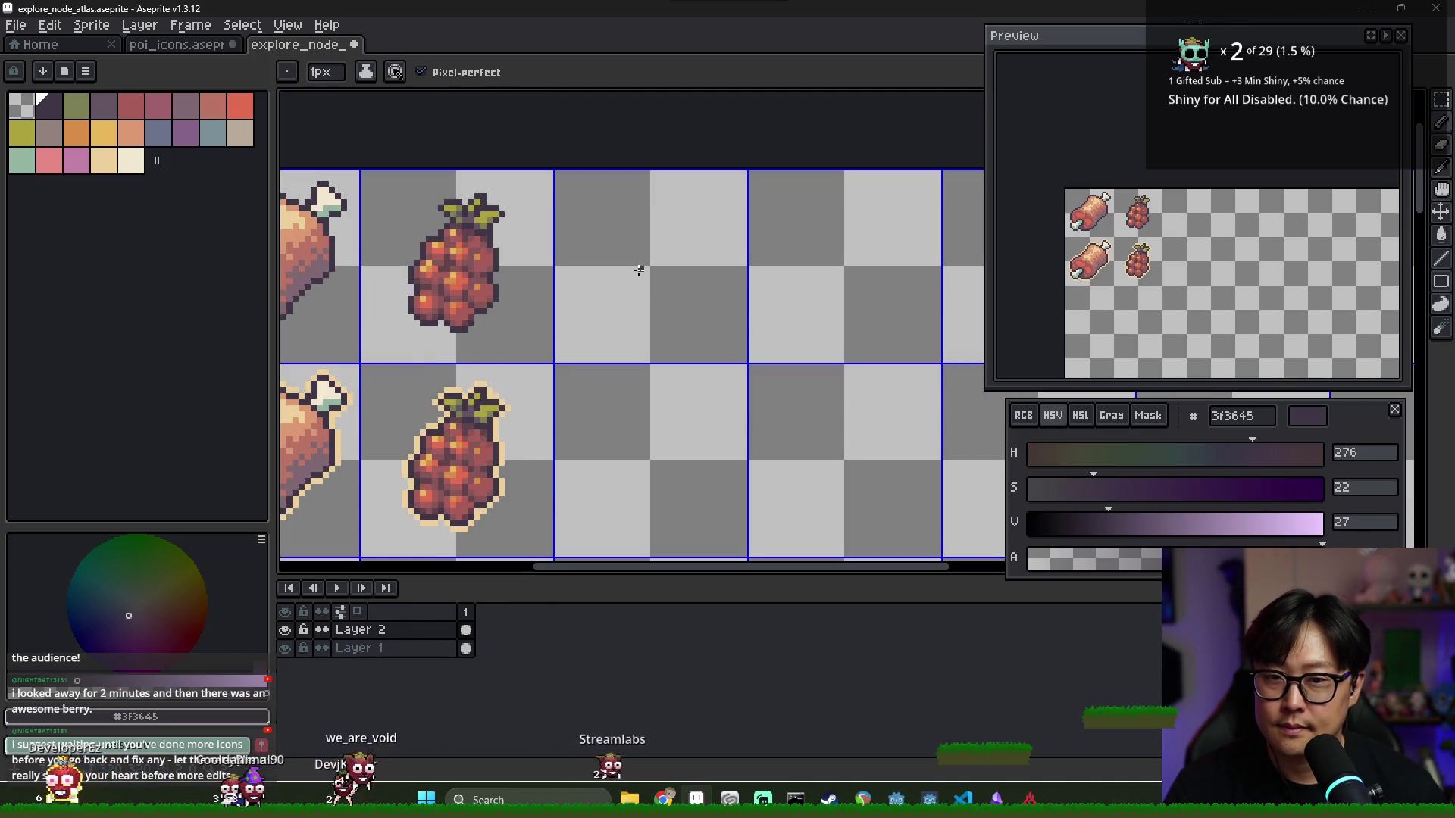
scroll(643, 251, "up", 1)
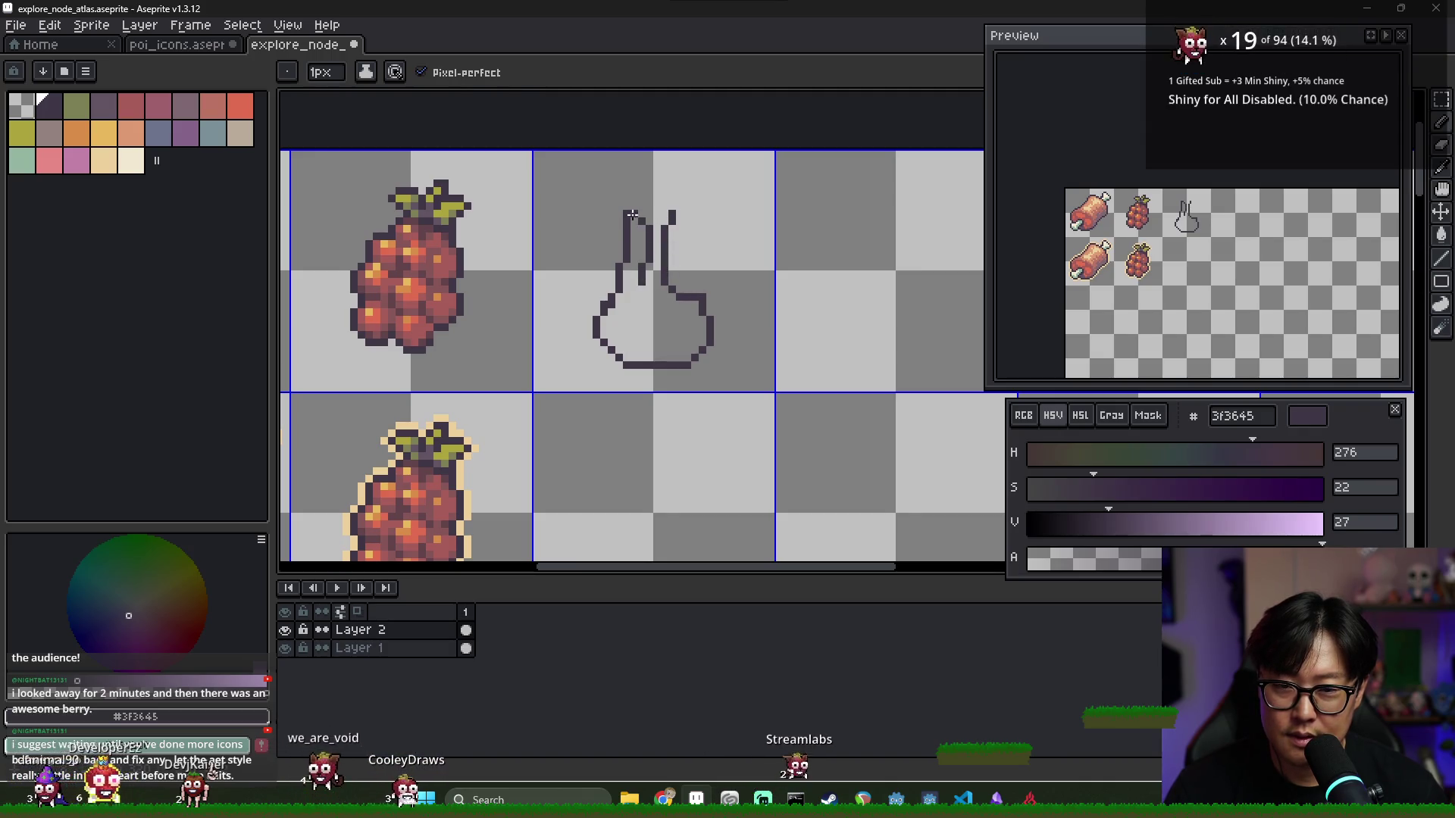
Redraw the flask's diagonal shoulder line and erase a stray shoulder pixel
scroll(679, 219, "up", 2)
key("e")
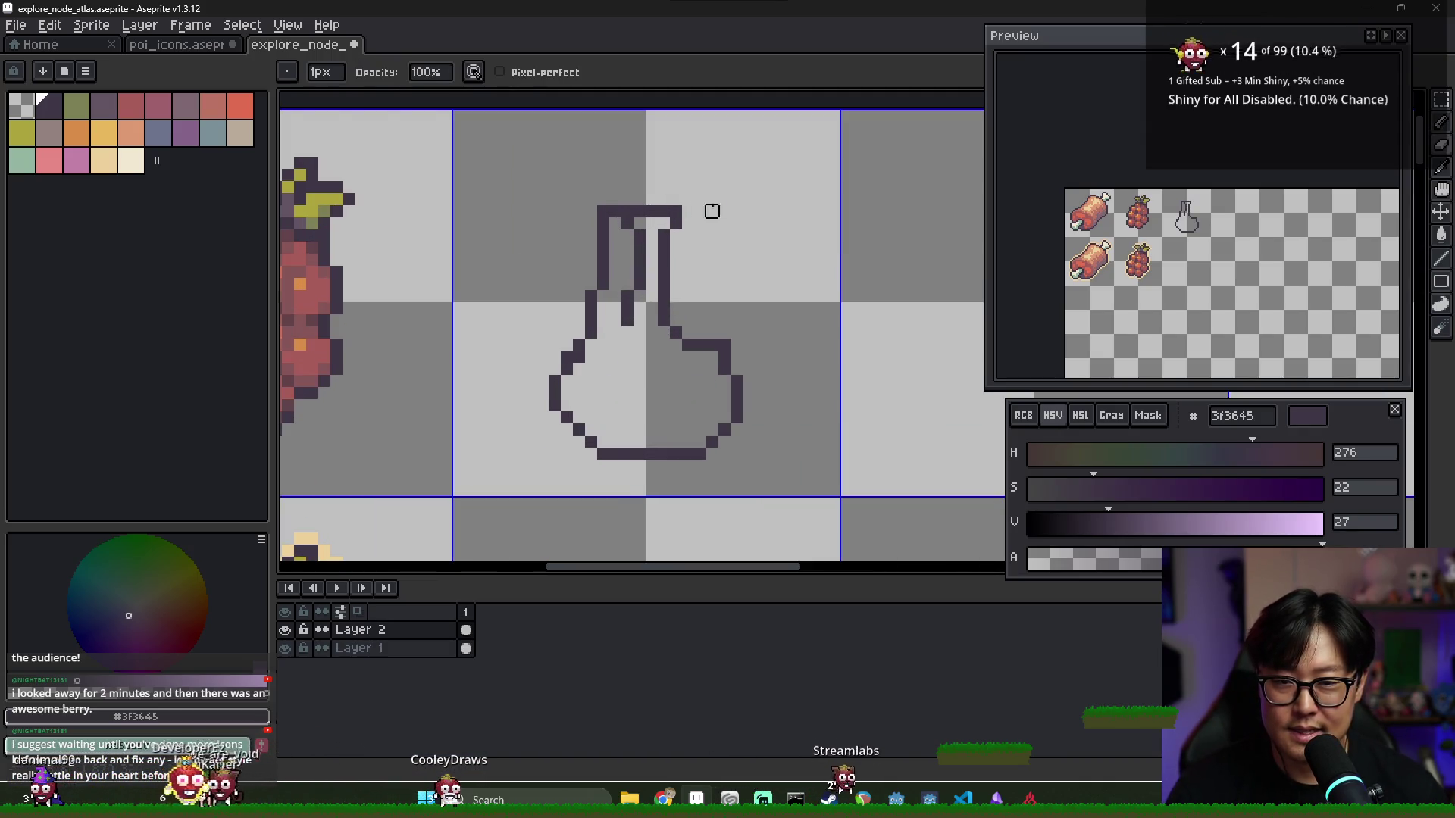
key("b")
mouse_move(591, 319)
left_mouse_down()
mouse_move(590, 295)
mouse_move(587, 351)
left_mouse_up()
right_click(566, 356)
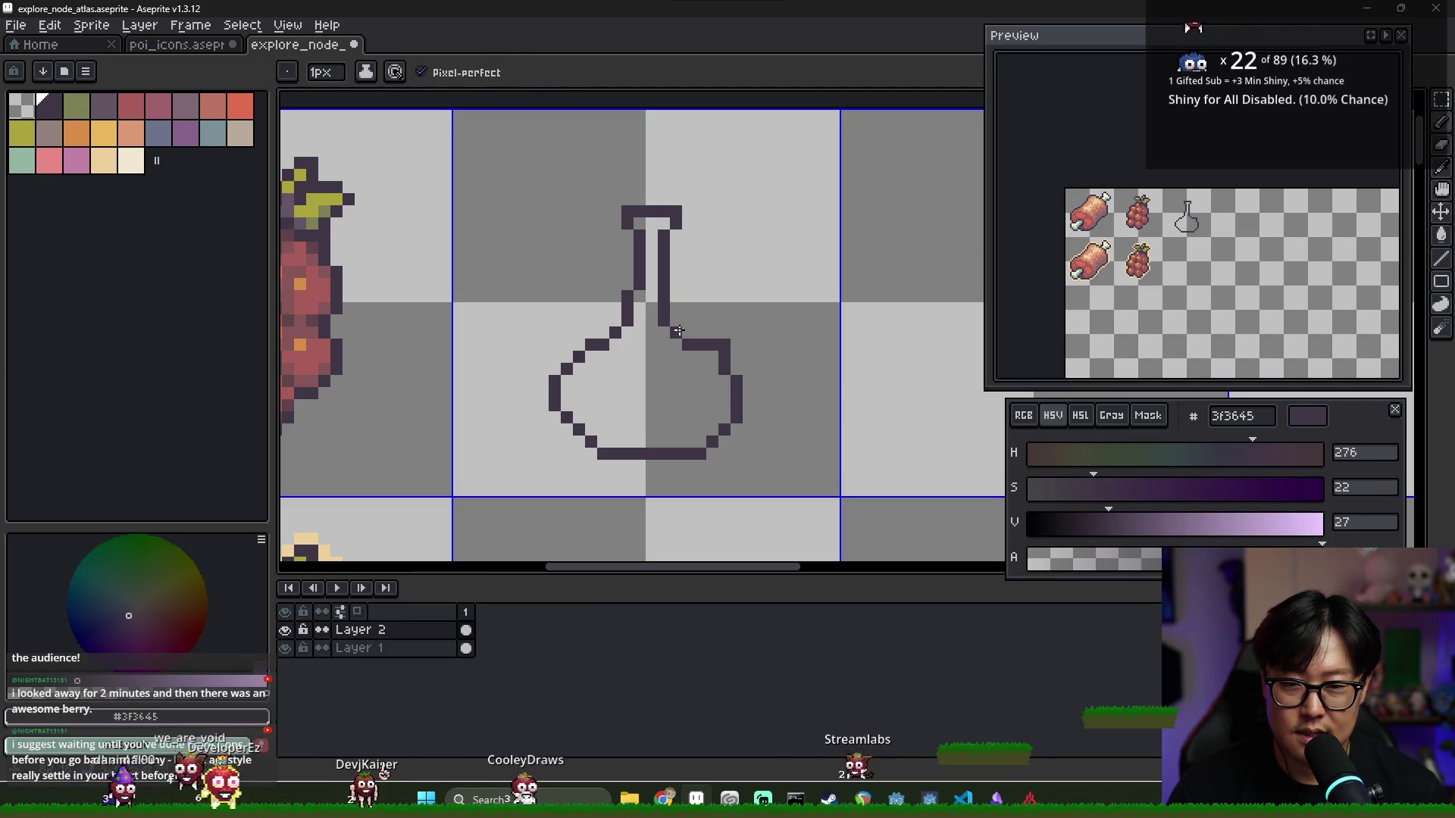
Select the whole flask outline and delete it
key("m")
mouse_move(529, 195)
left_mouse_down()
mouse_move(747, 397)
mouse_move(798, 475)
left_mouse_up()
key("Delete")
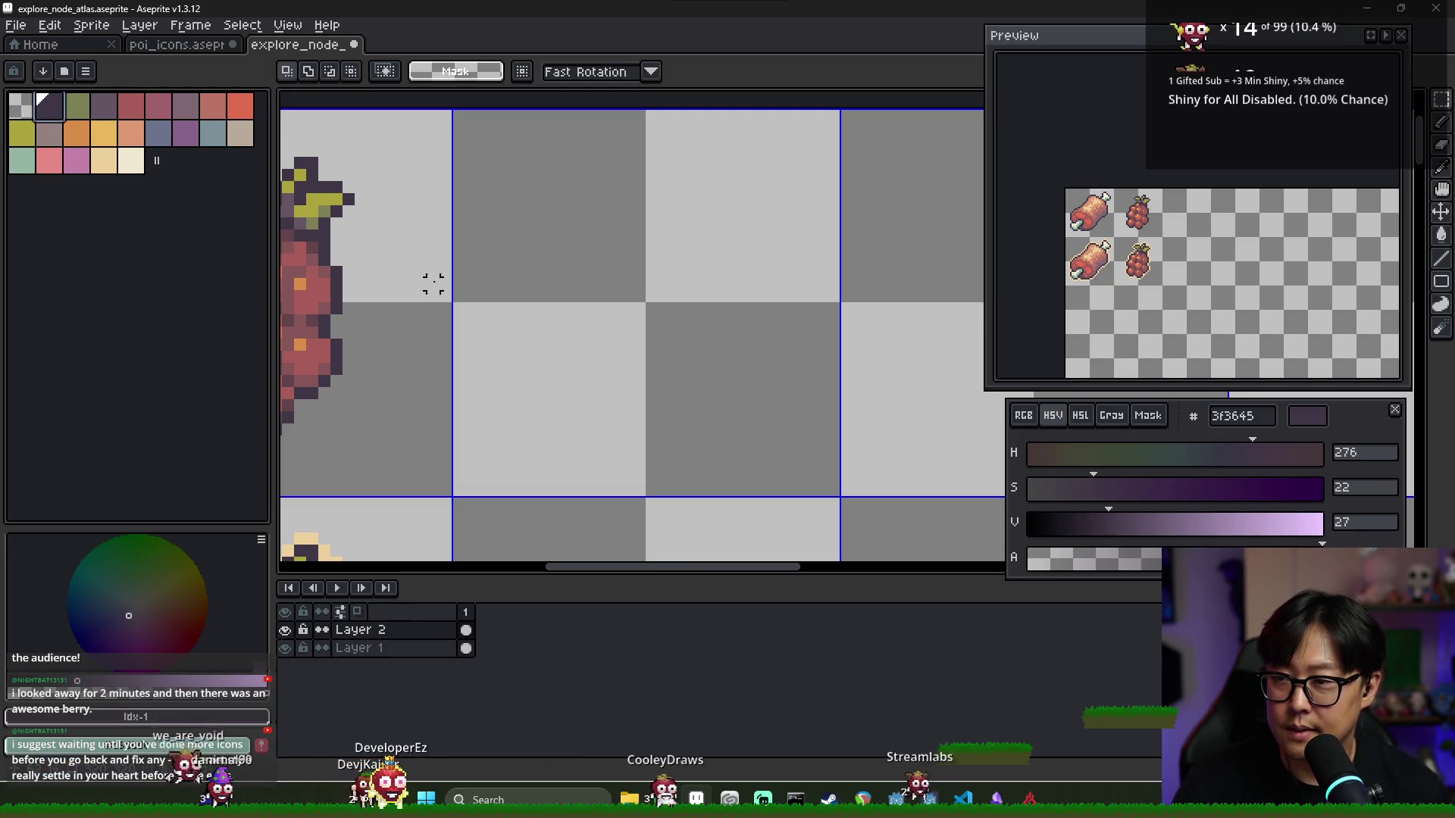
Draw a tilted bottle outline with a neck and fill body and neck with dark purple
key("b")
mouse_move(579, 369)
left_mouse_down()
mouse_move(639, 236)
mouse_move(691, 272)
mouse_move(716, 324)
mouse_move(644, 413)
left_mouse_up()
mouse_move(671, 261)
left_mouse_down()
mouse_move(705, 227)
mouse_move(736, 280)
left_mouse_up()
key("g")
left_click(717, 261)
left_click(637, 349)
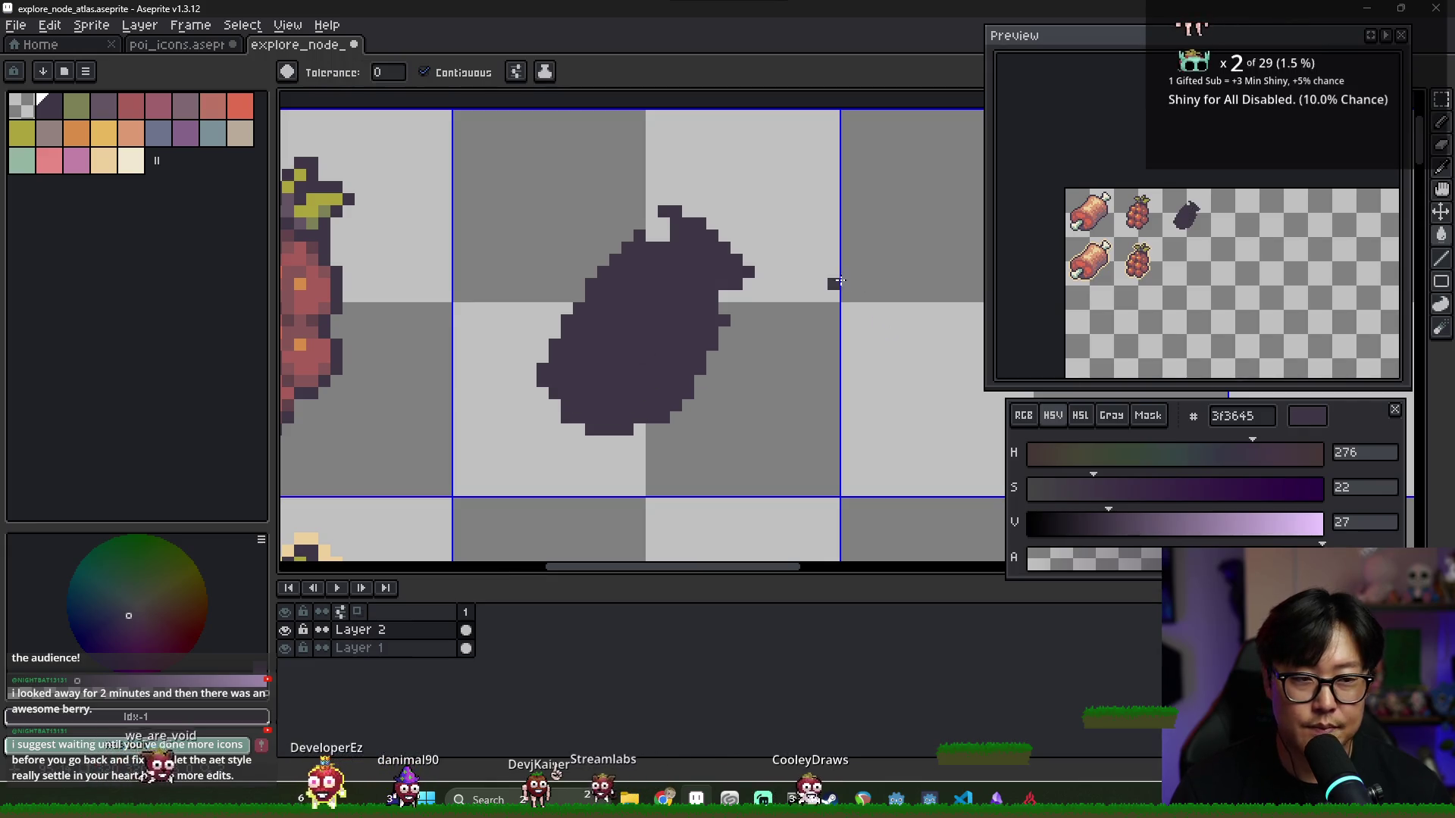
Move the dark bottle silhouette up within its cell
key("b")
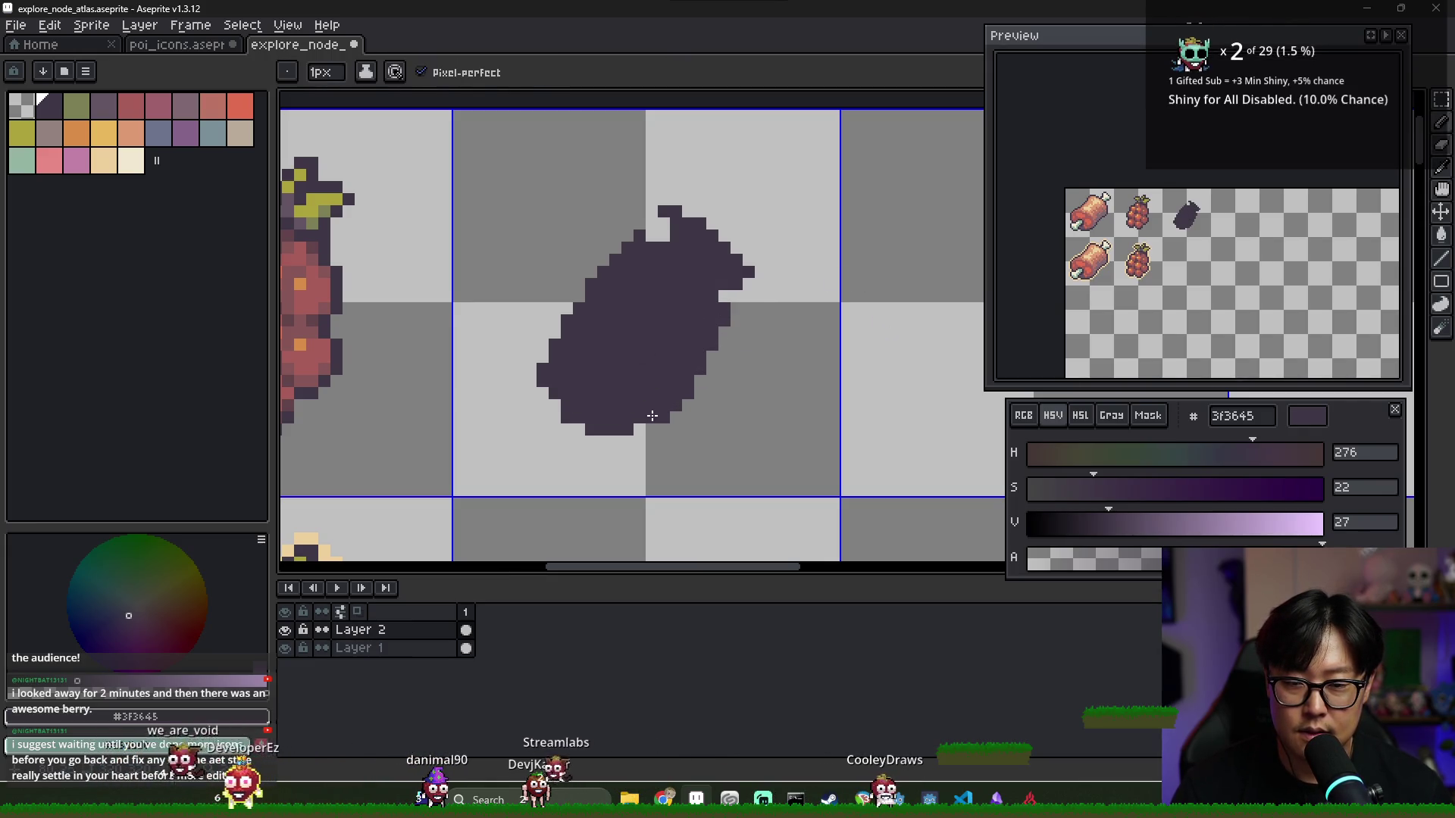
key("e")
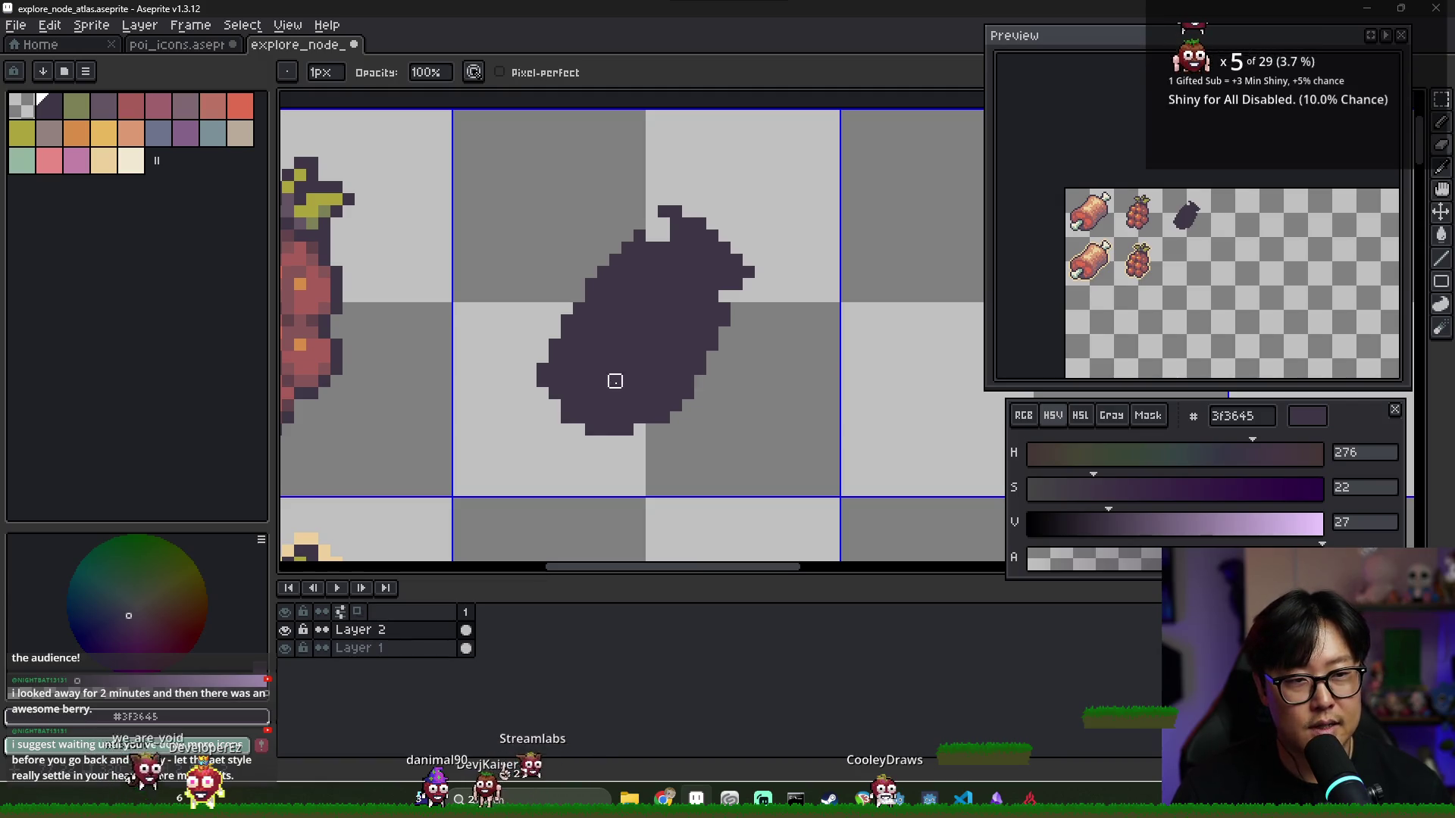
key("m")
left_click_drag(488, 185, 793, 477)
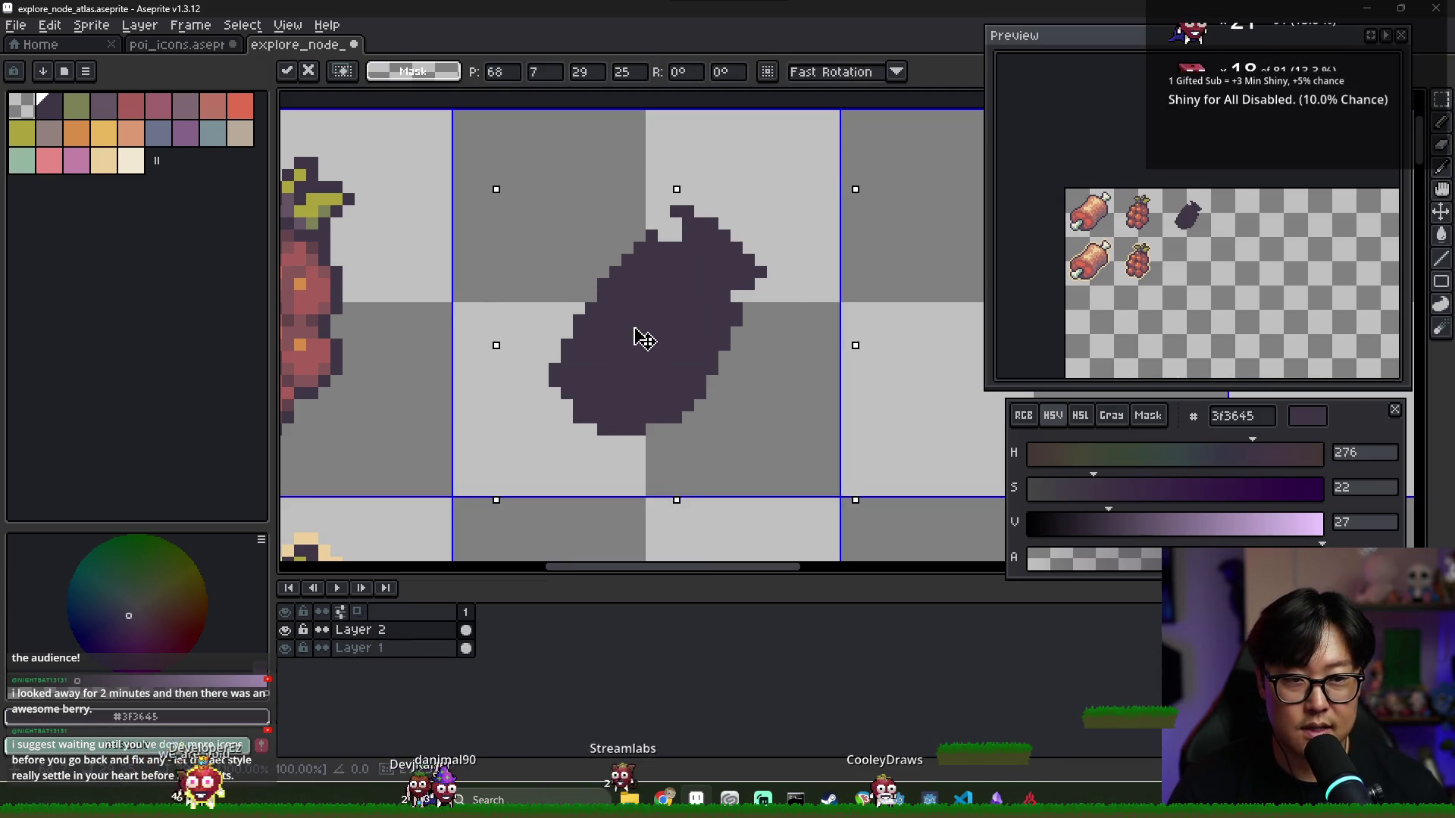
left_click_drag(639, 334, 630, 321)
key("ctrl+d")
Erase the left-edge protrusion and fill the notch at the silhouette's top
key("e")
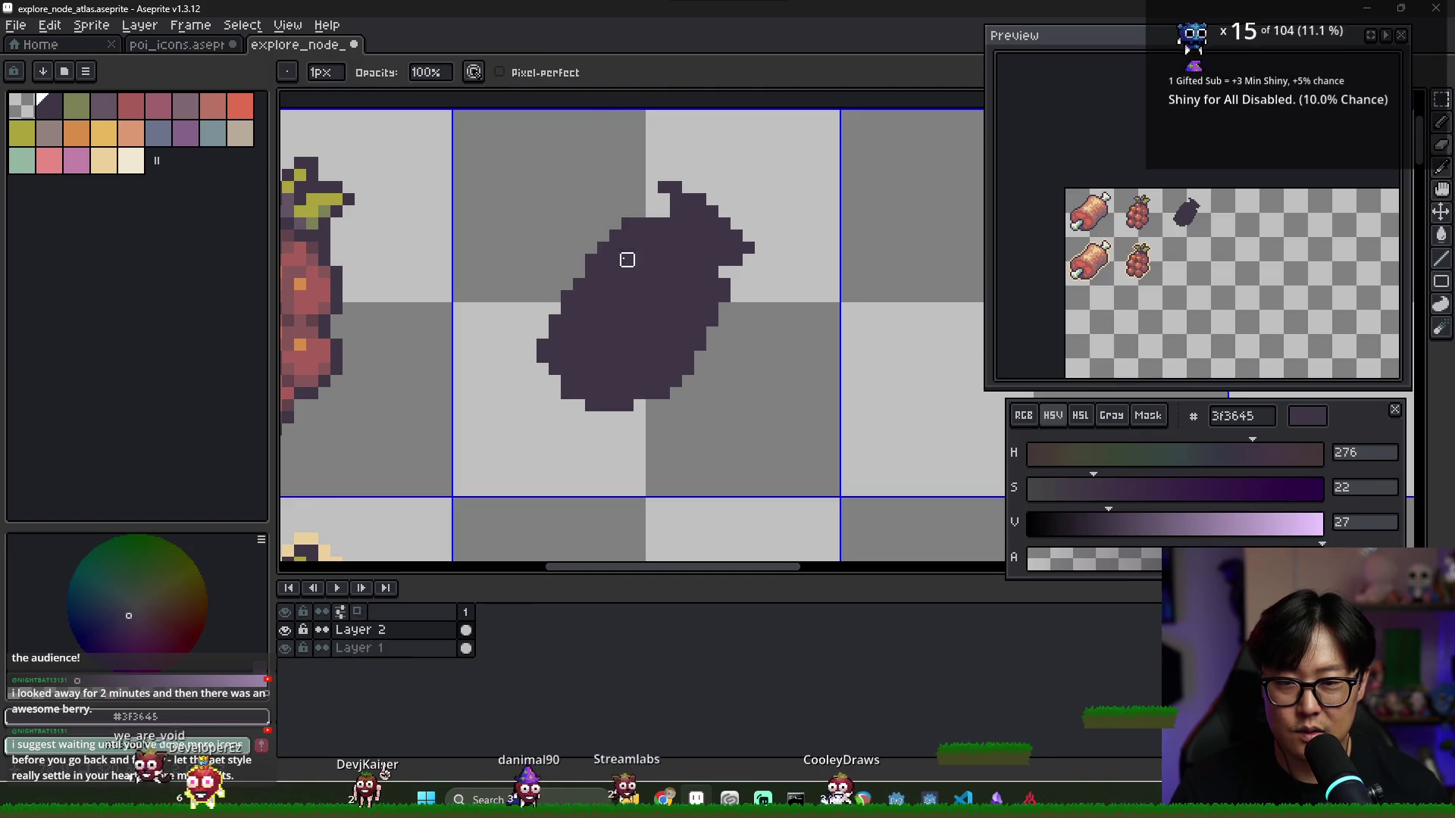
key("b")
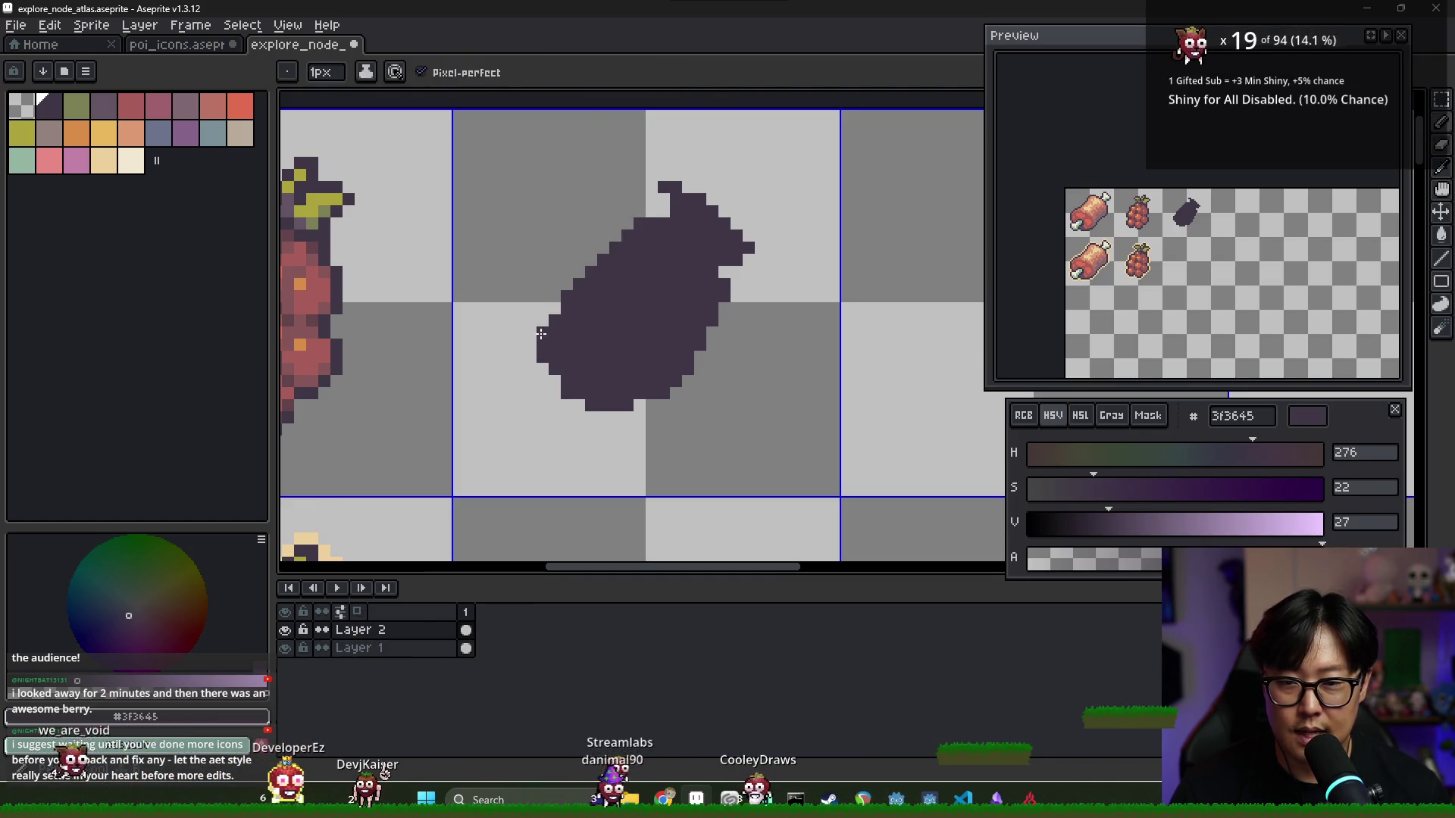
key("e")
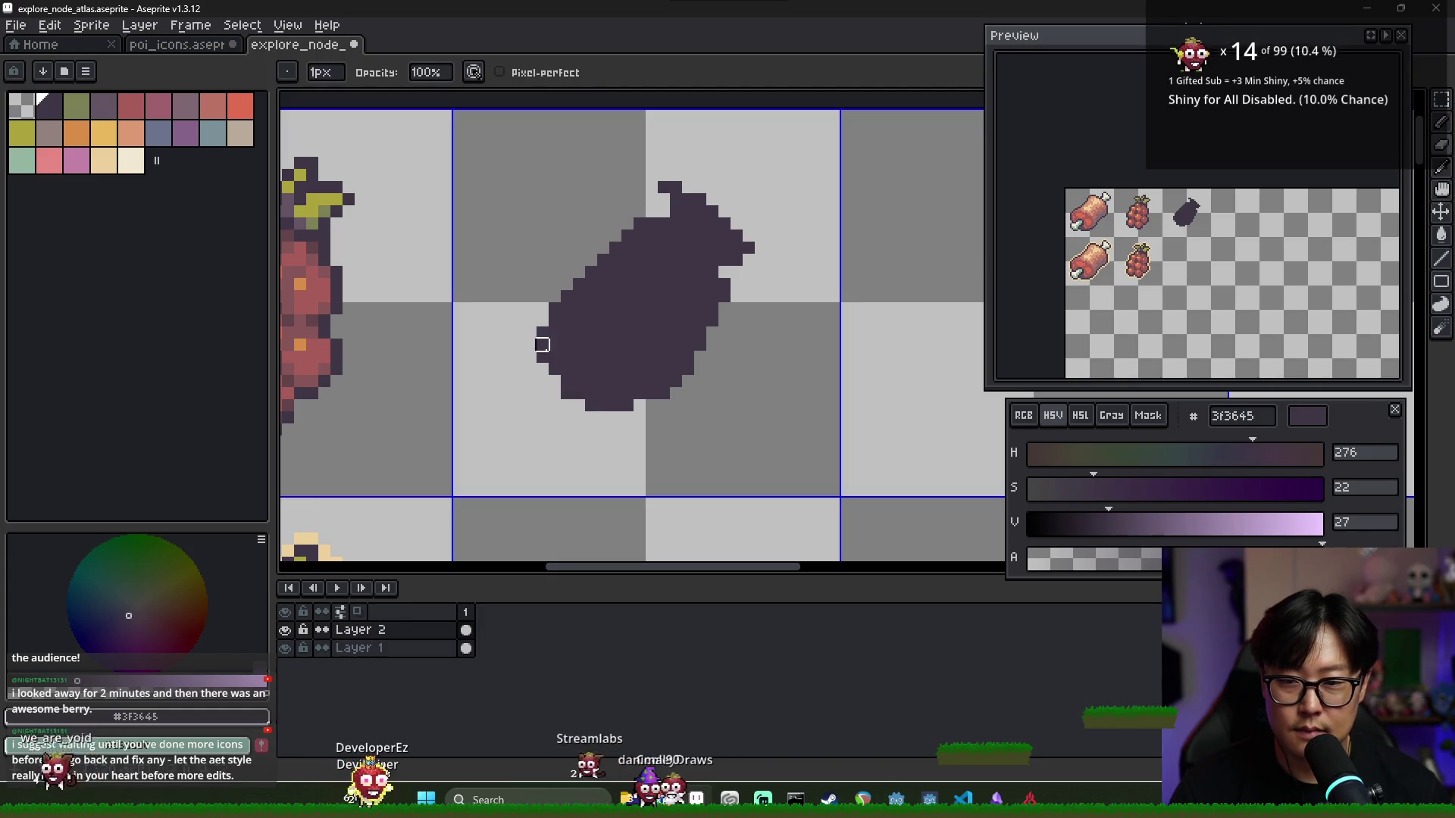
left_click(531, 333)
key("b")
left_click_drag(664, 212, 724, 201)
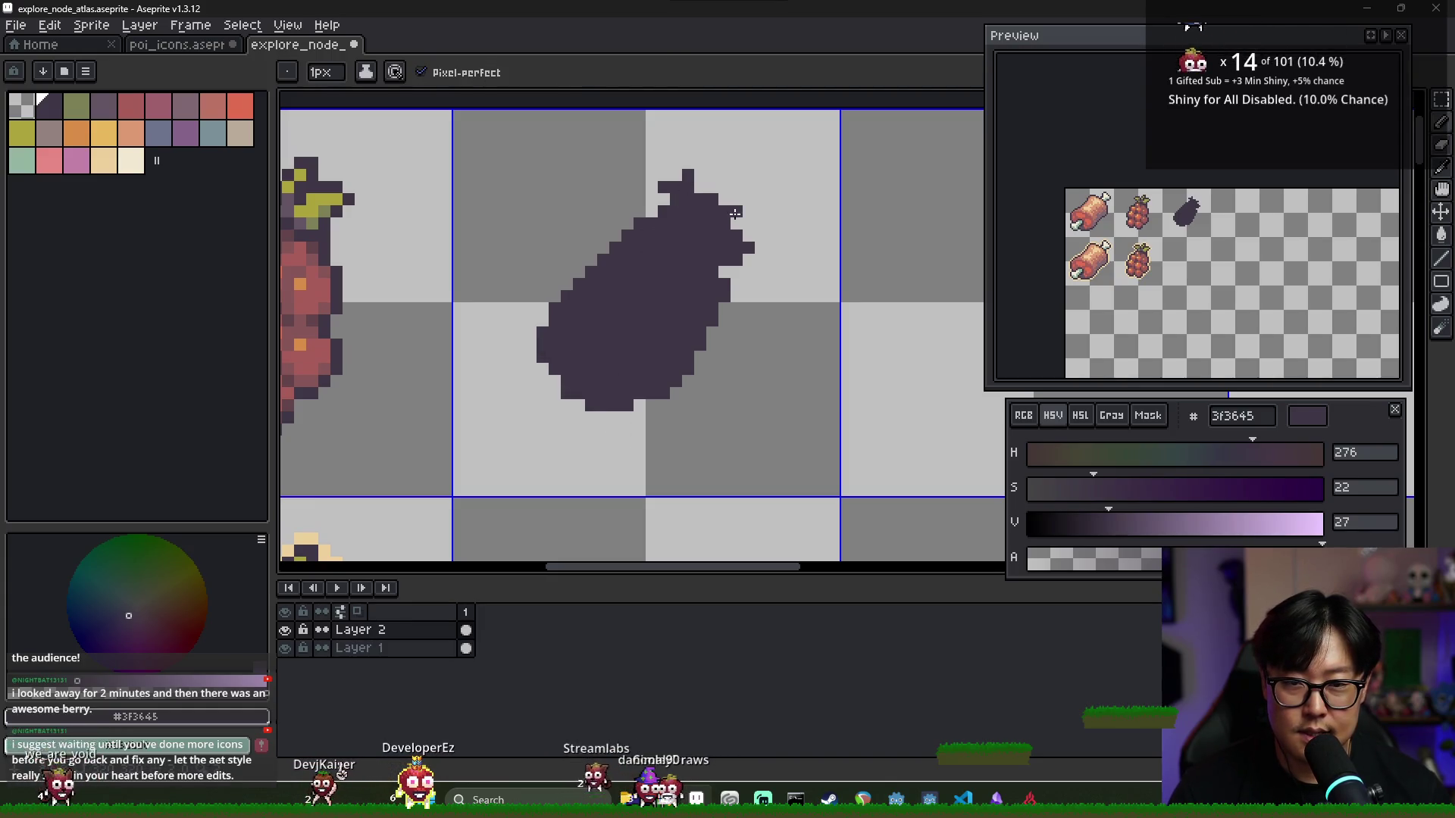
key("e")
key("ctrl+z")
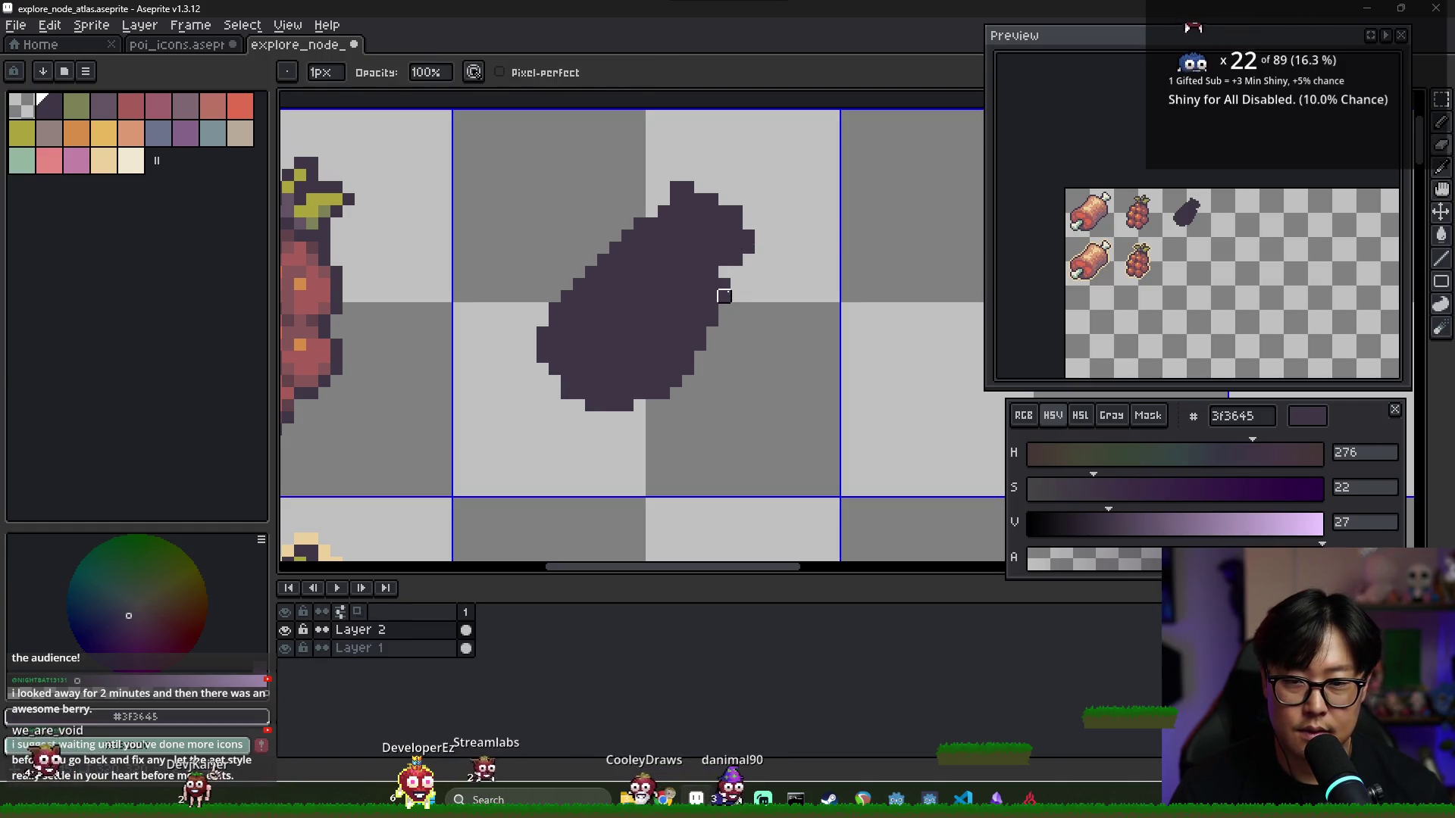
Trim the stray pixels along the lower-right edge and fill out the lower-right step
left_click(712, 321)
left_click(688, 345)
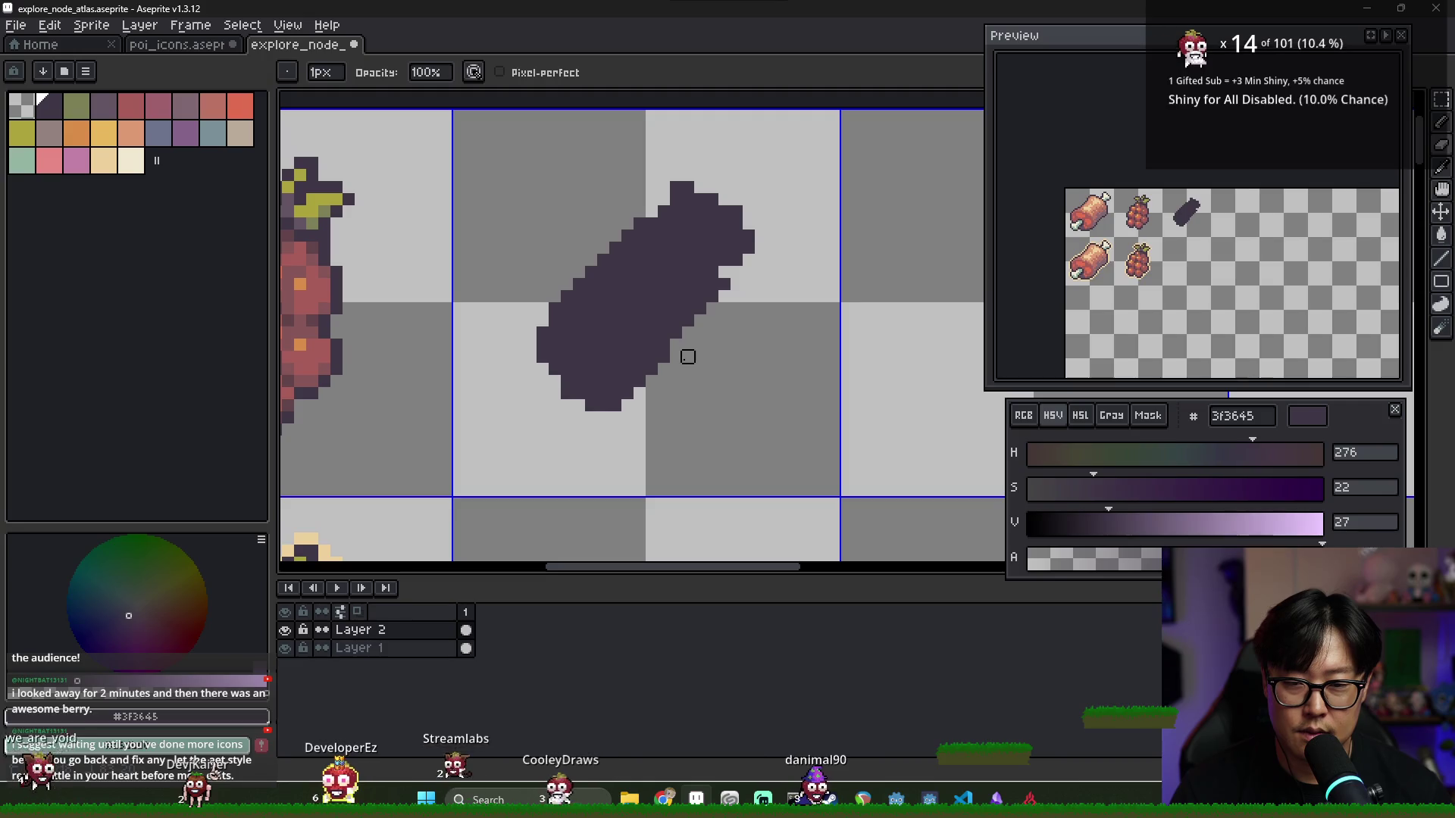
scroll(685, 328, "up", 1)
left_click_drag(690, 352, 727, 316)
key("b")
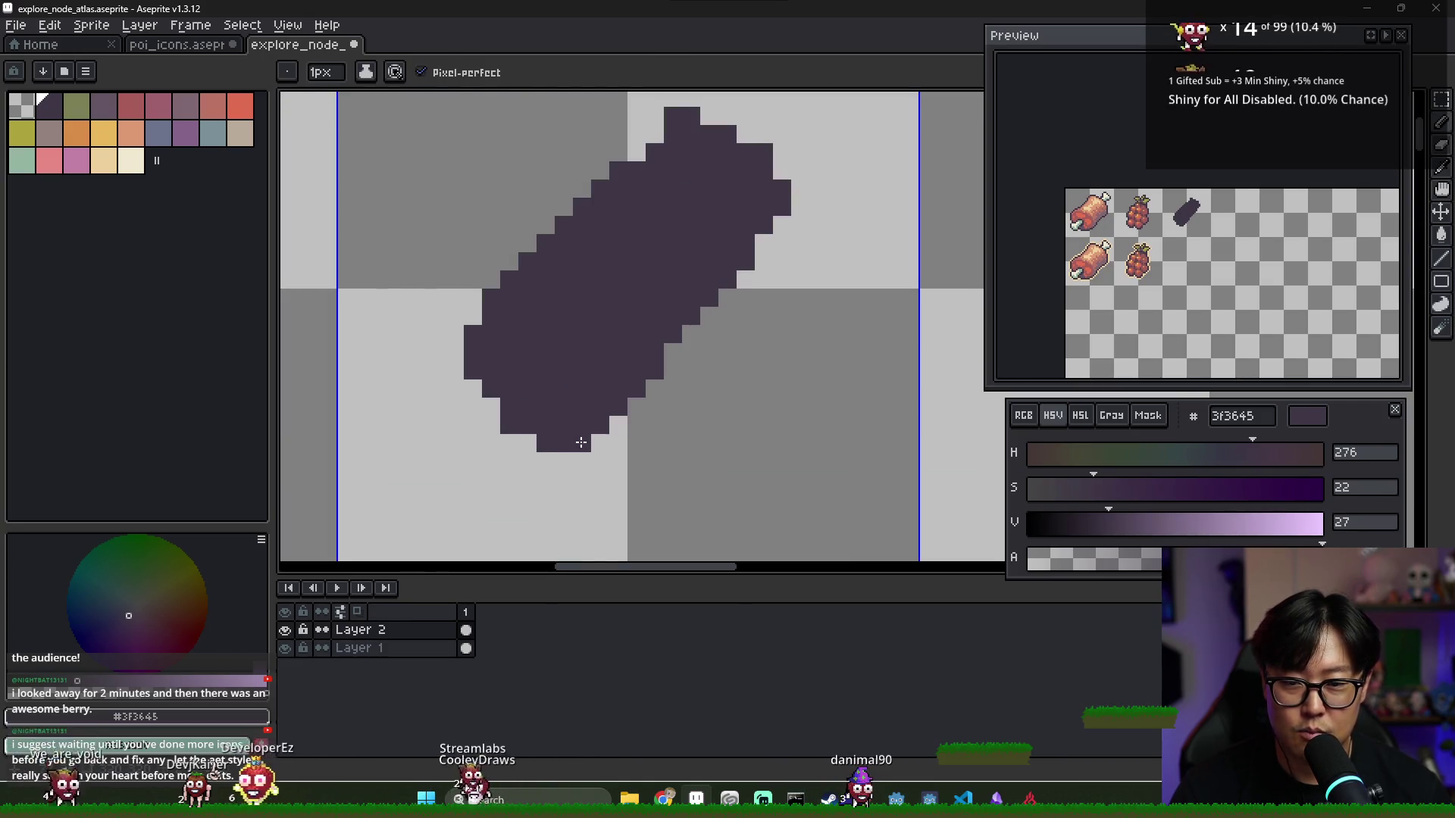
key("e")
key("b")
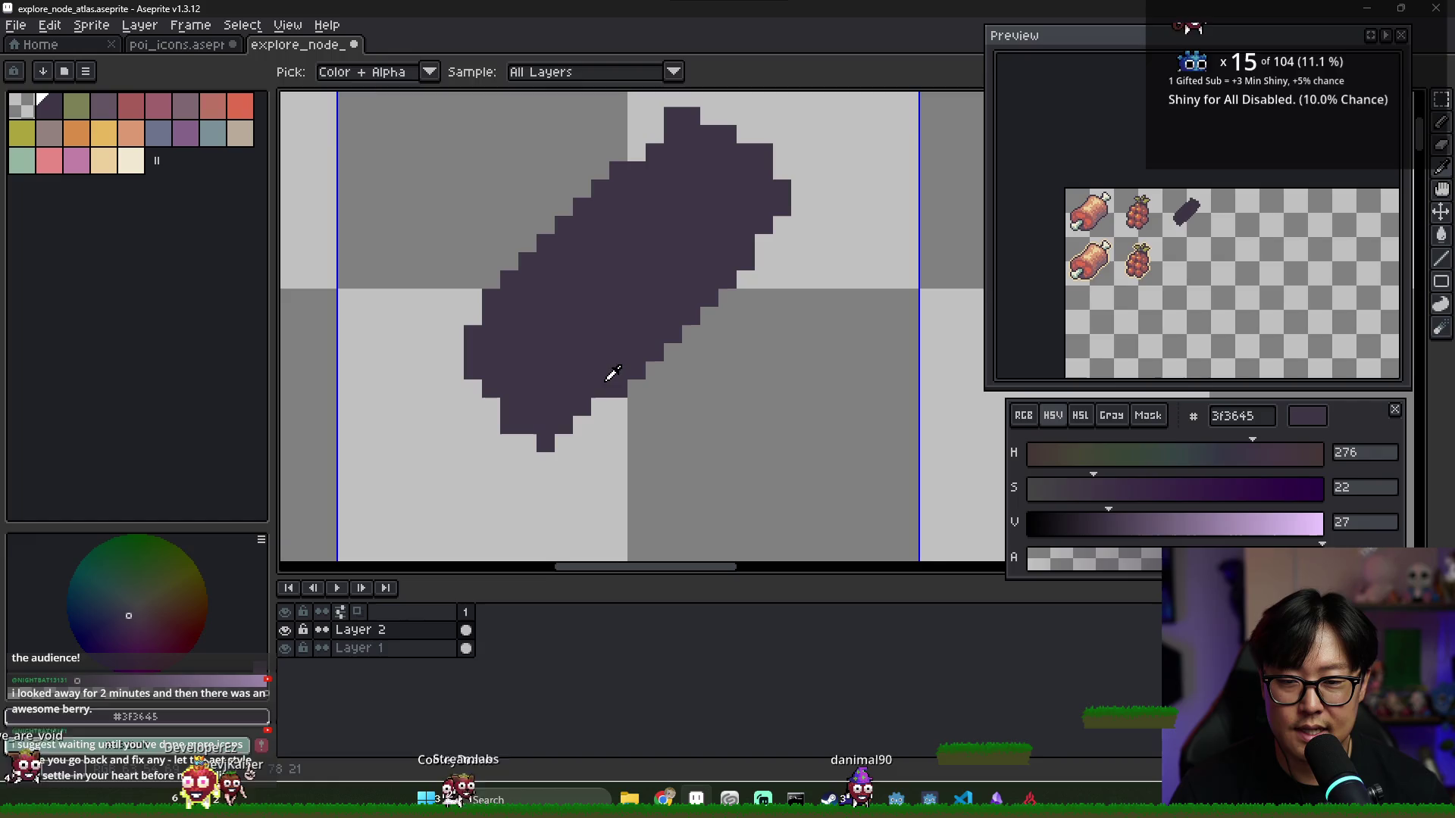
left_click_drag(600, 406, 575, 427)
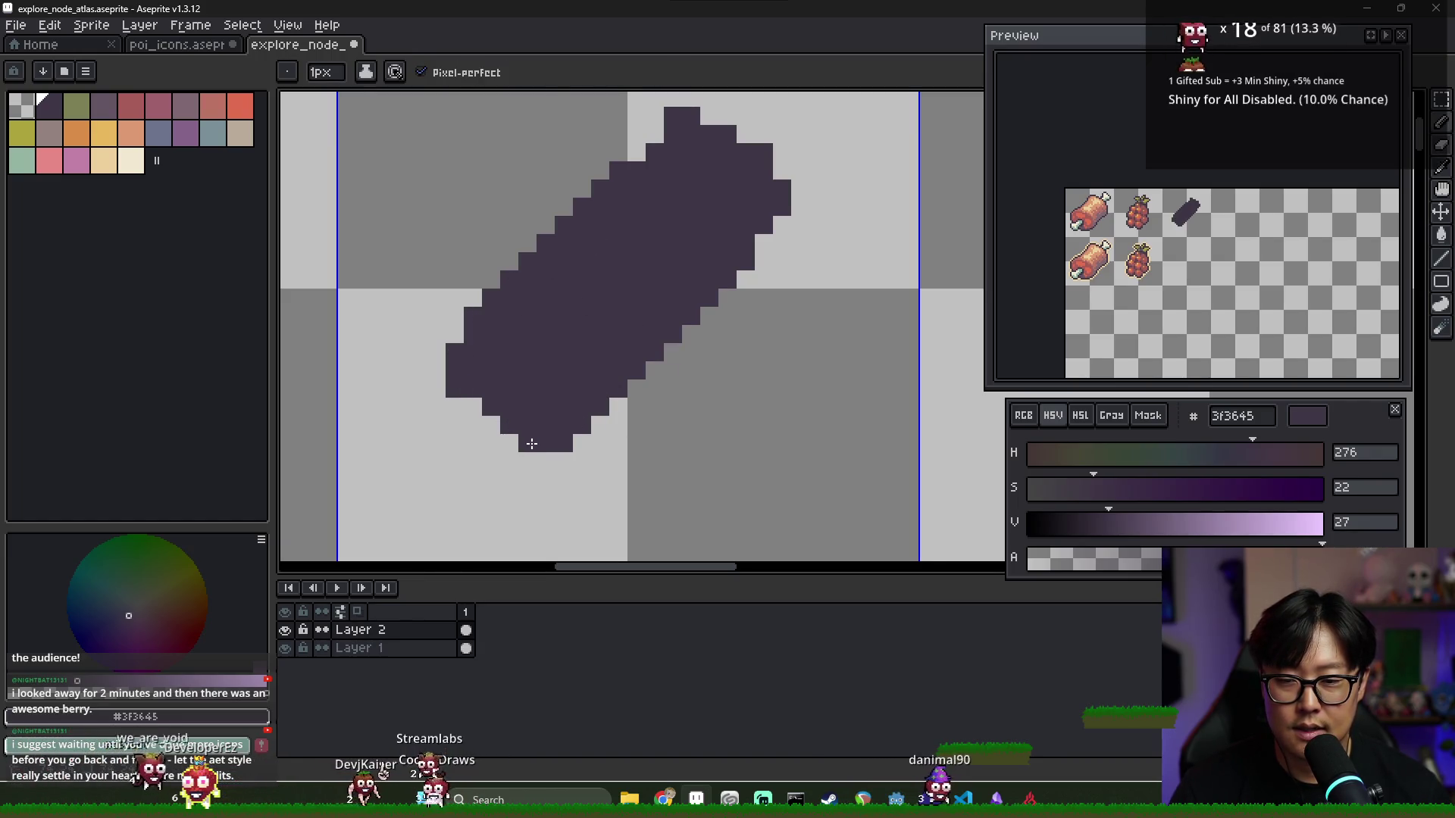
Add a left-edge pixel and reshape the bottle's top into a squared-off dark purple cap
key("e")
key("b")
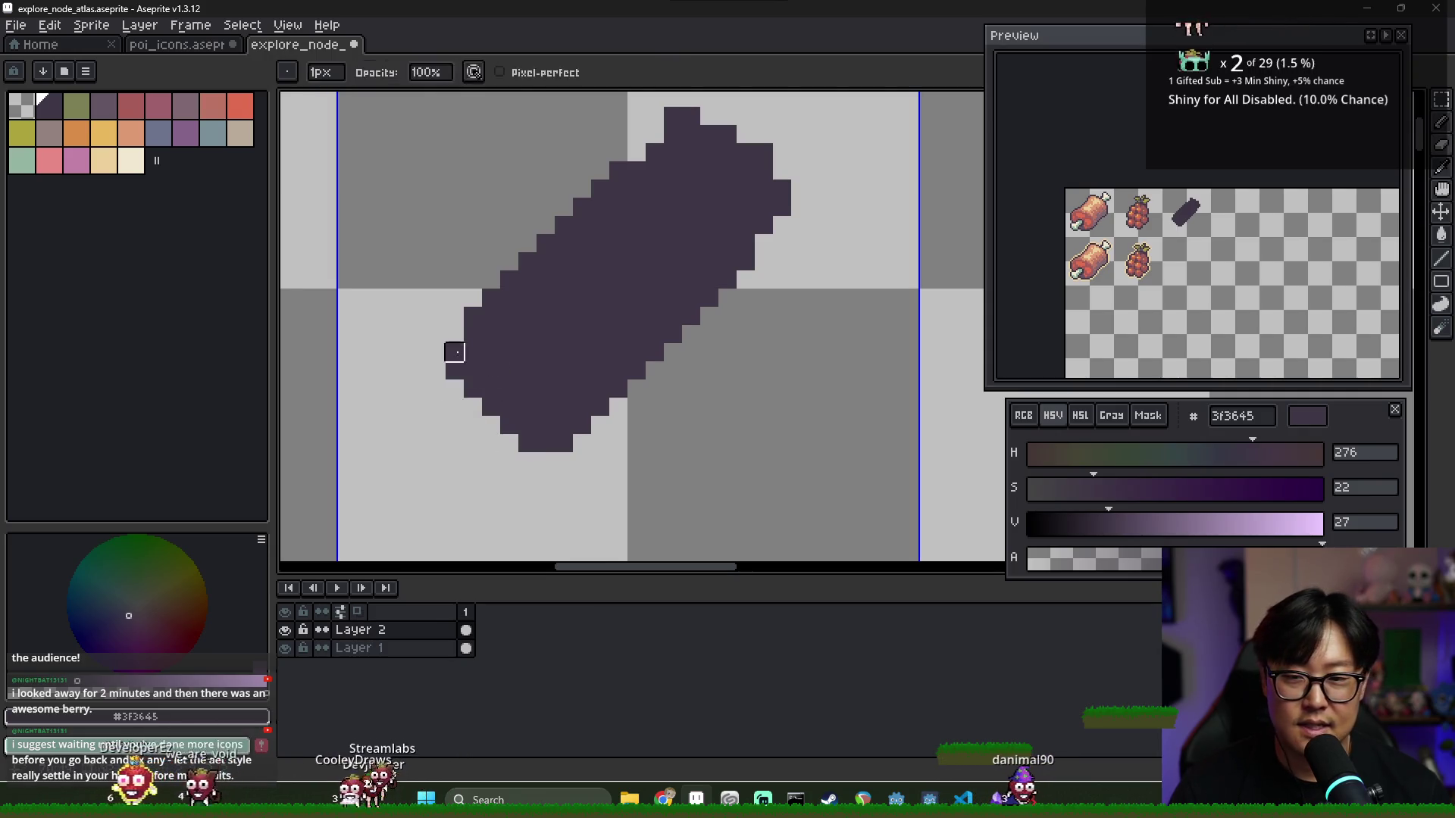
left_click(458, 339)
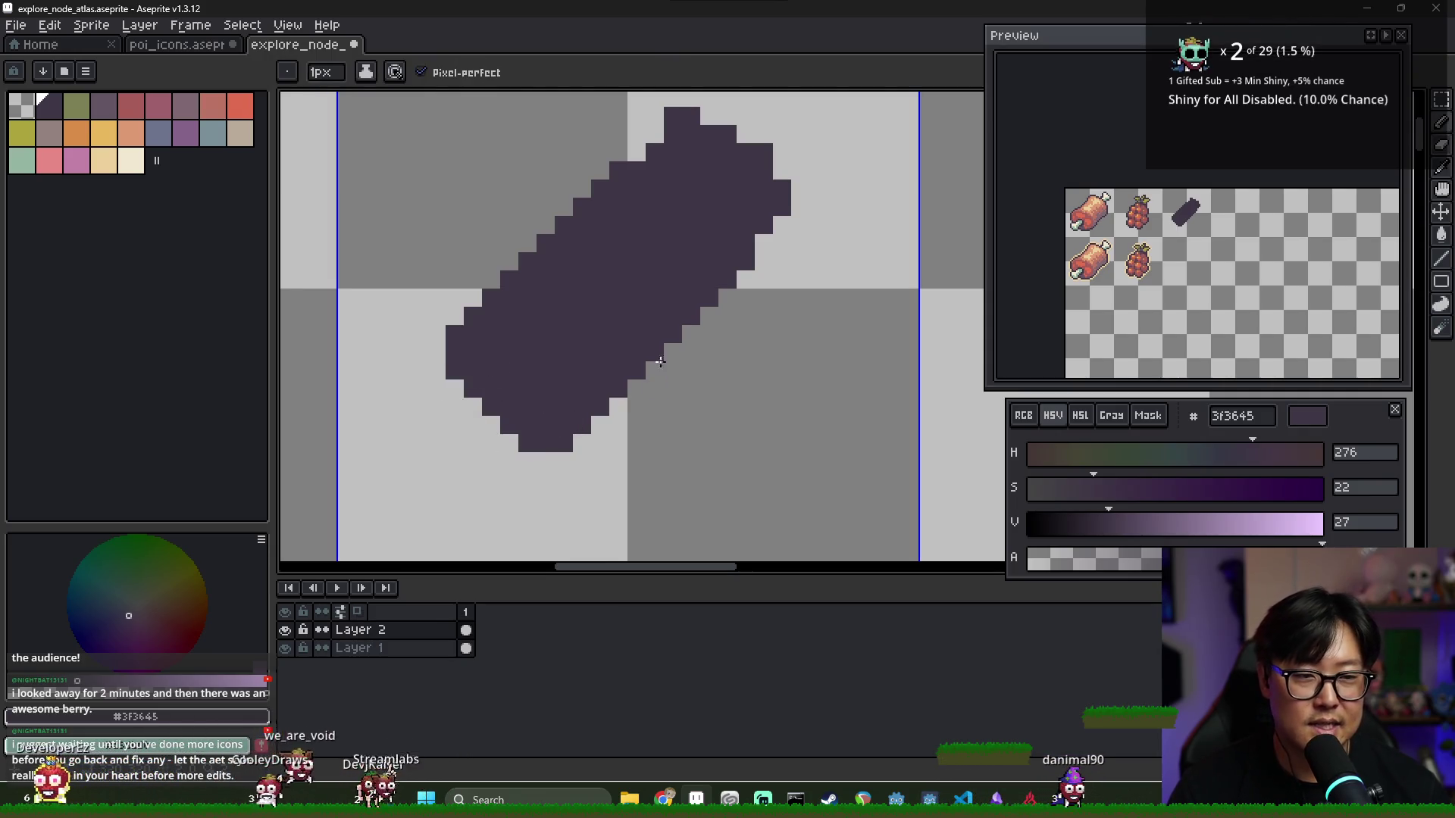
key("e")
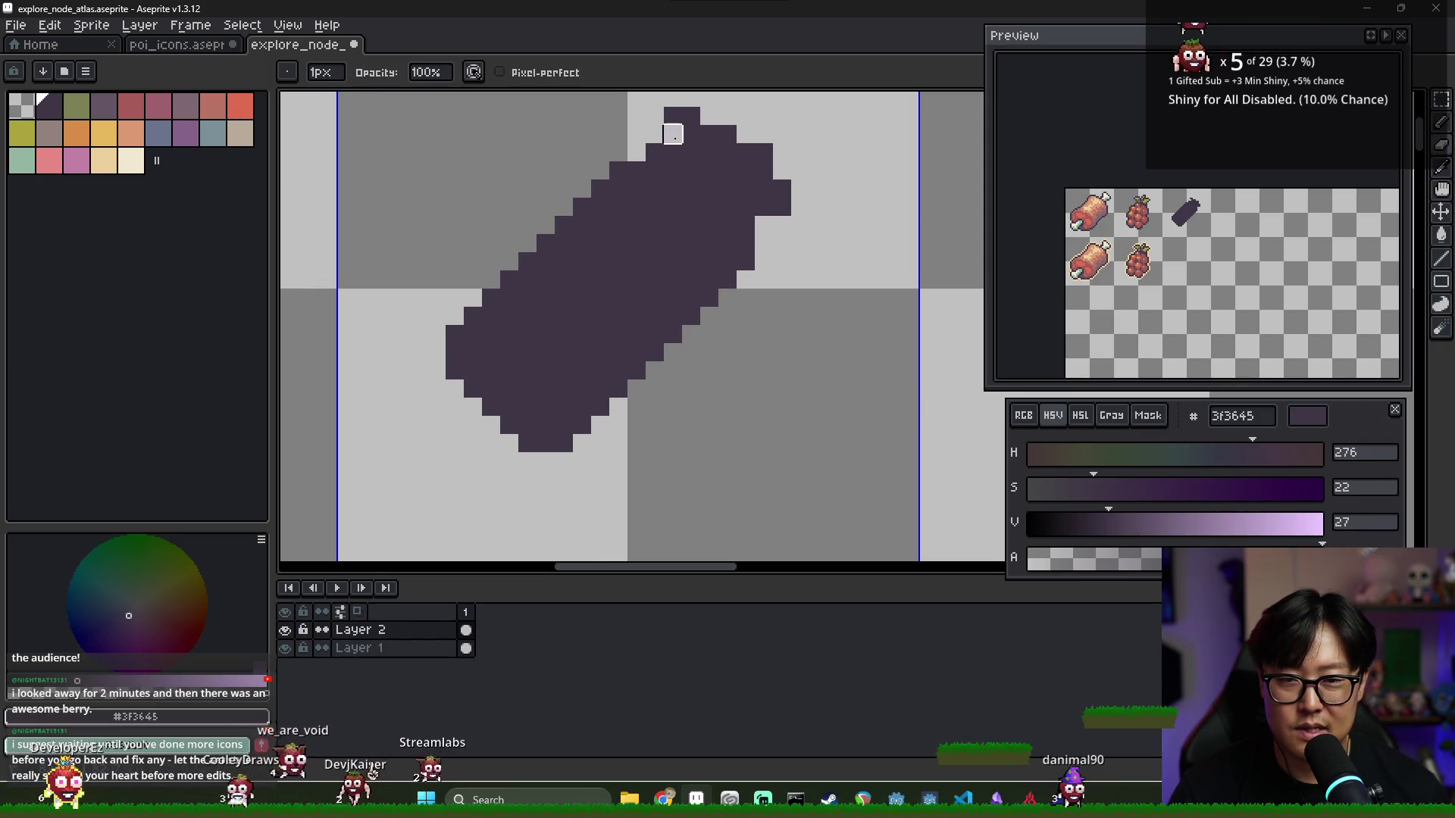
left_click_drag(726, 170, 707, 216)
left_click(653, 161)
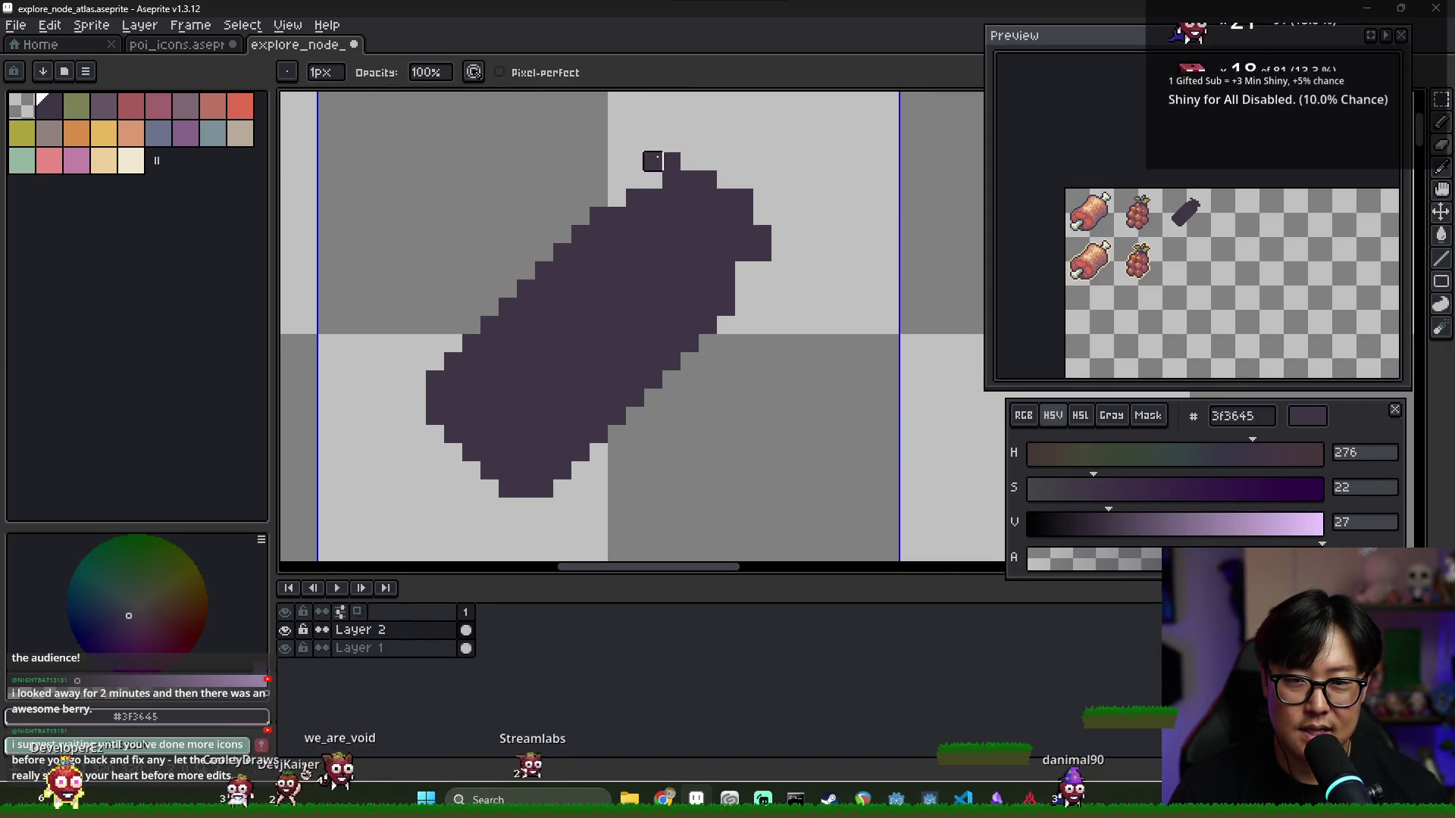
key("b")
mouse_move(690, 161)
left_mouse_down()
mouse_move(724, 174)
mouse_move(707, 162)
left_mouse_up()
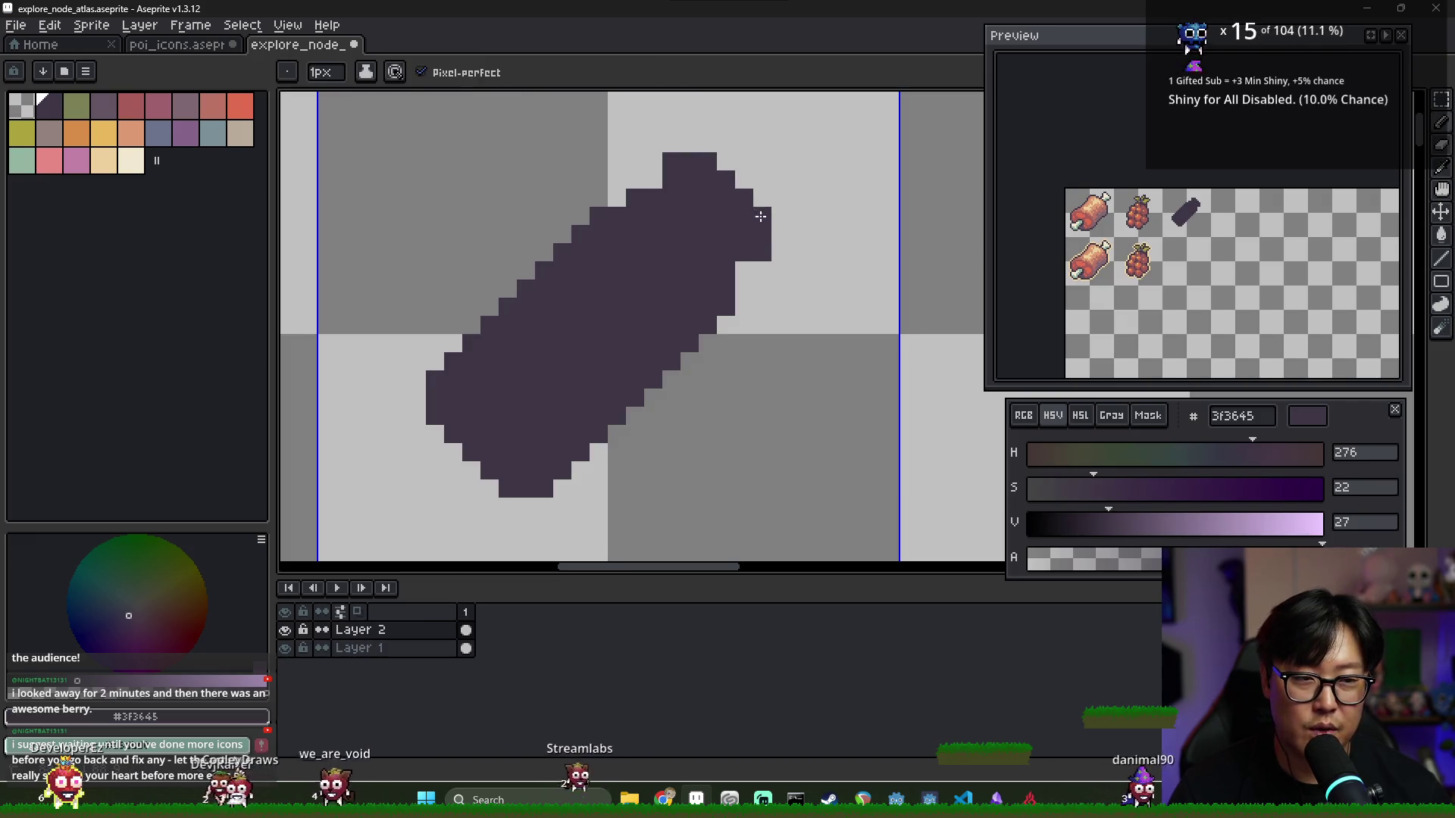
left_click(751, 291)
scroll(751, 291, "down", 3)
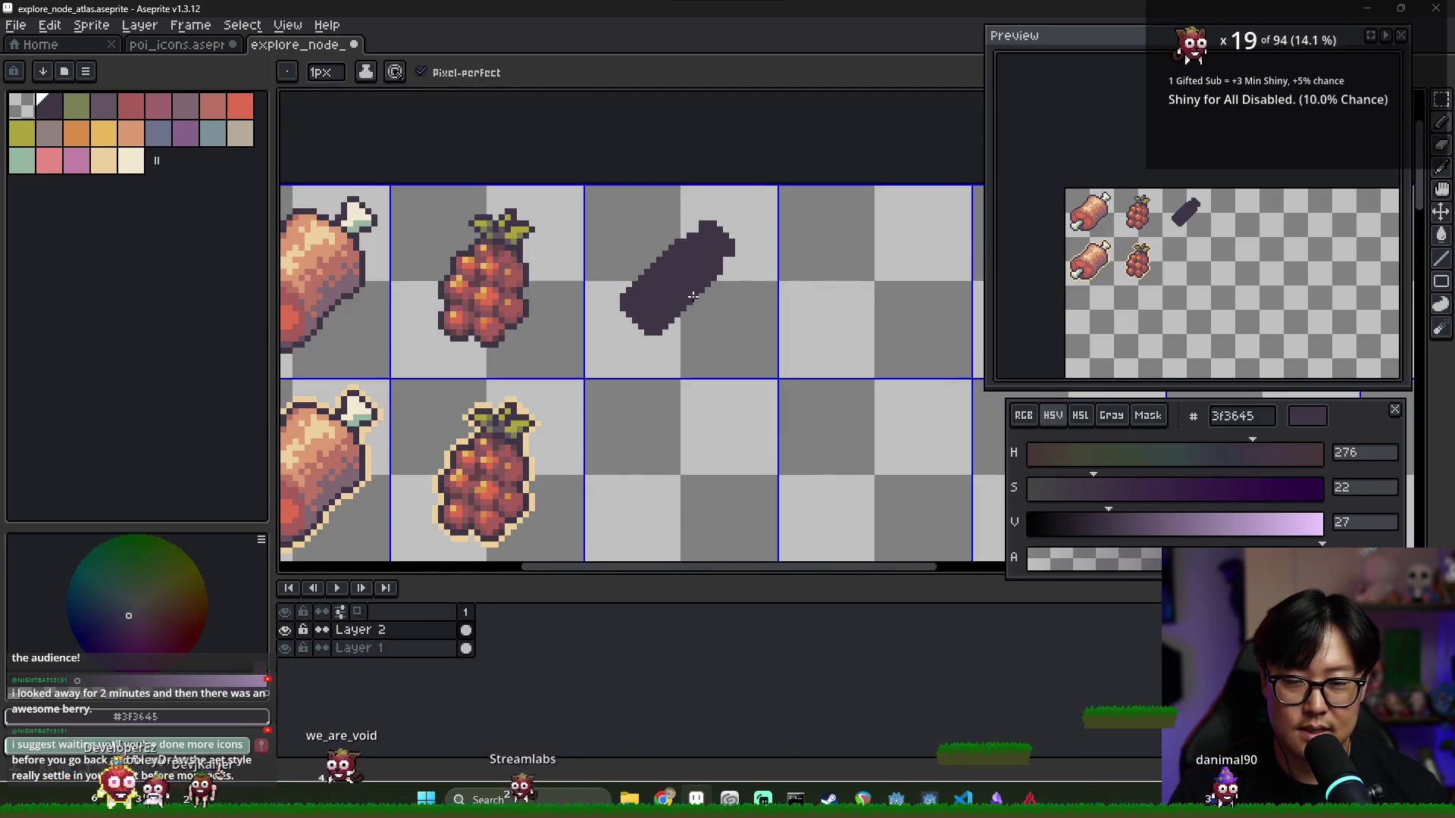
scroll(697, 284, "up", 1)
Nudge the bottle silhouette one pixel to the right
key("m")
left_click_drag(576, 188, 699, 316)
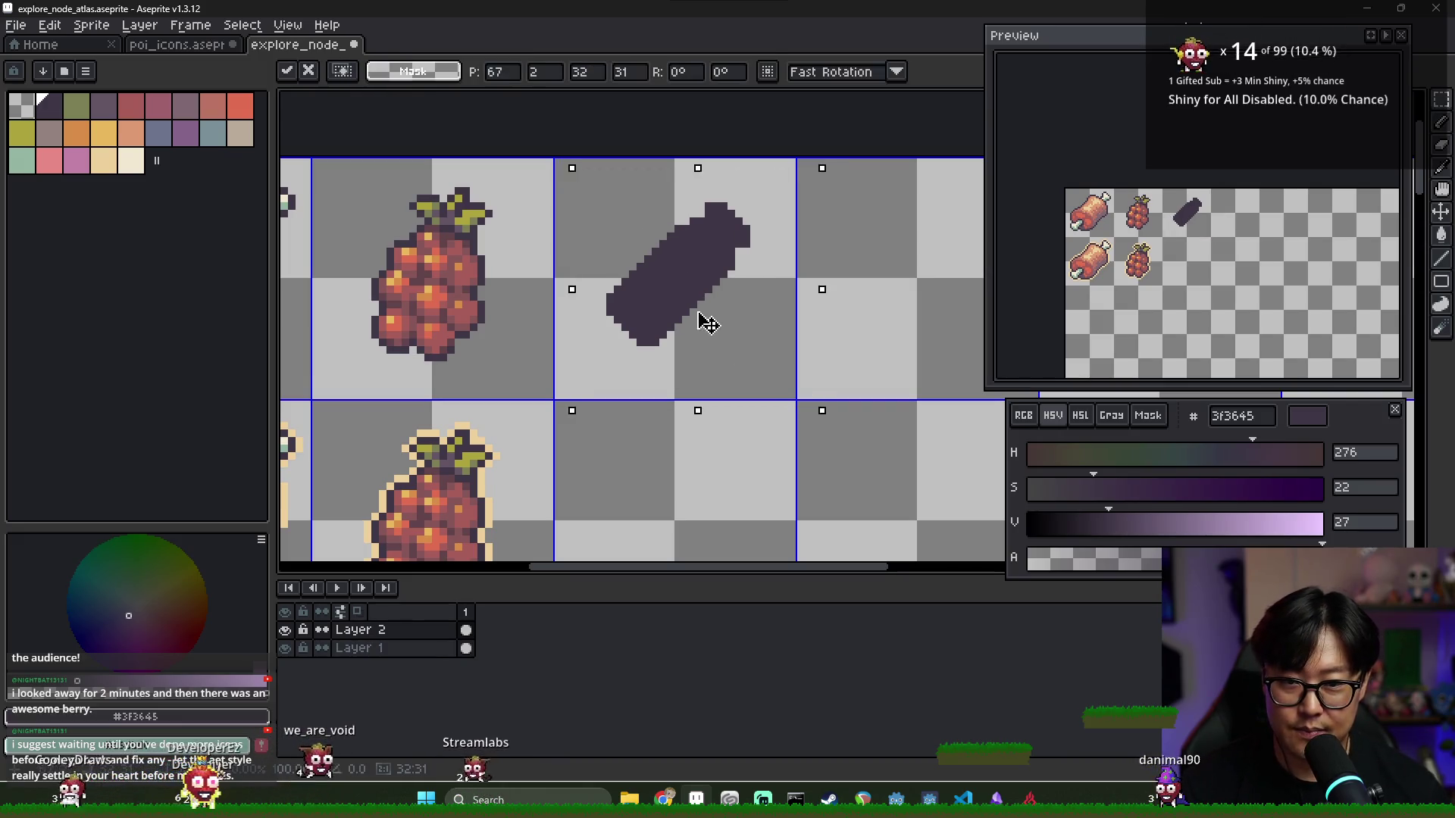
key("Right")
key("ctrl+d")
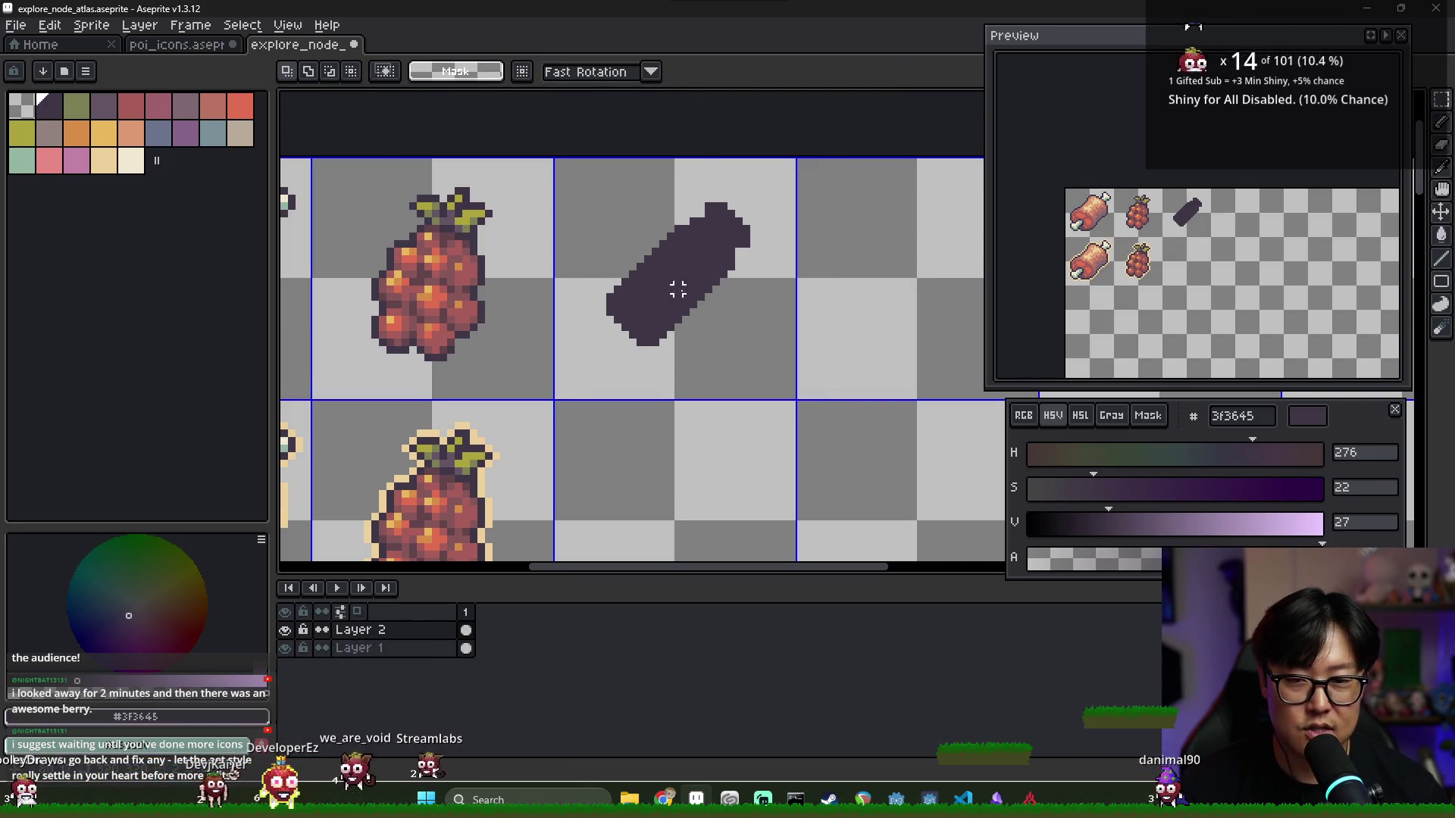
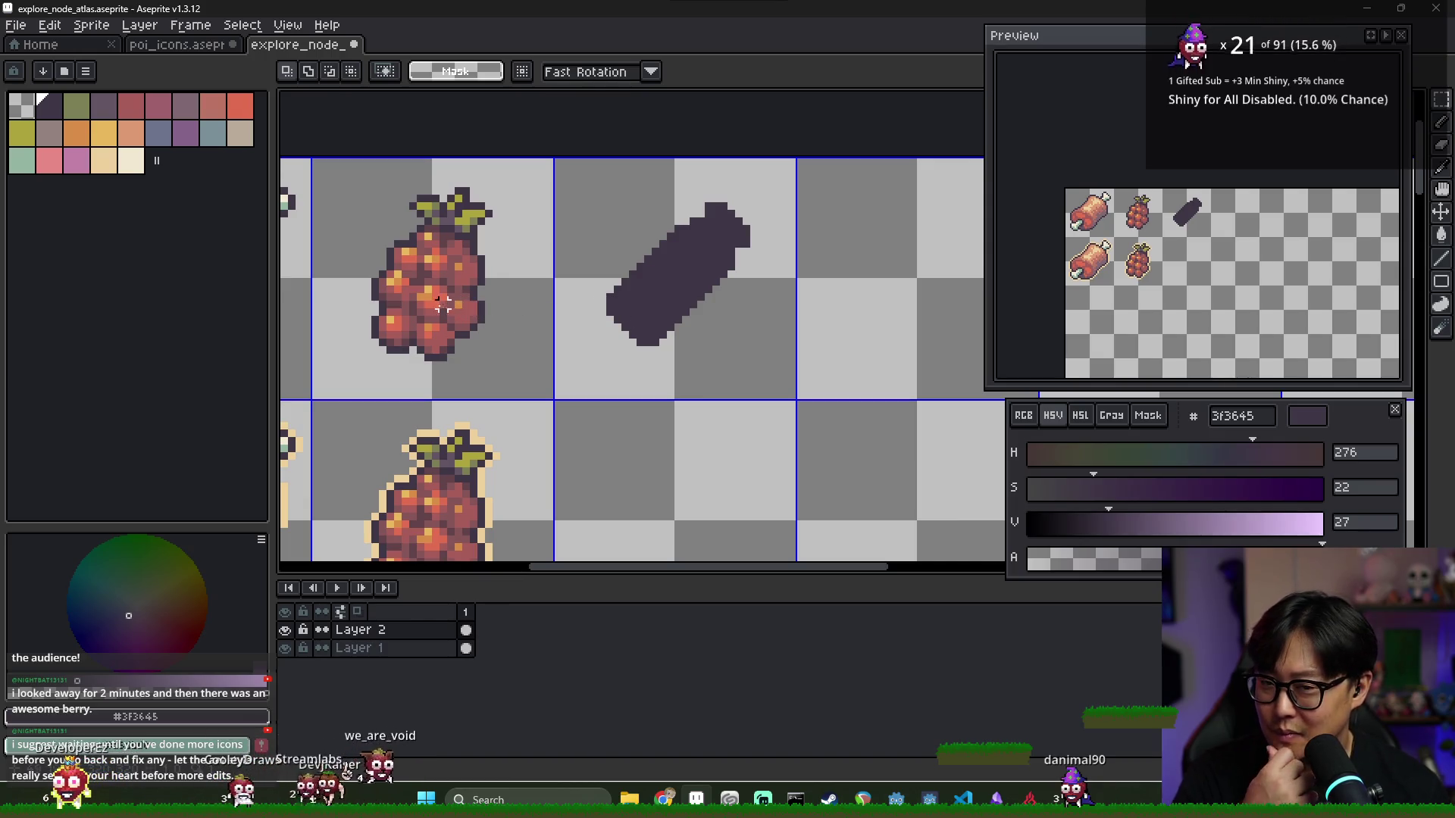
Sample the berry red from the grape sprite and fill the bottle's lower interior with it
scroll(465, 275, "up", 2)
scroll(466, 272, "down", 4)
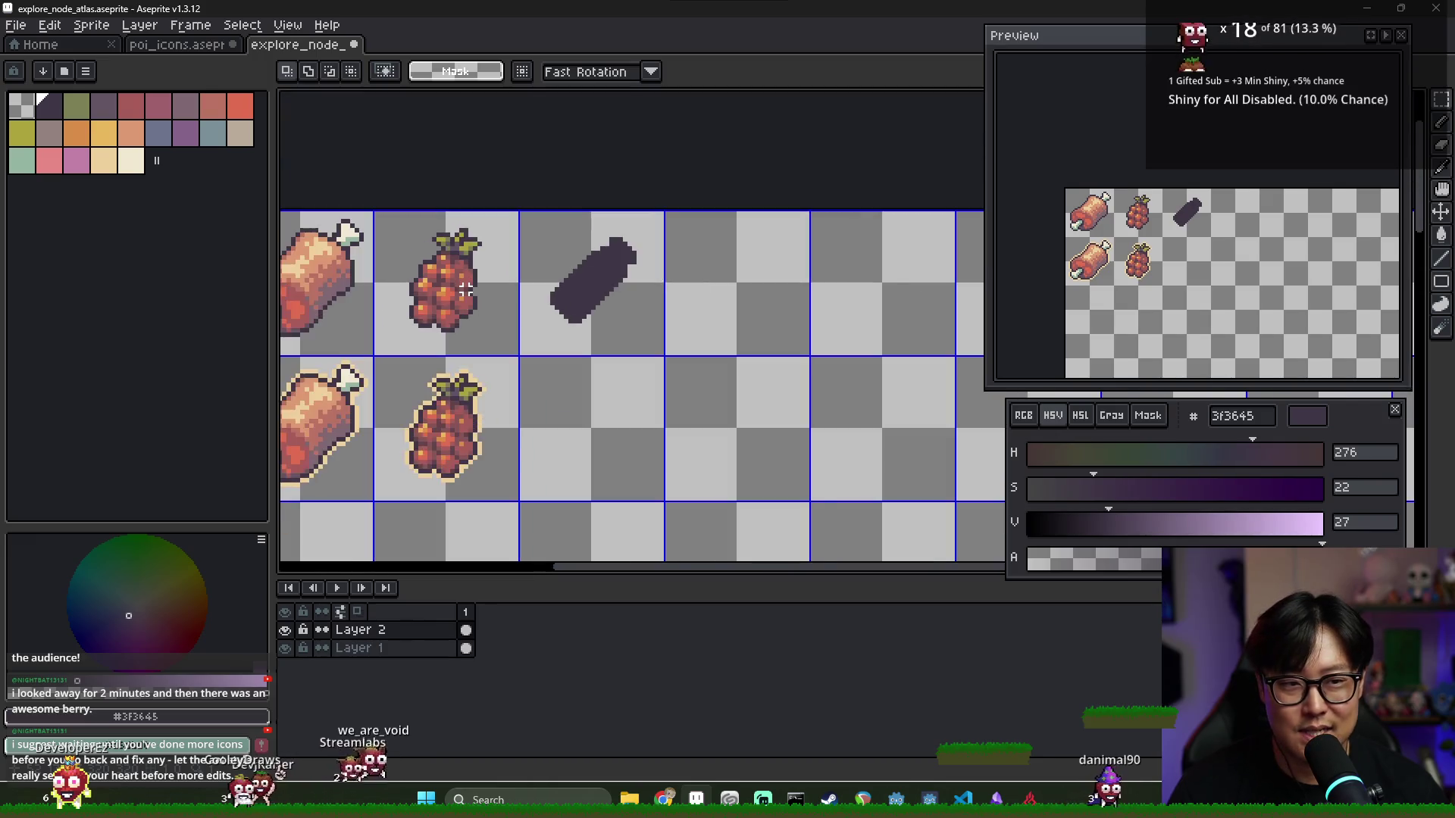
scroll(470, 265, "up", 3)
key("alt")
left_click(468, 268, "alt")
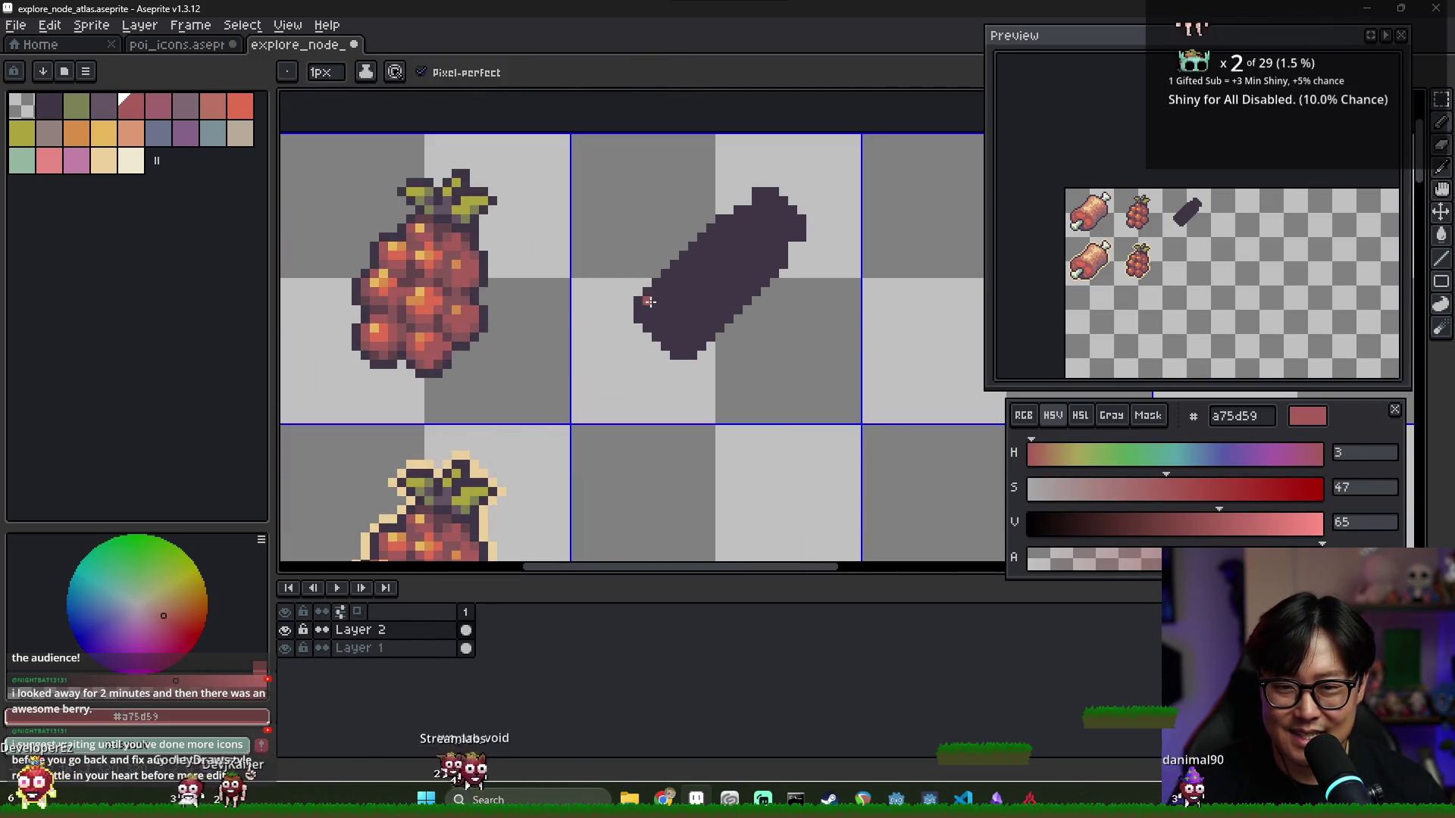
left_click_drag(690, 264, 768, 255)
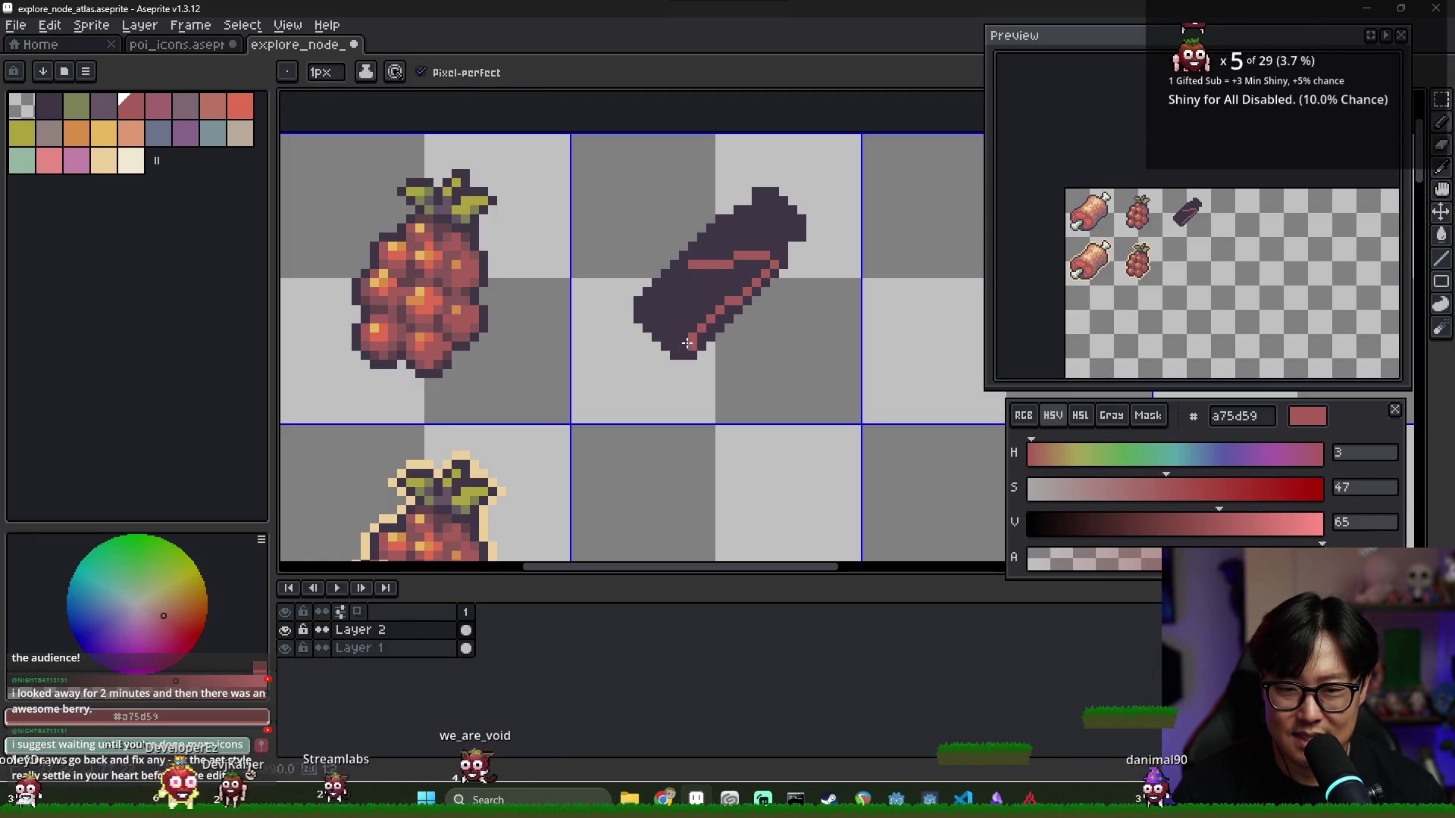
key("g")
left_click(693, 269)
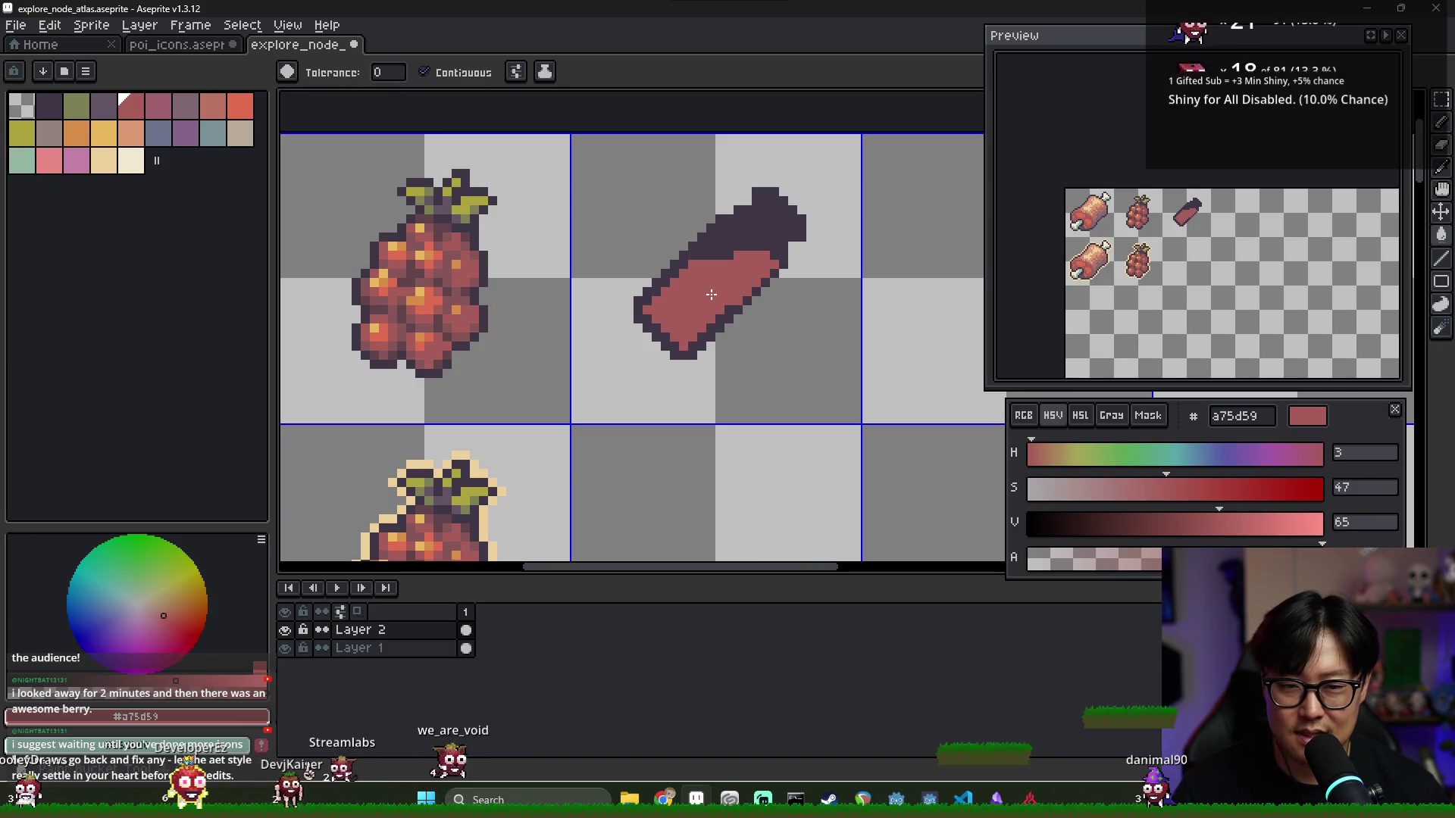
scroll(692, 269, "up", 3)
Pencil the bottom and lower-right outline pixels red to smooth the liquid's edge
key("b")
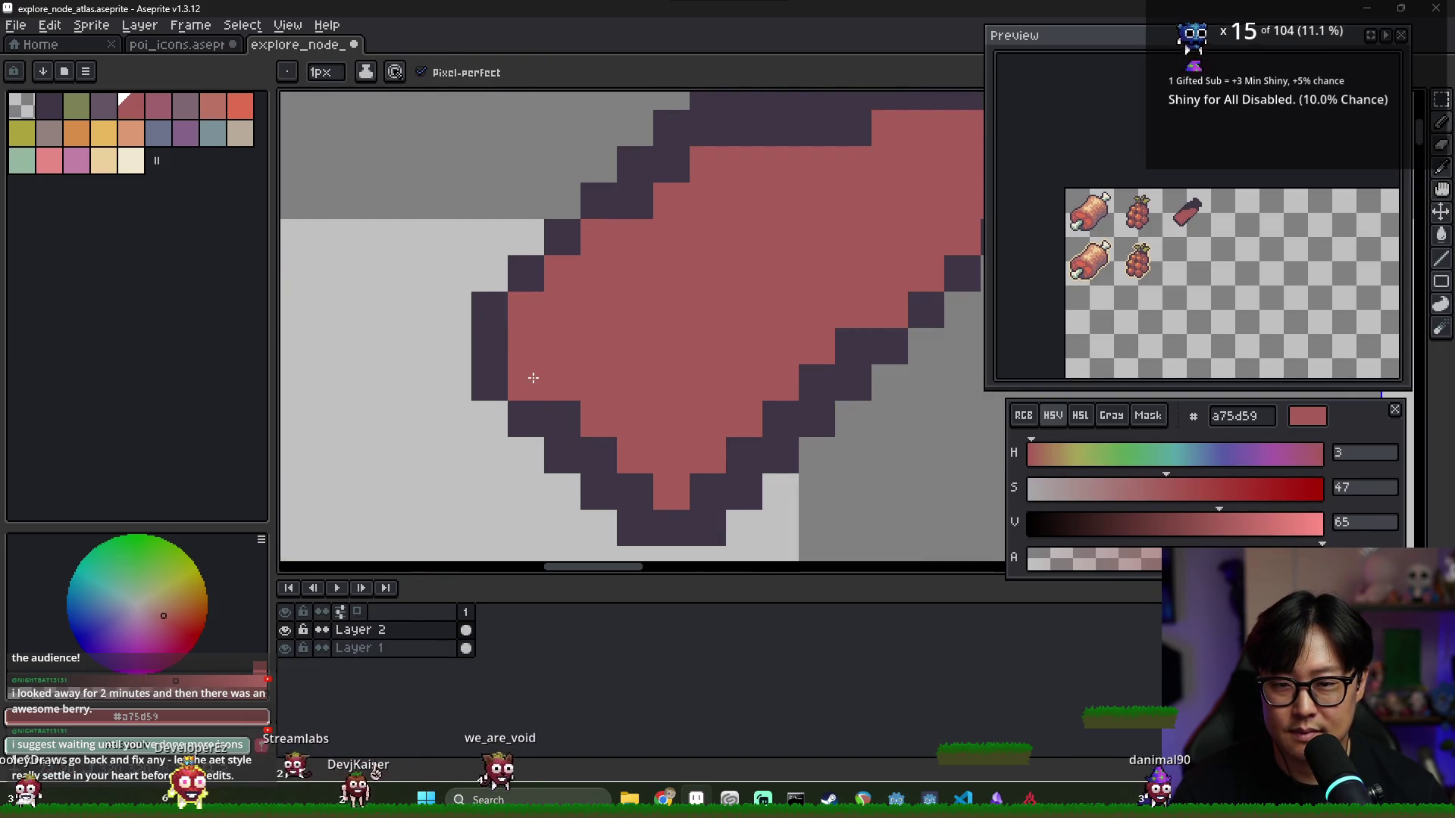
left_click(562, 420)
left_click(599, 457)
left_click(635, 491)
left_click(744, 456)
left_click(708, 491)
left_click(780, 419)
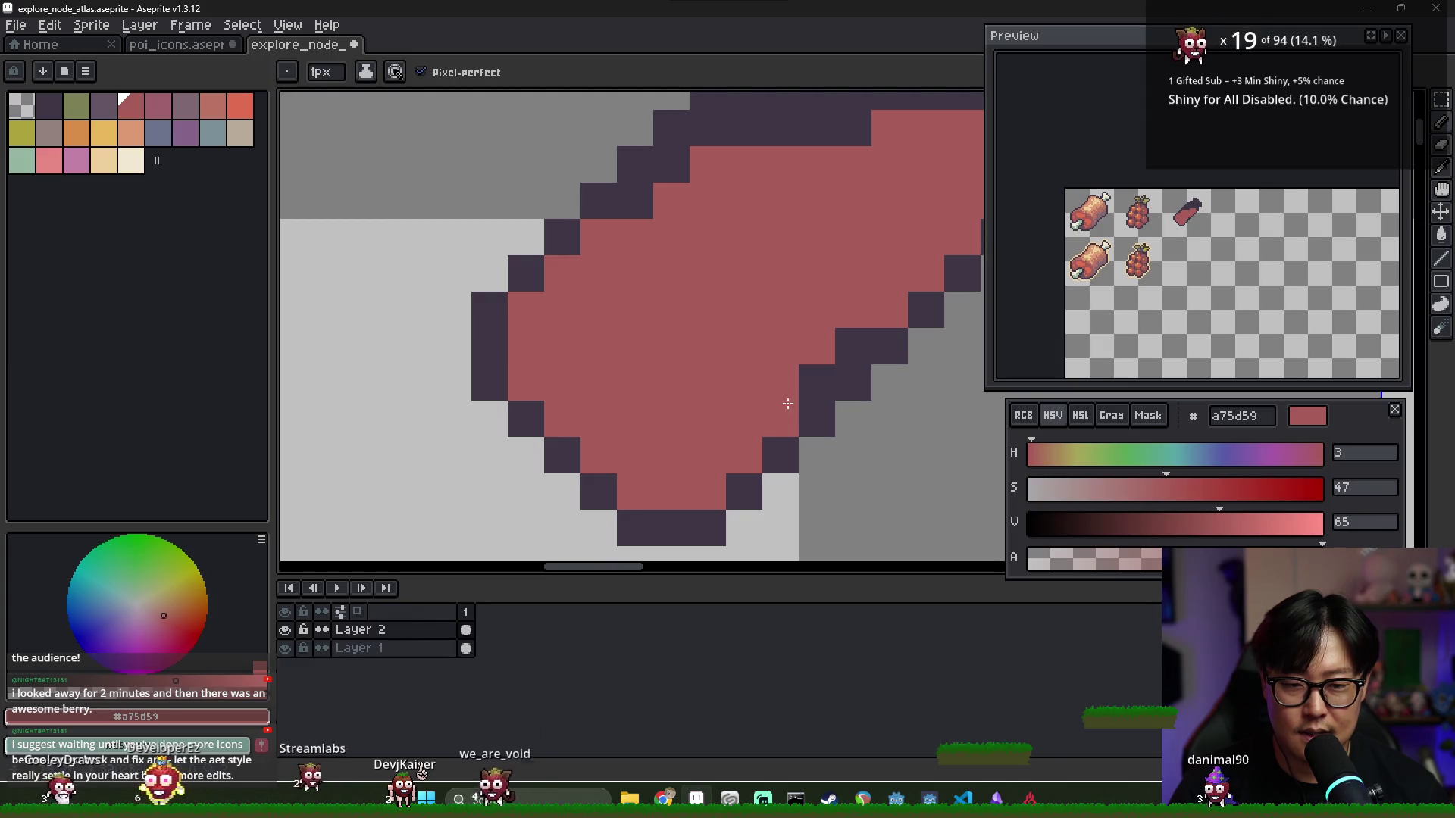
left_click(816, 382)
left_click(854, 346)
Choose the orange palette swatch for the liquid highlight
scroll(778, 316, "right", 3)
scroll(712, 269, "down", 2)
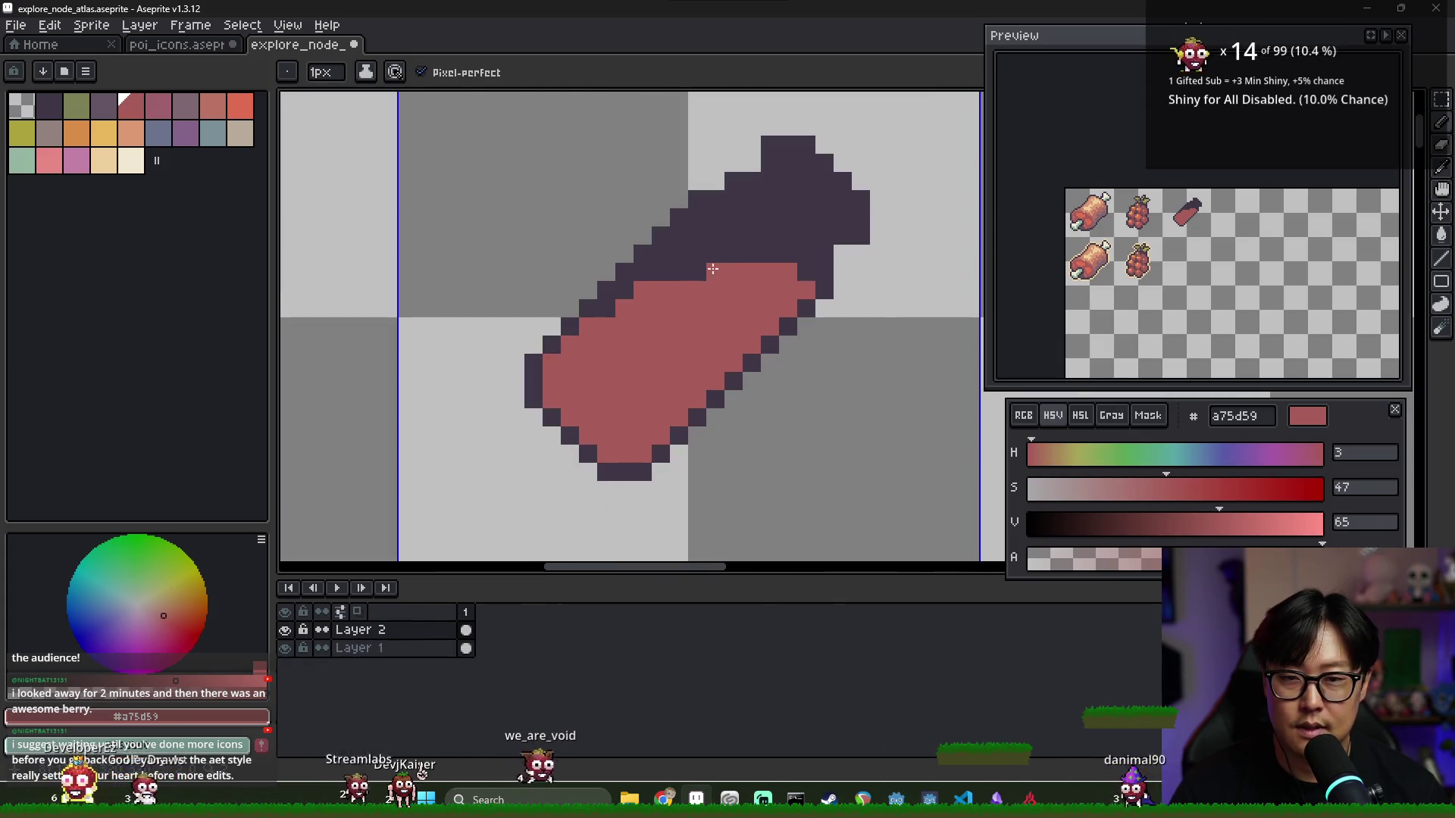
left_click(682, 235, "alt")
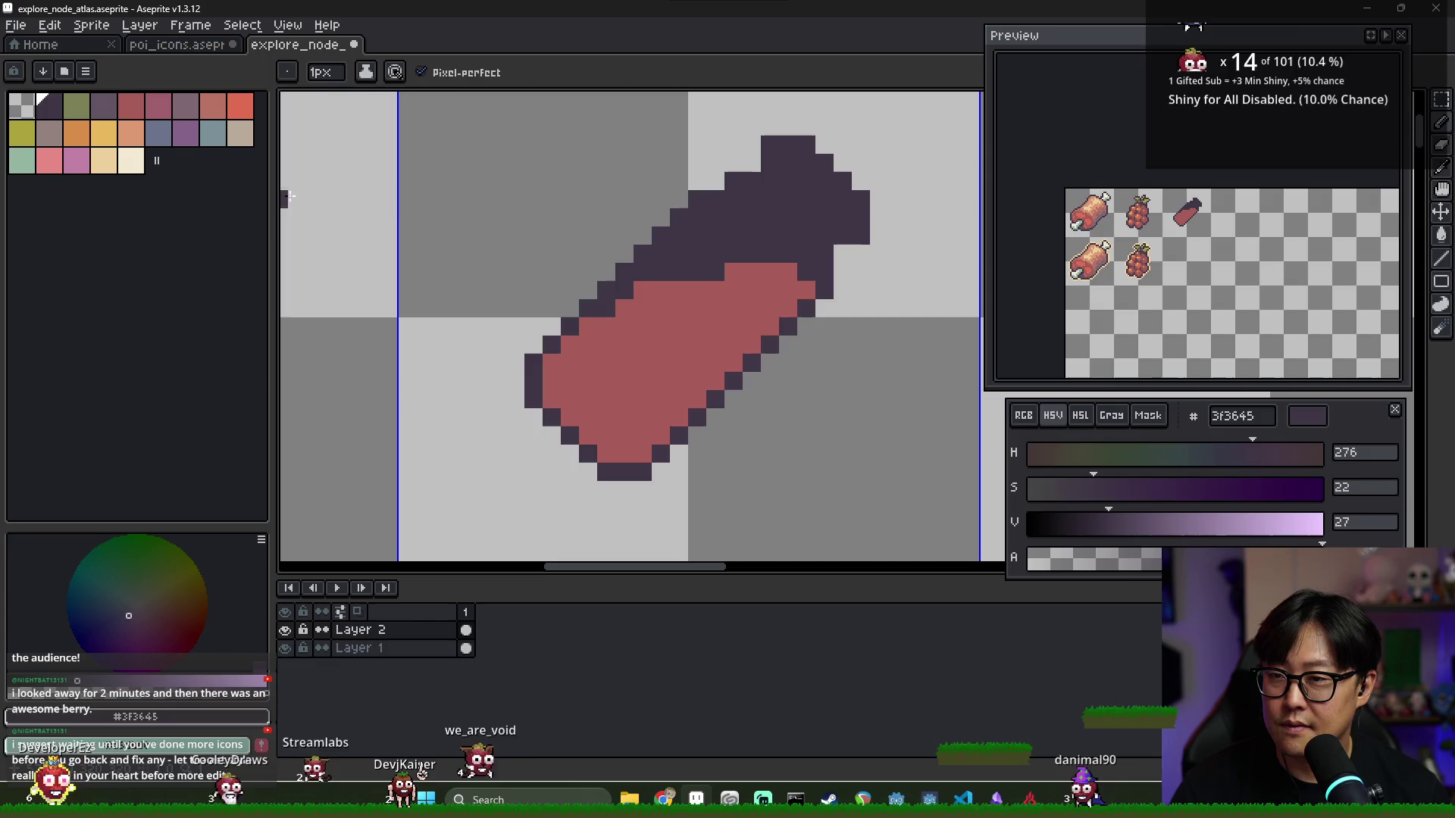
key("x")
left_click(77, 139)
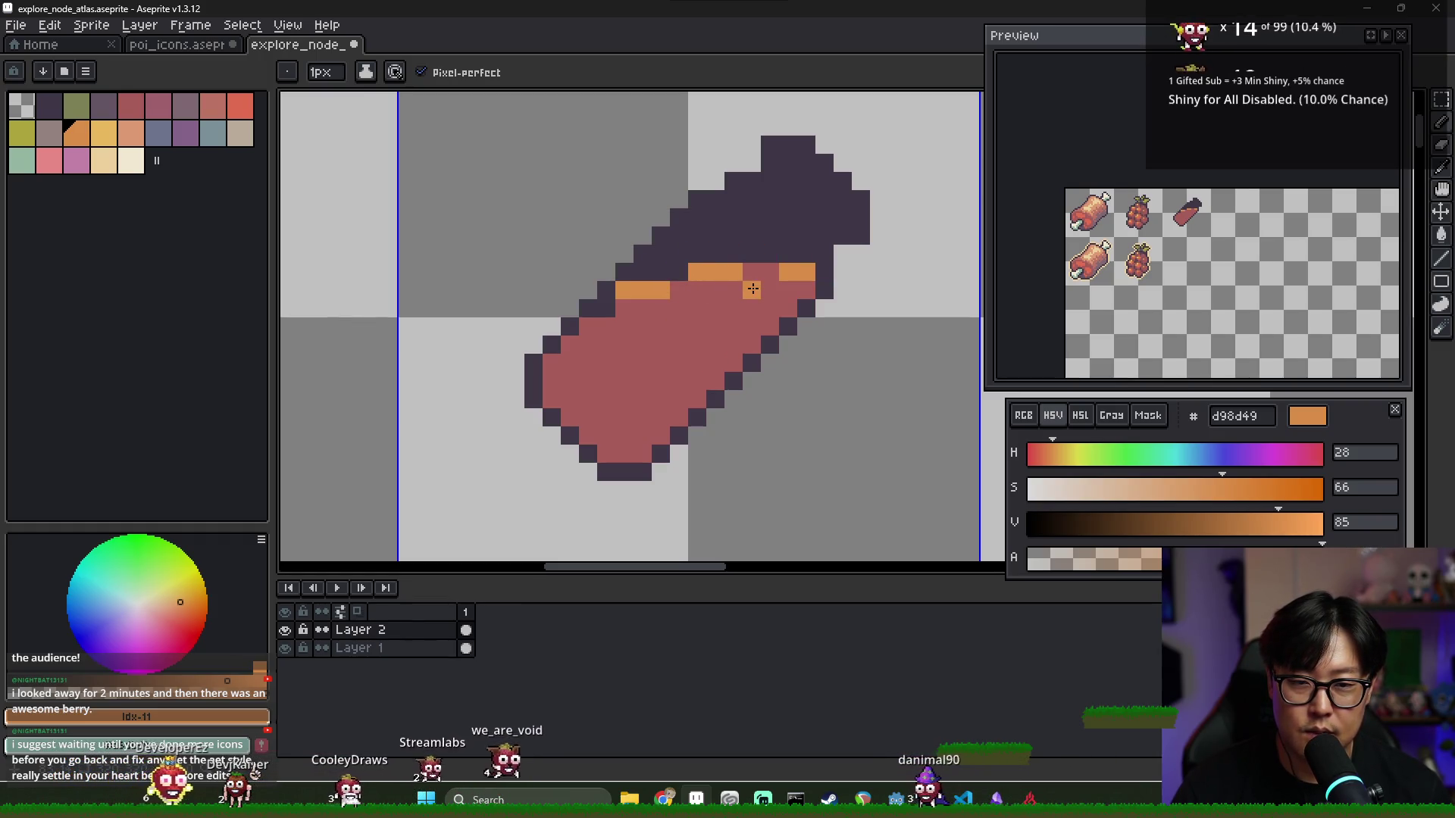
Extend the orange highlight row by one pixel and choose the blue-grey glass swatch
key("e")
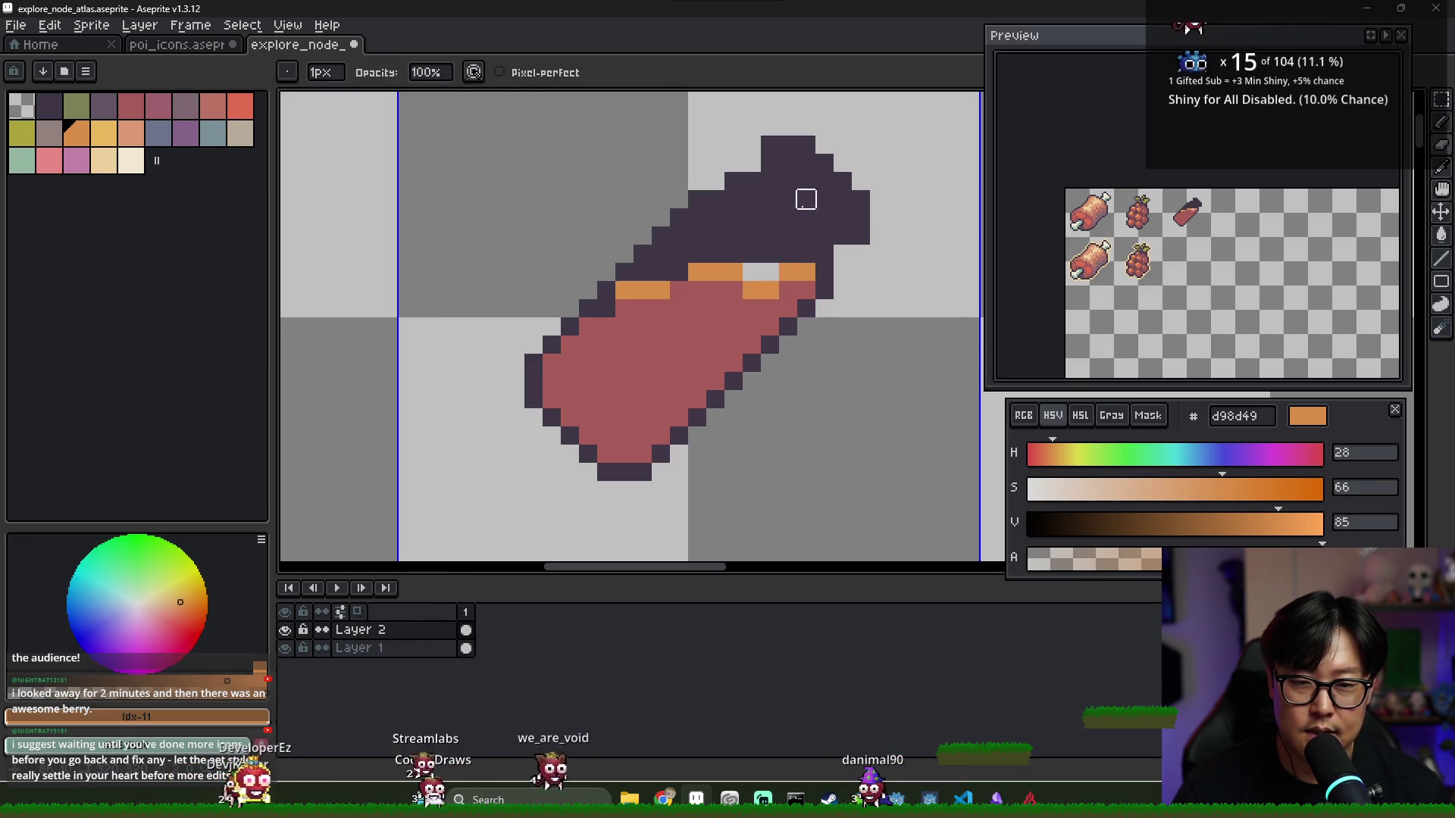
key("b")
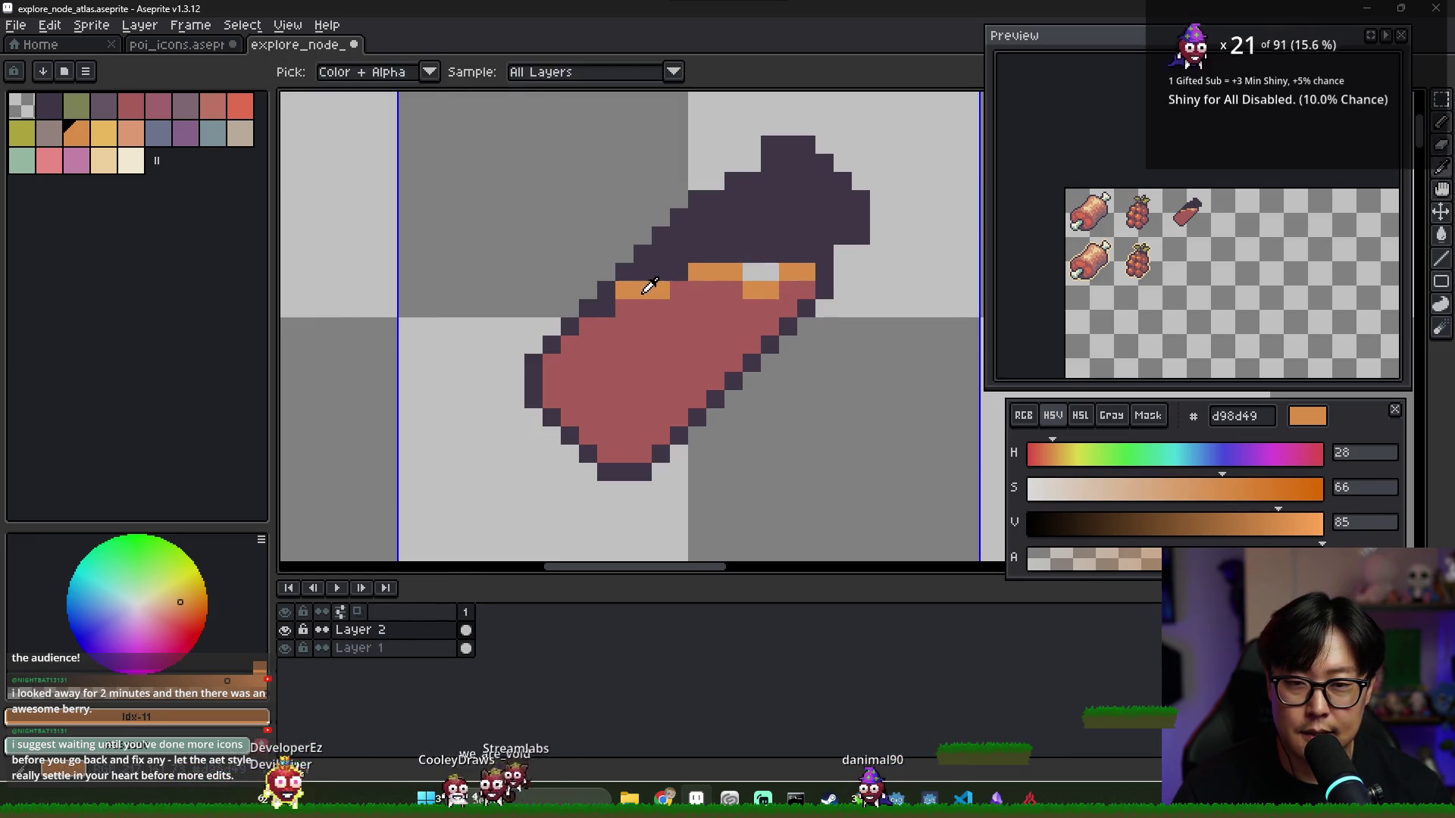
left_click(674, 282)
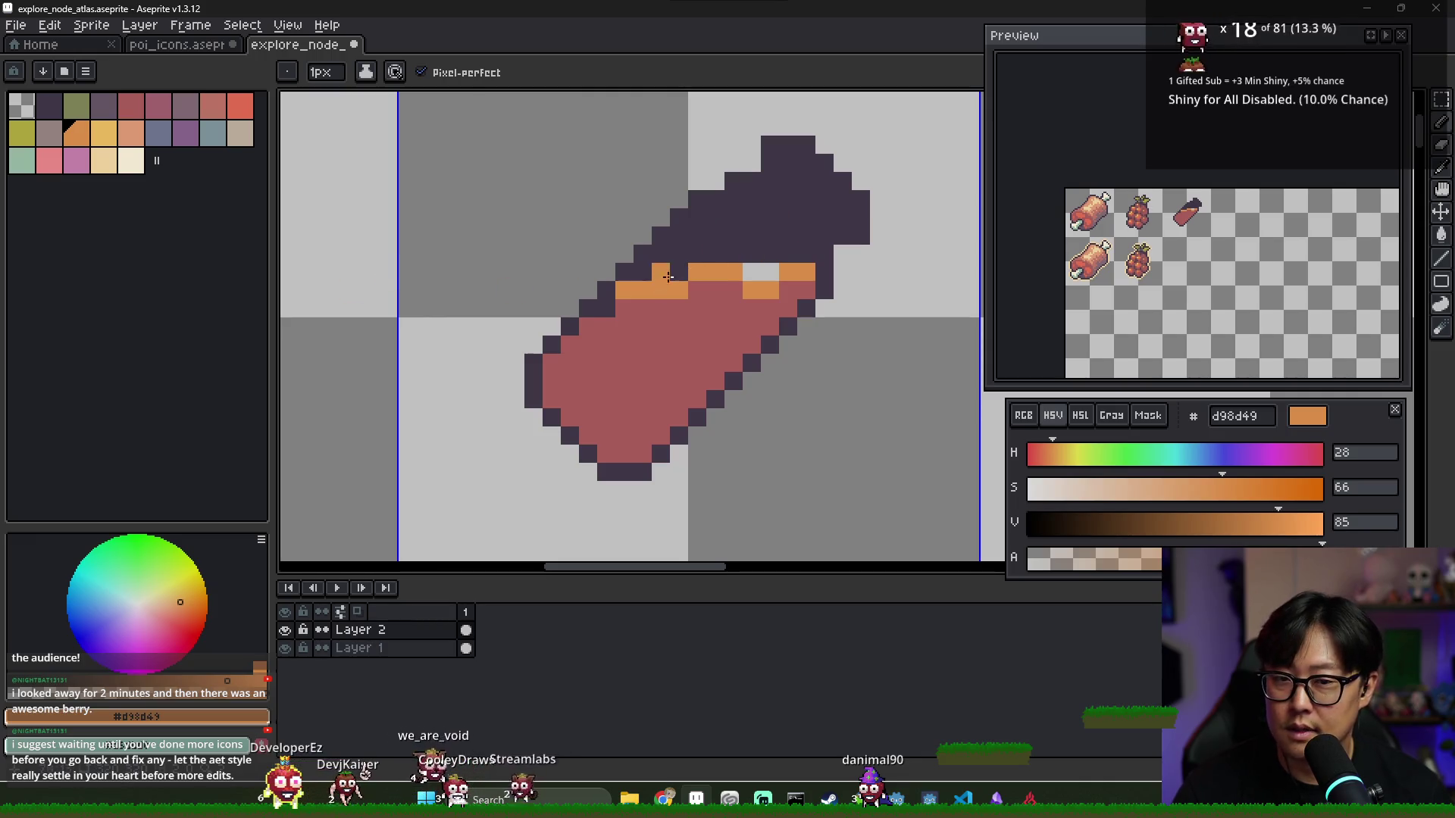
key("e")
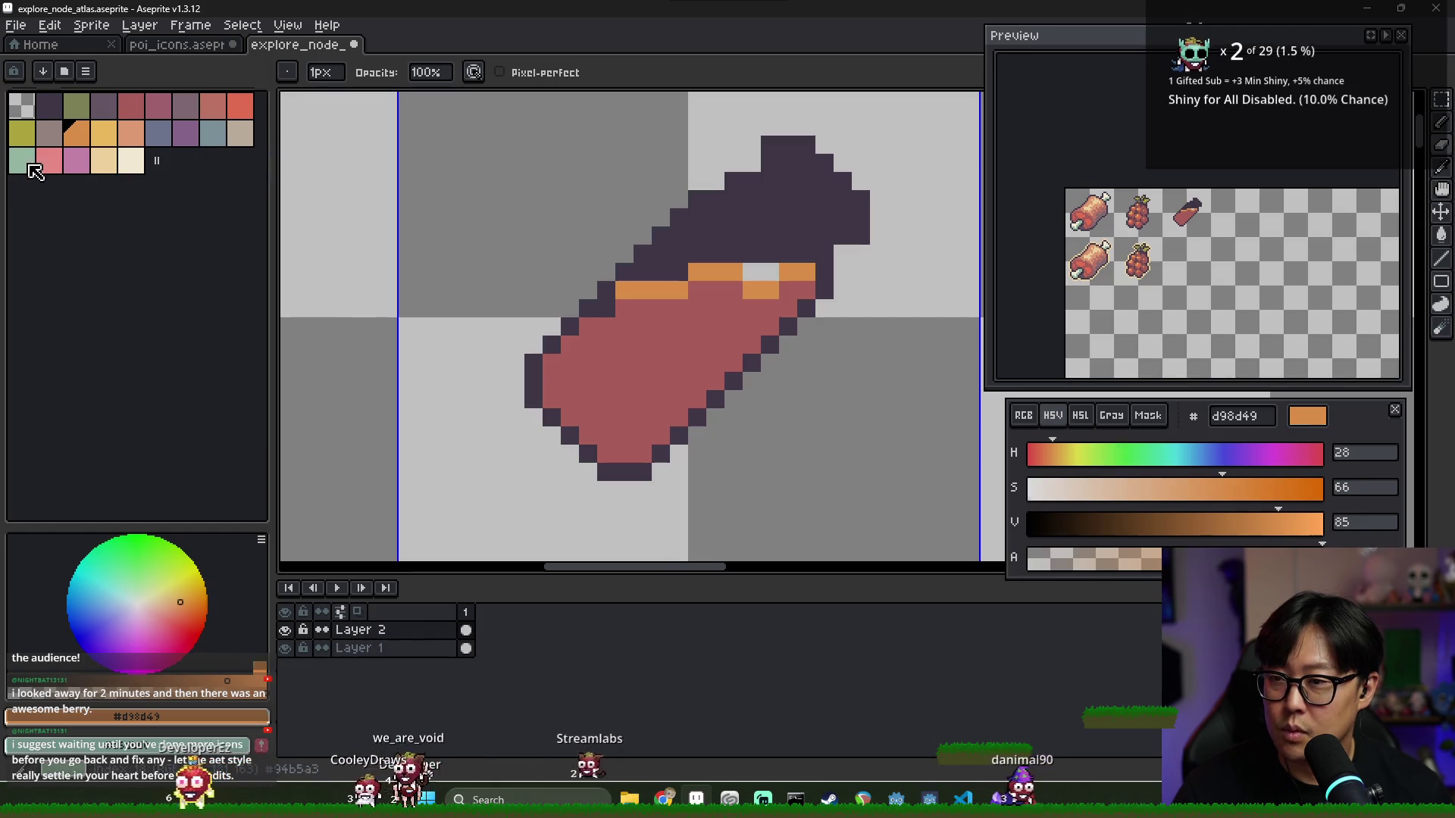
left_click(22, 160)
key("b")
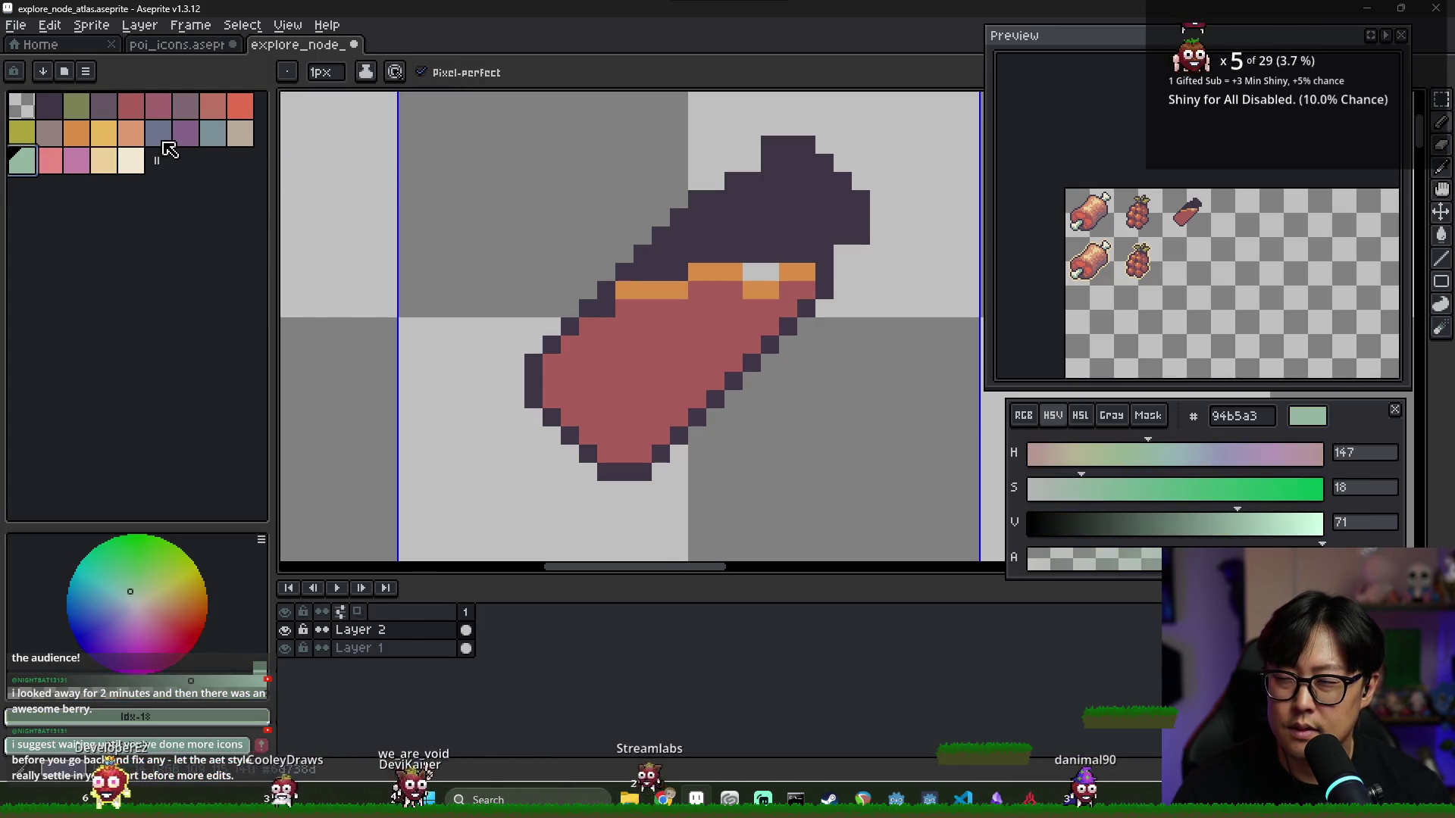
left_click(224, 140)
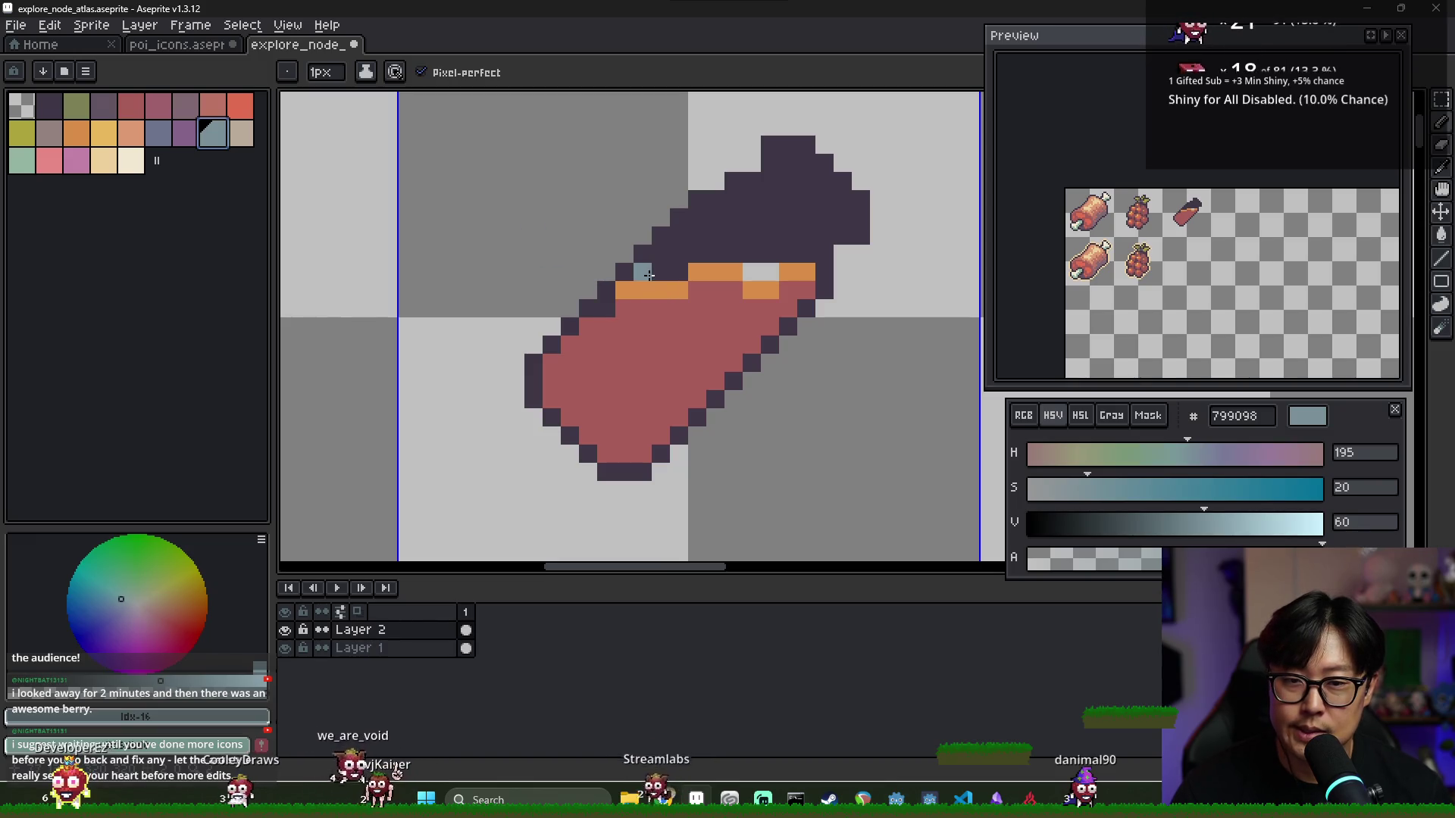
Paint the bottle's upper glass above the liquid blue-grey
mouse_move(648, 275)
left_mouse_down()
mouse_move(757, 199)
mouse_move(712, 214)
mouse_move(781, 216)
mouse_move(813, 253)
left_mouse_up()
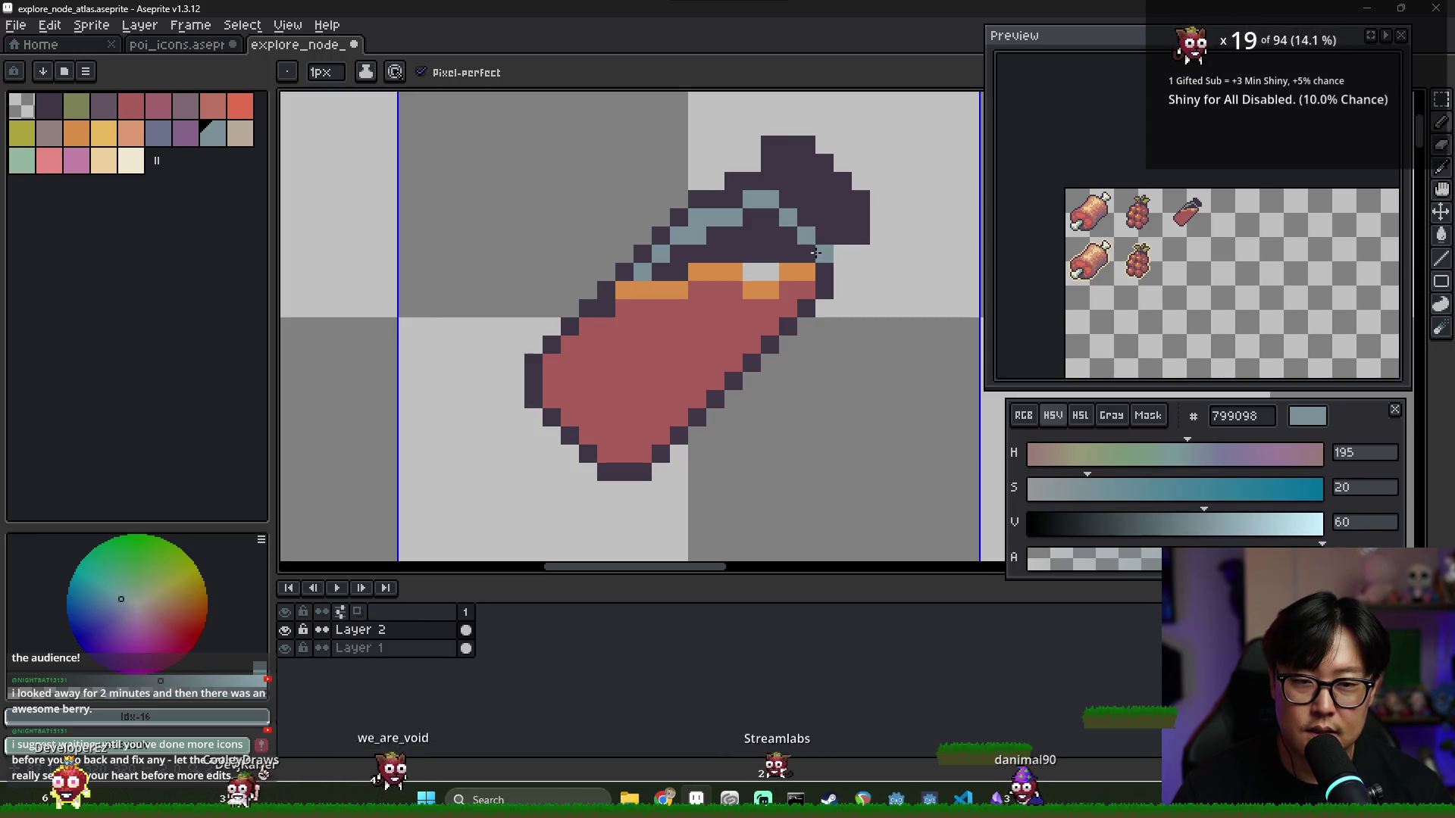
left_click(842, 252, "alt")
left_click(824, 252)
left_click(811, 237, "alt")
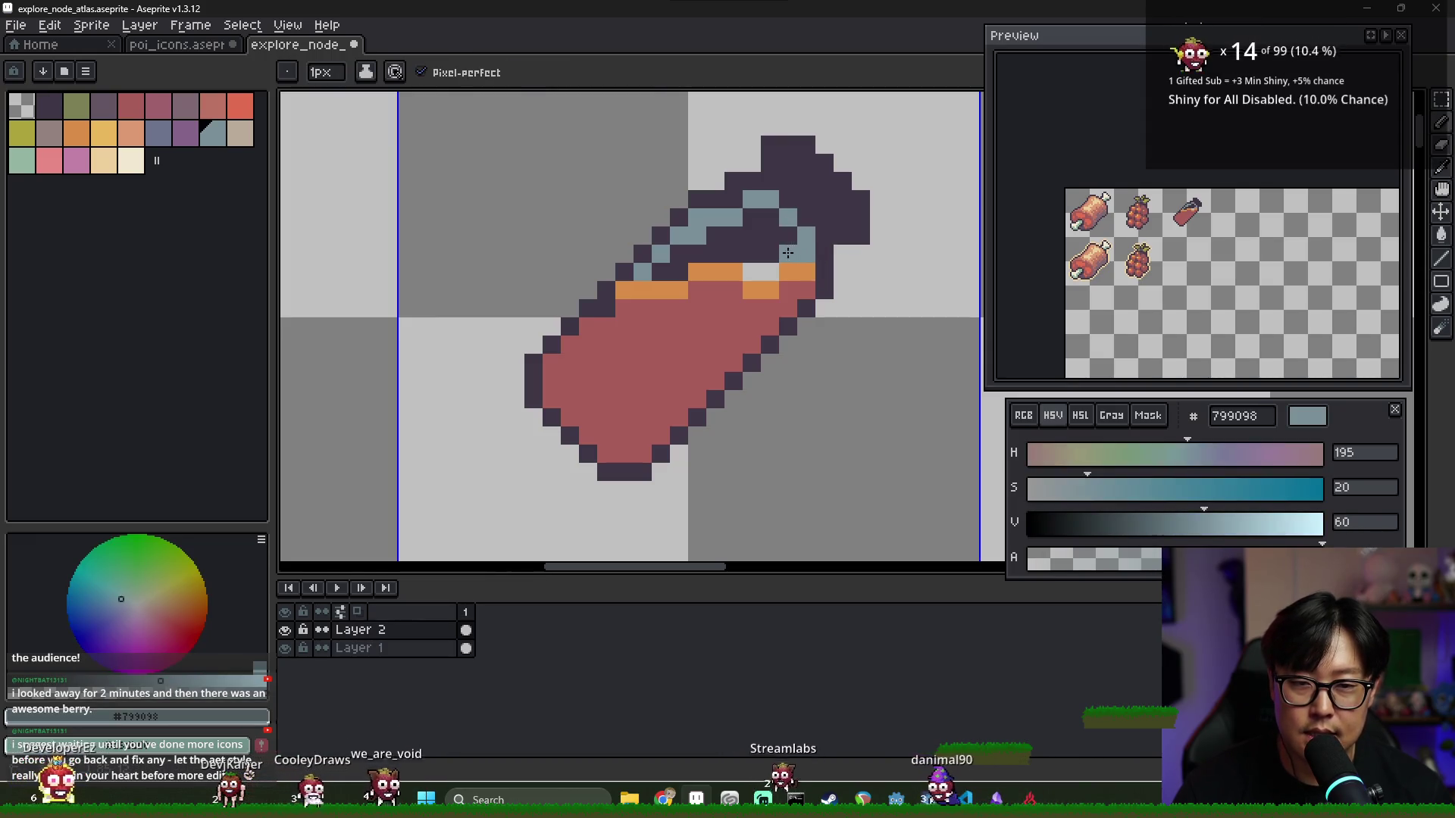
mouse_move(779, 252)
left_mouse_down()
mouse_move(712, 253)
mouse_move(760, 231)
left_mouse_up()
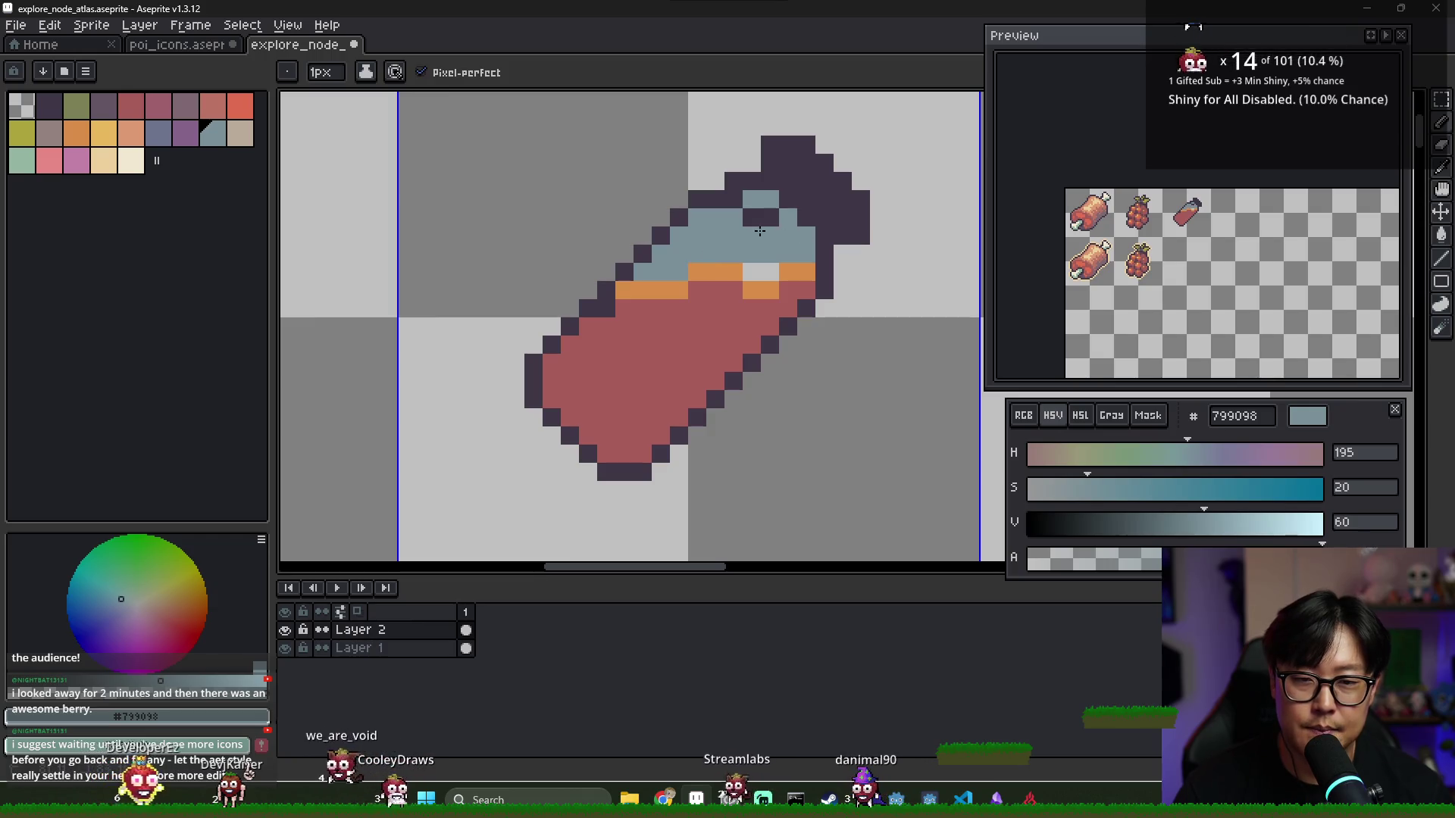
scroll(743, 278, "up", 2)
left_click(763, 268)
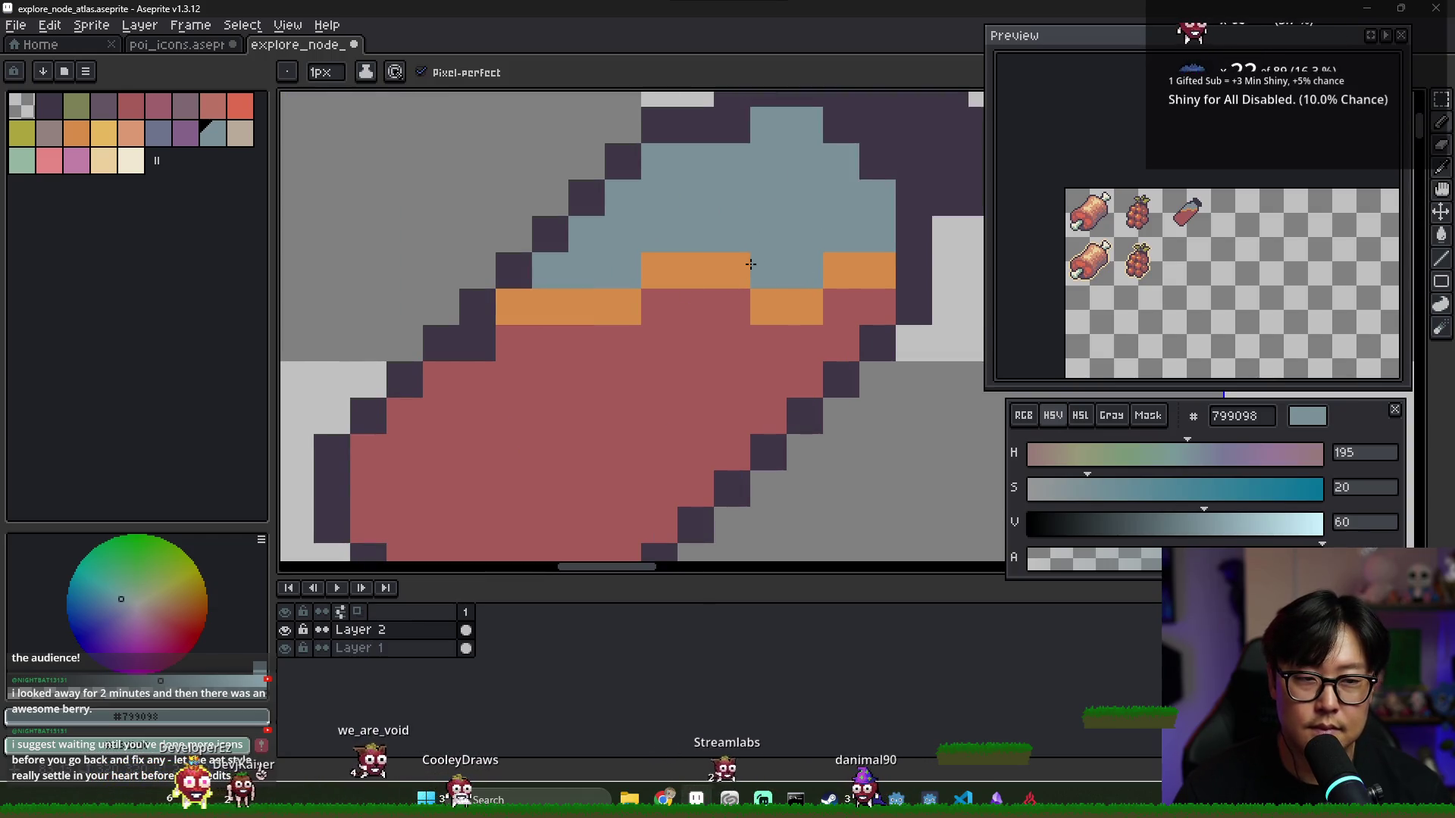
scroll(750, 263, "down", 2)
left_click_drag(780, 250, 667, 291)
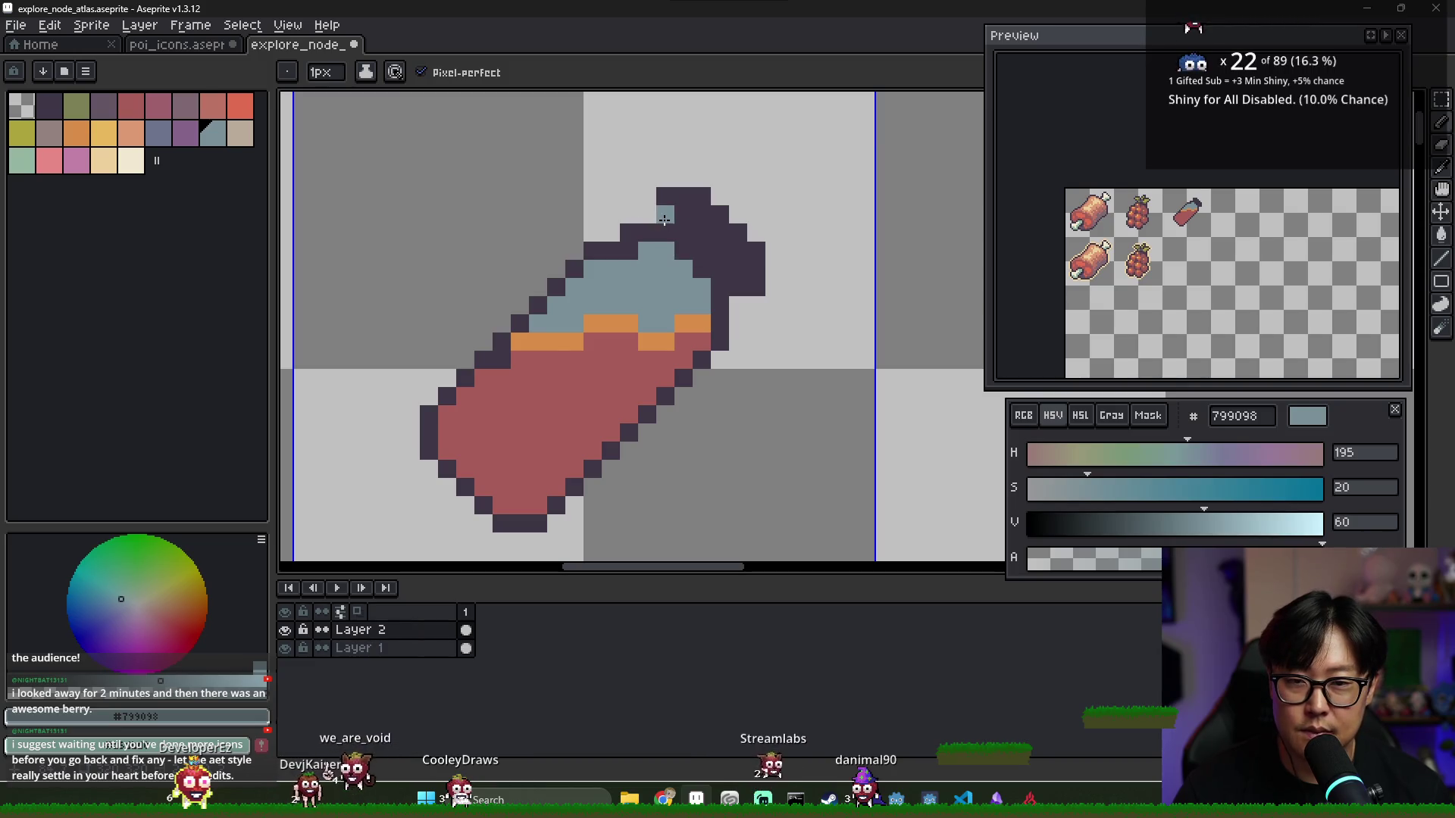
Recolour neck outline pixels blue-grey, restoring one neck outline pixel to dark
left_click(718, 264)
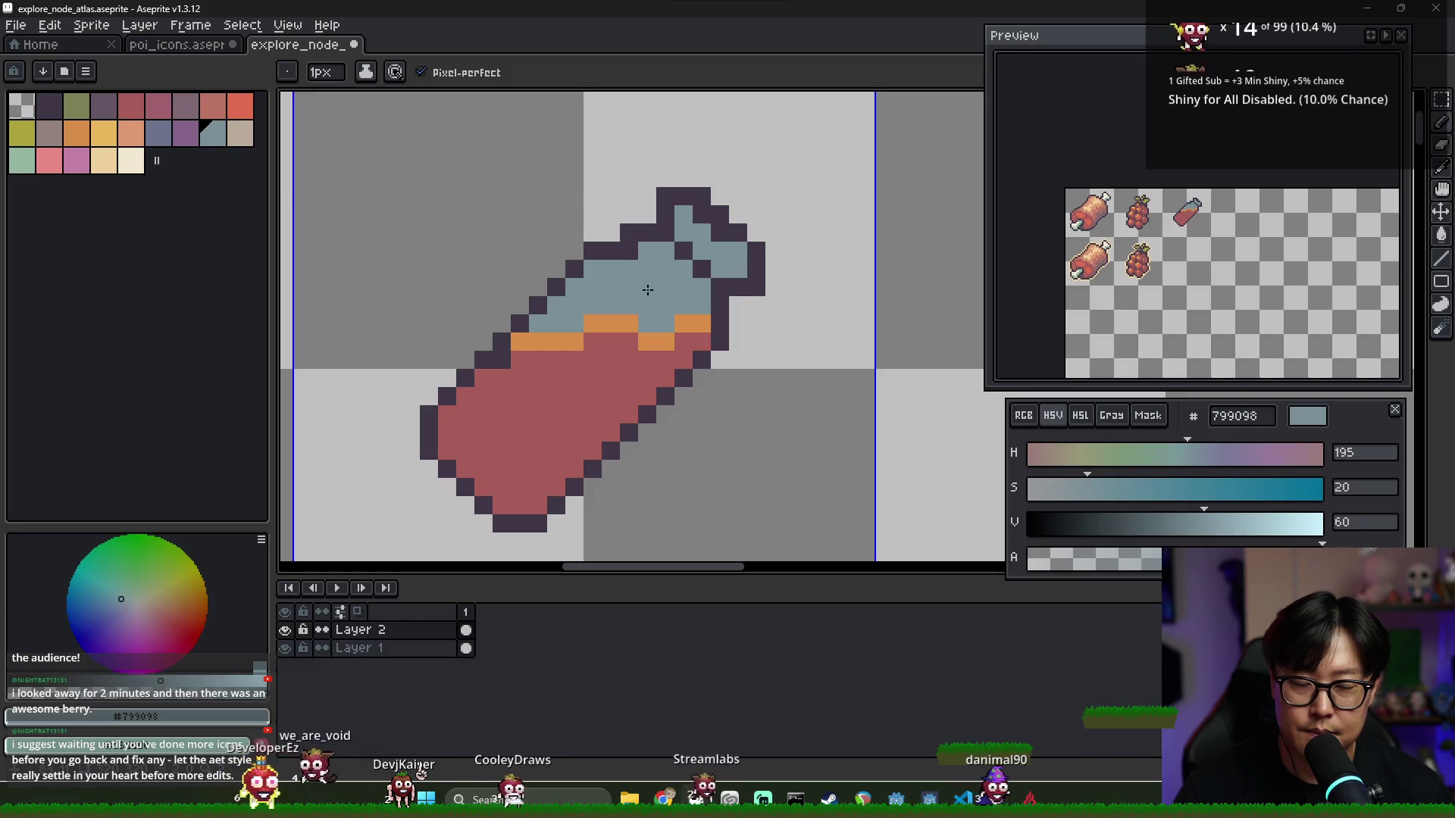
scroll(724, 241, "up", 2)
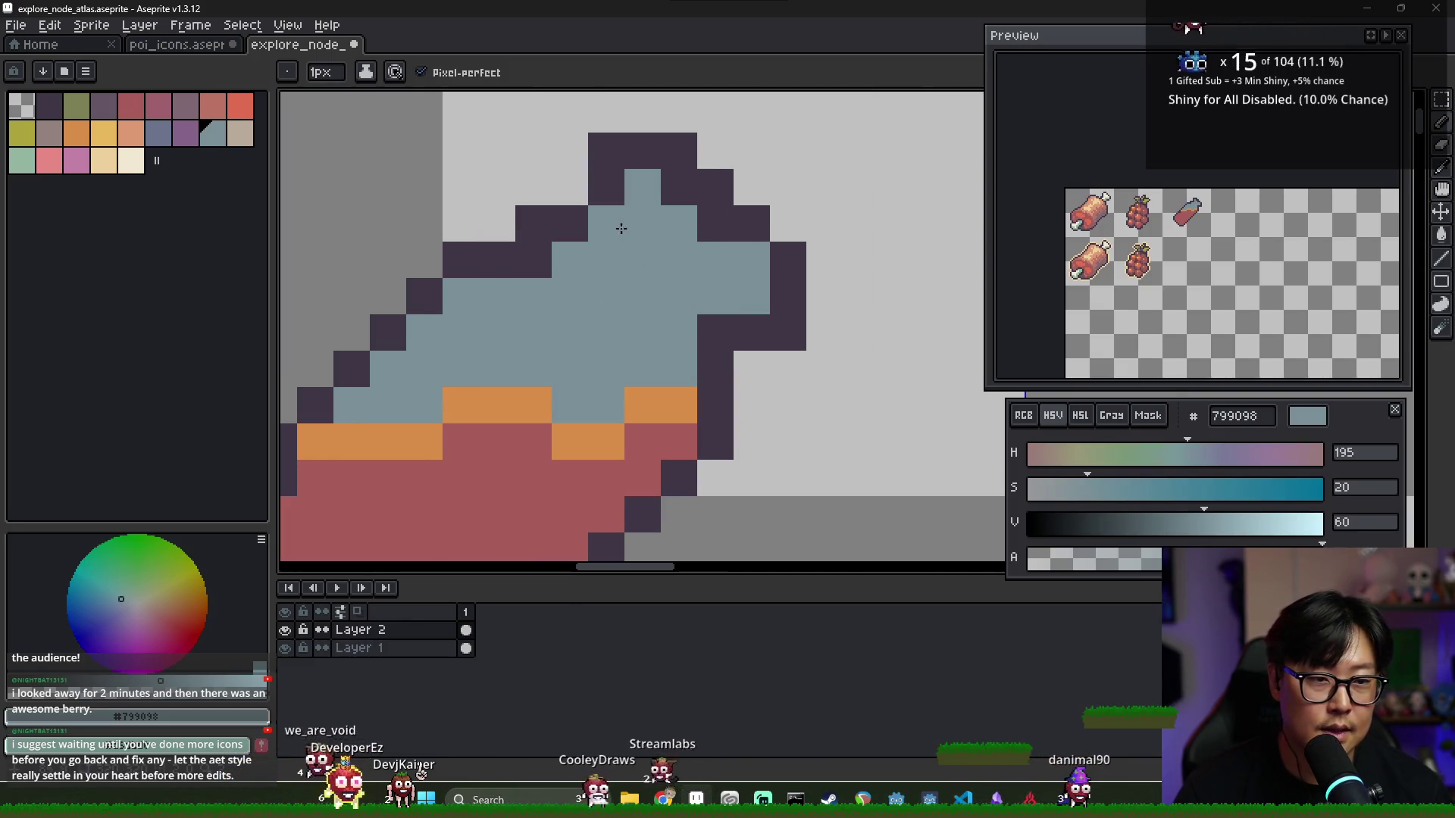
left_click(533, 260)
left_click(601, 237)
left_click(610, 189, "alt")
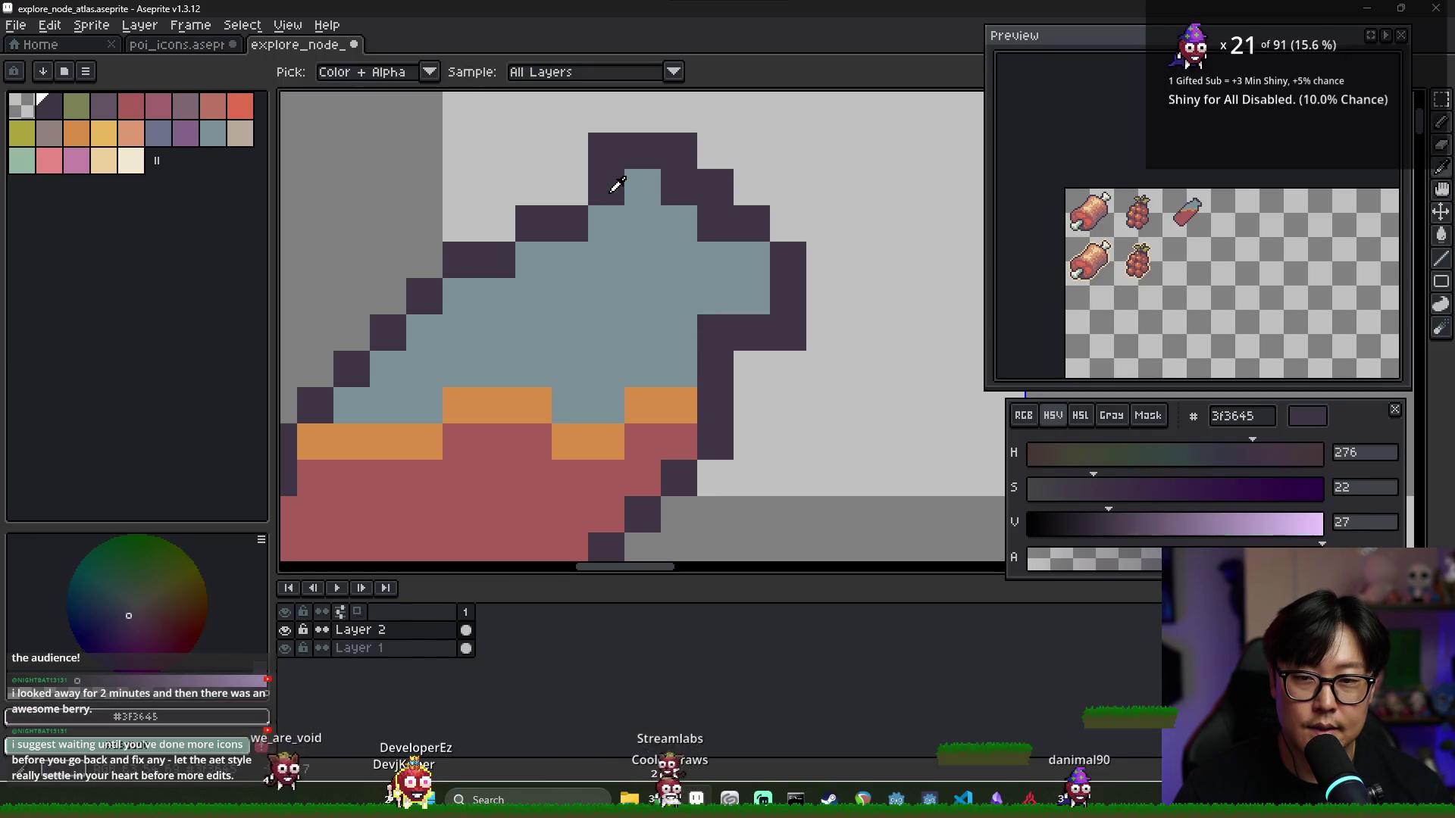
left_click(607, 223)
left_click(658, 189, "alt")
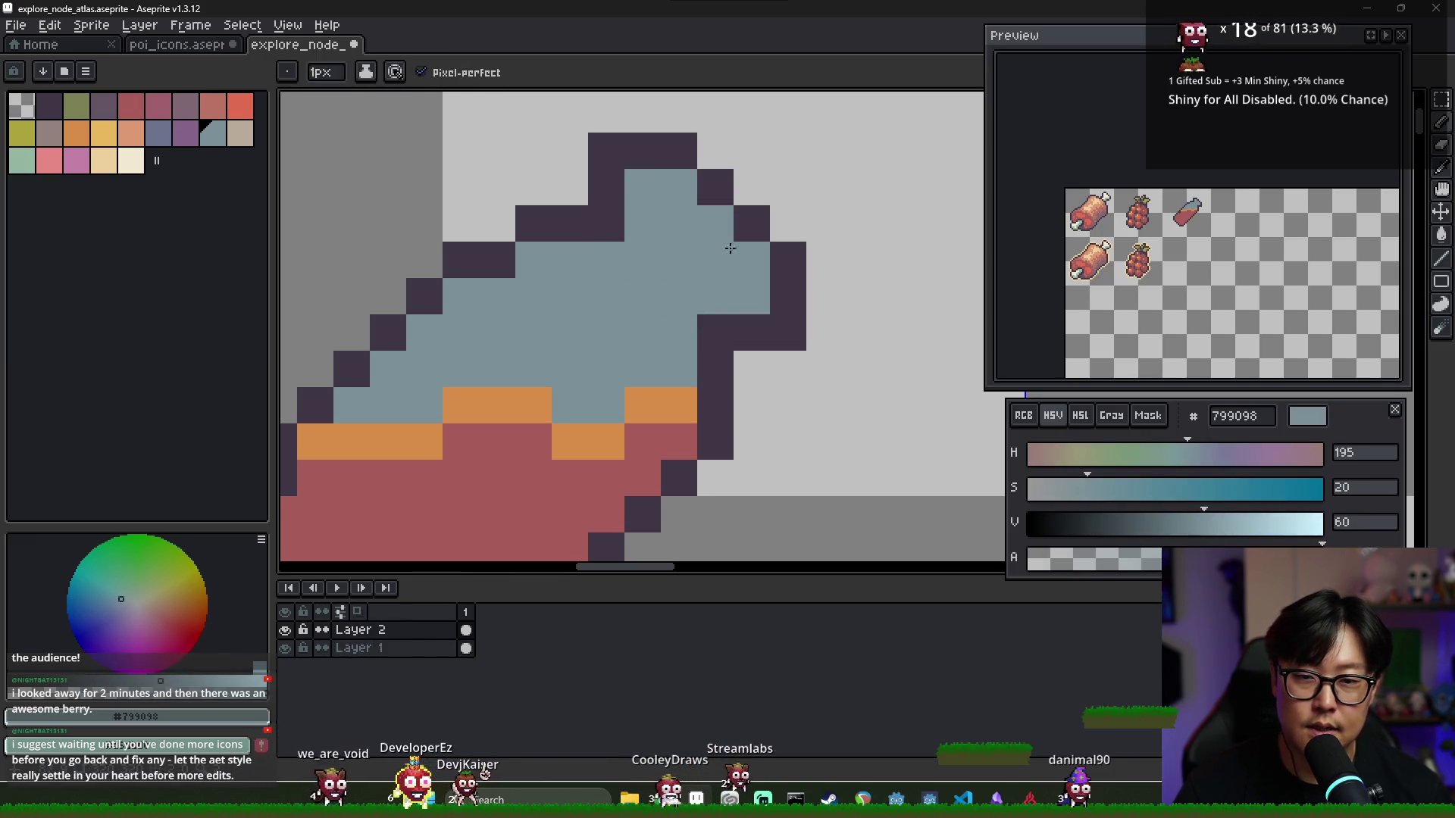
scroll(729, 249, "down", 2)
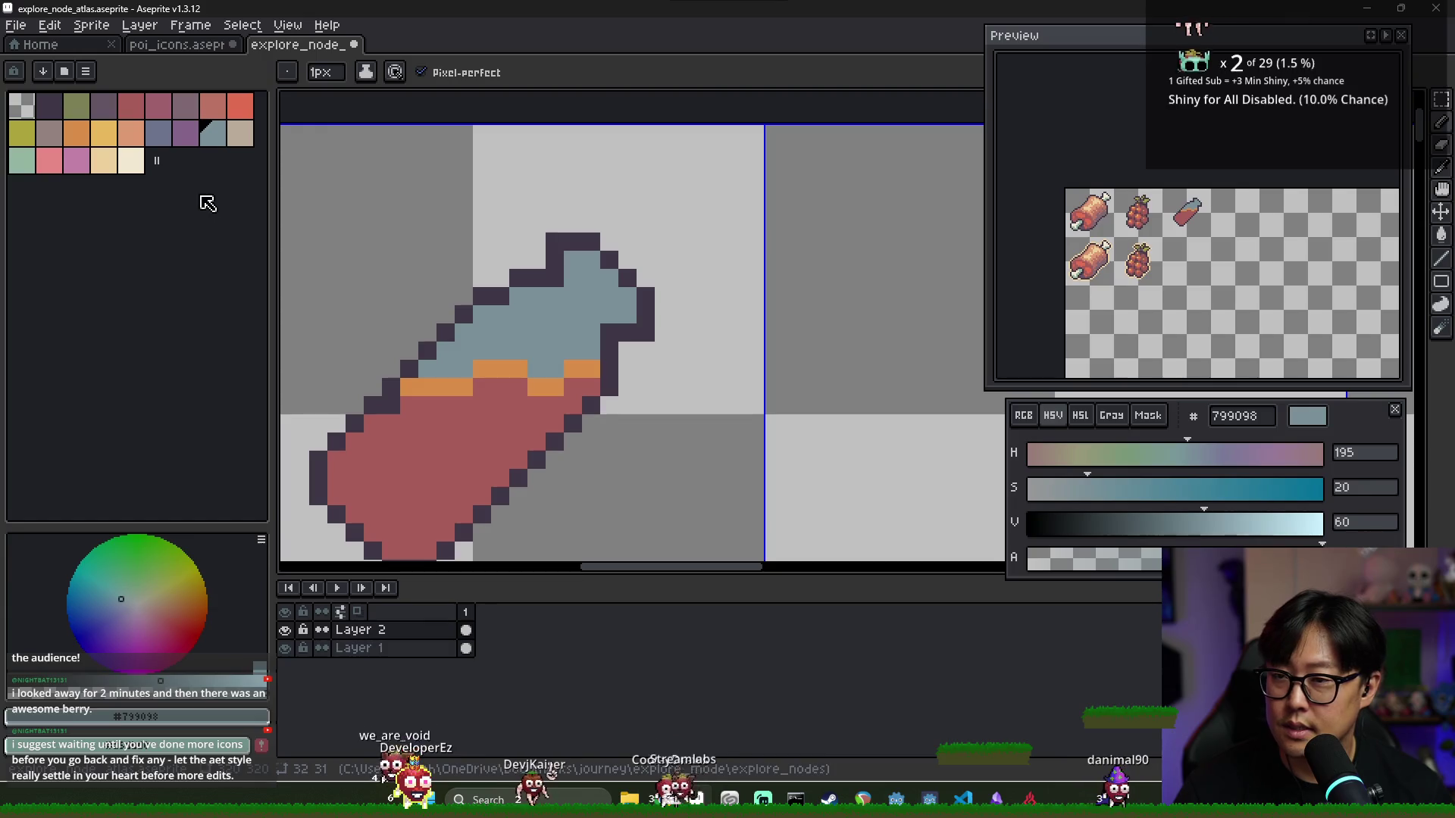
Paint the orange cork on the neck with bright red and rose accent pixels
left_click(104, 160)
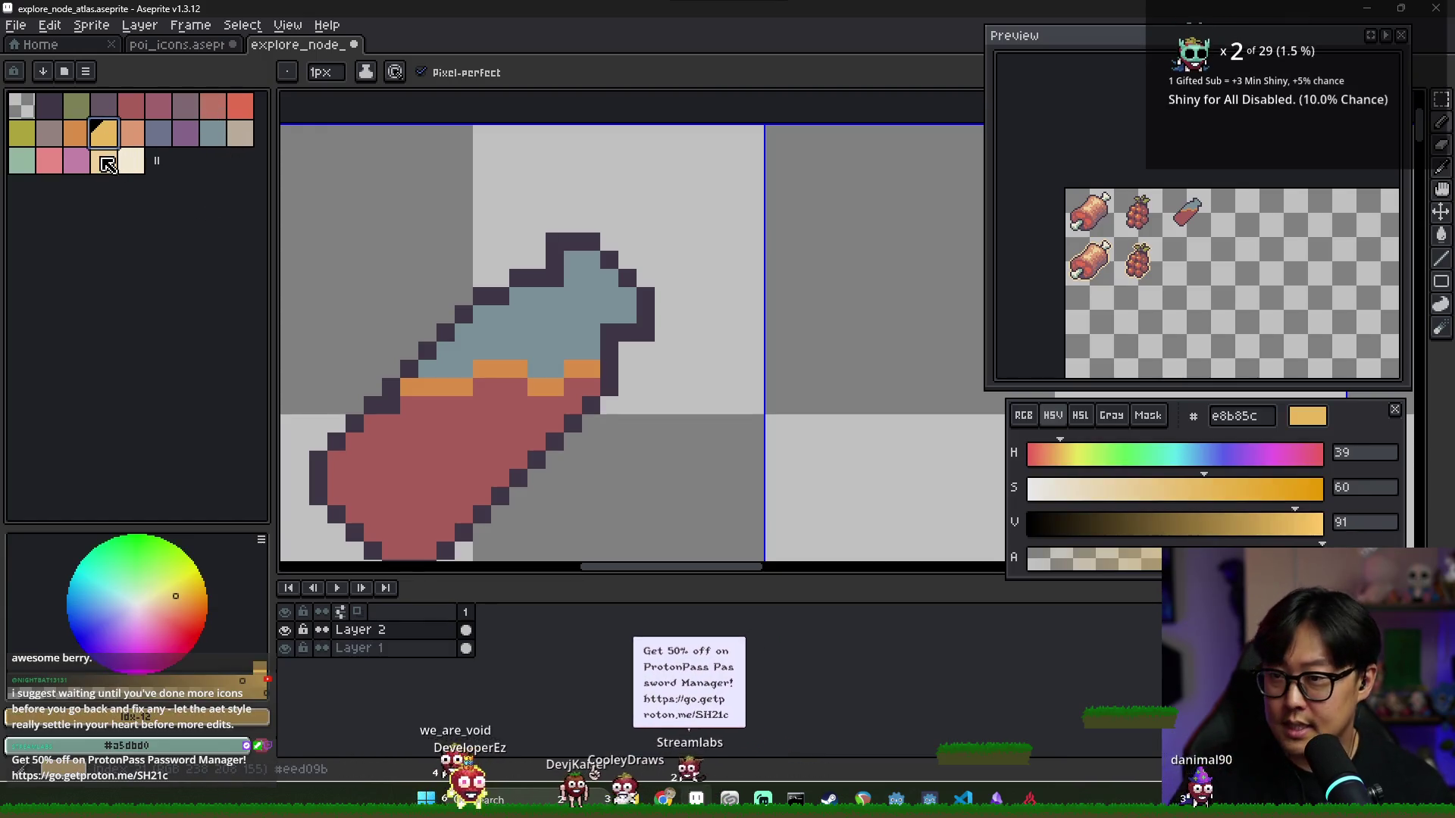
left_click(76, 133)
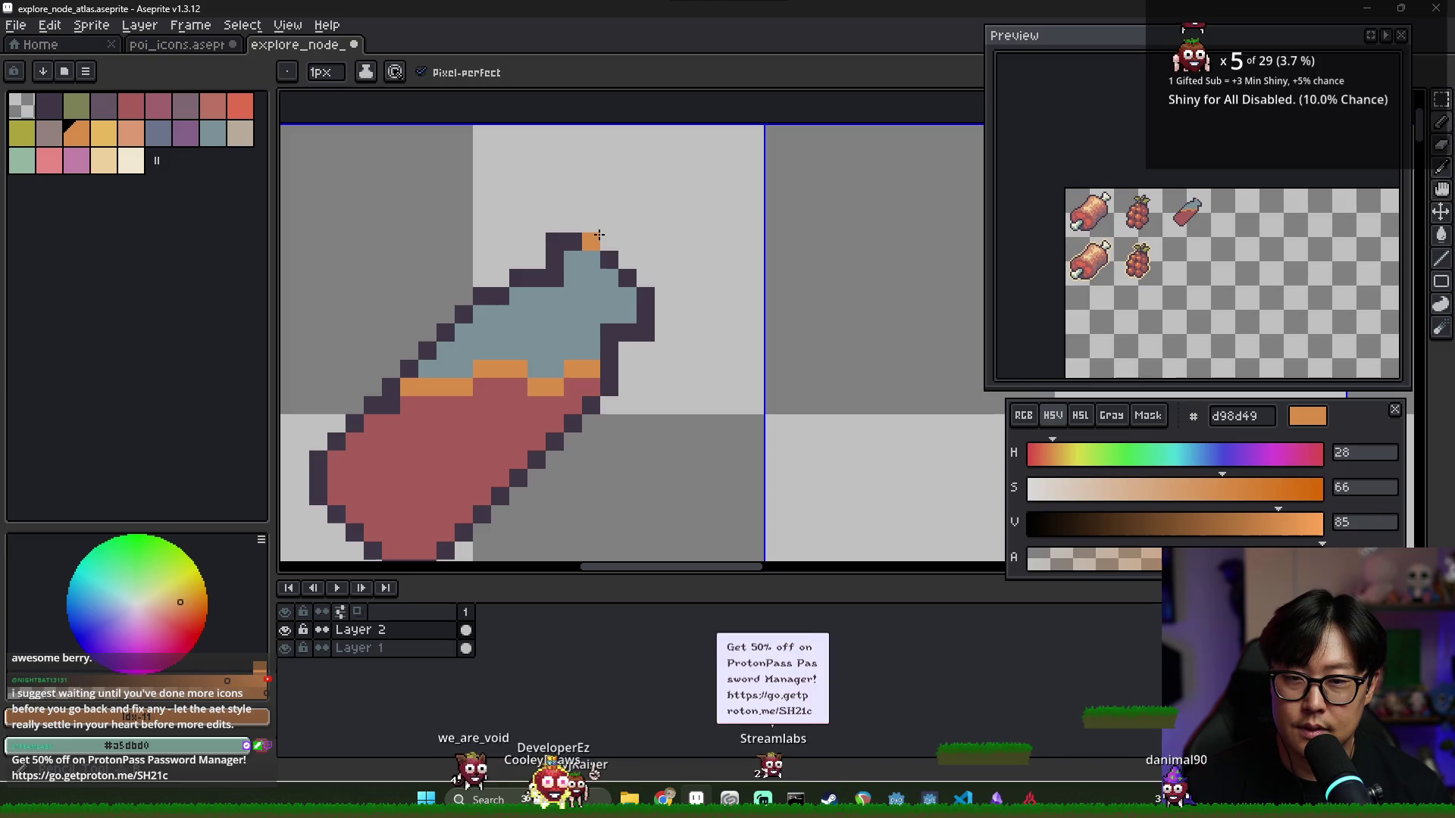
mouse_move(591, 241)
left_mouse_down()
mouse_move(628, 277)
mouse_move(632, 265)
left_mouse_up()
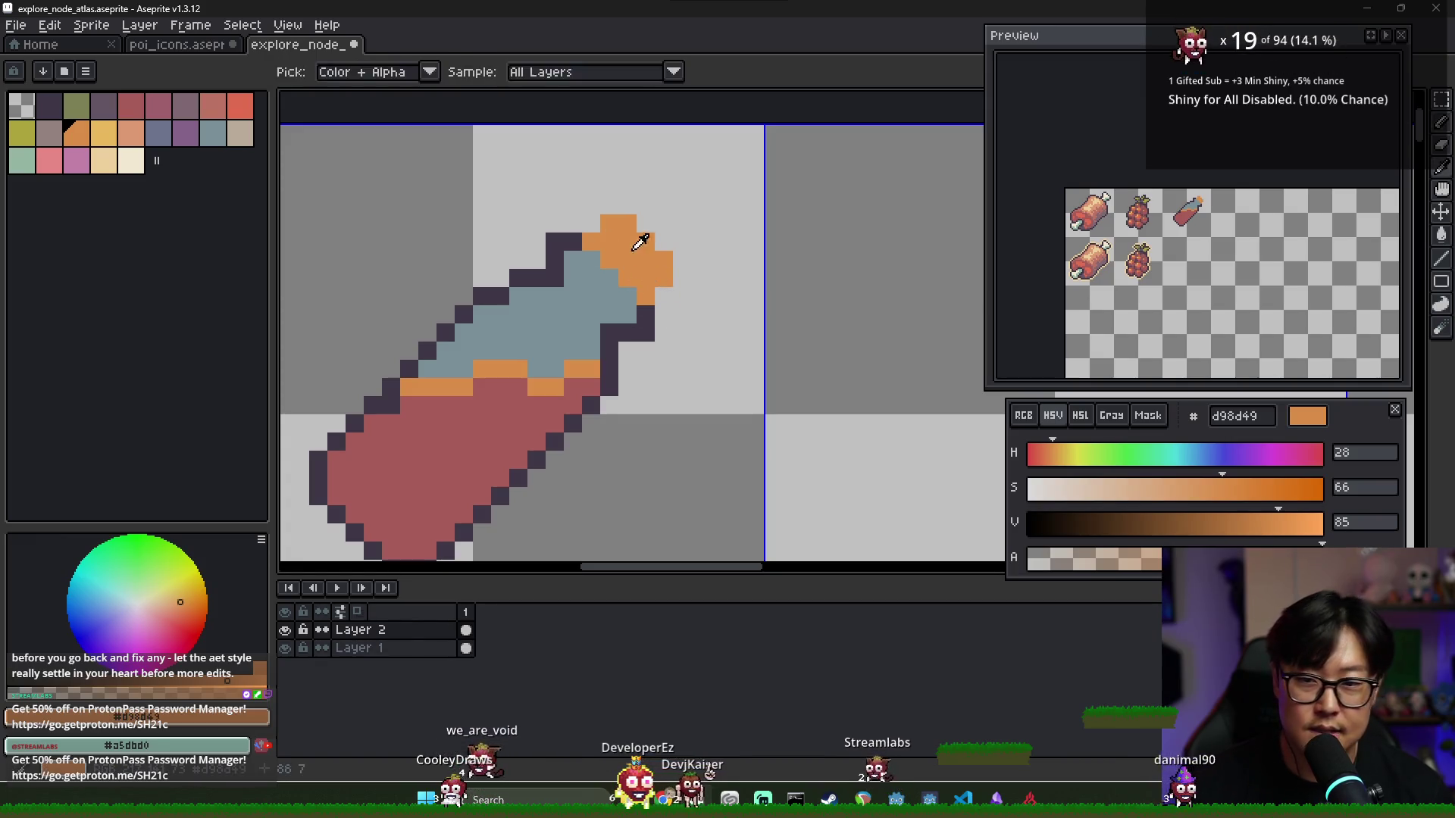
left_click(239, 106)
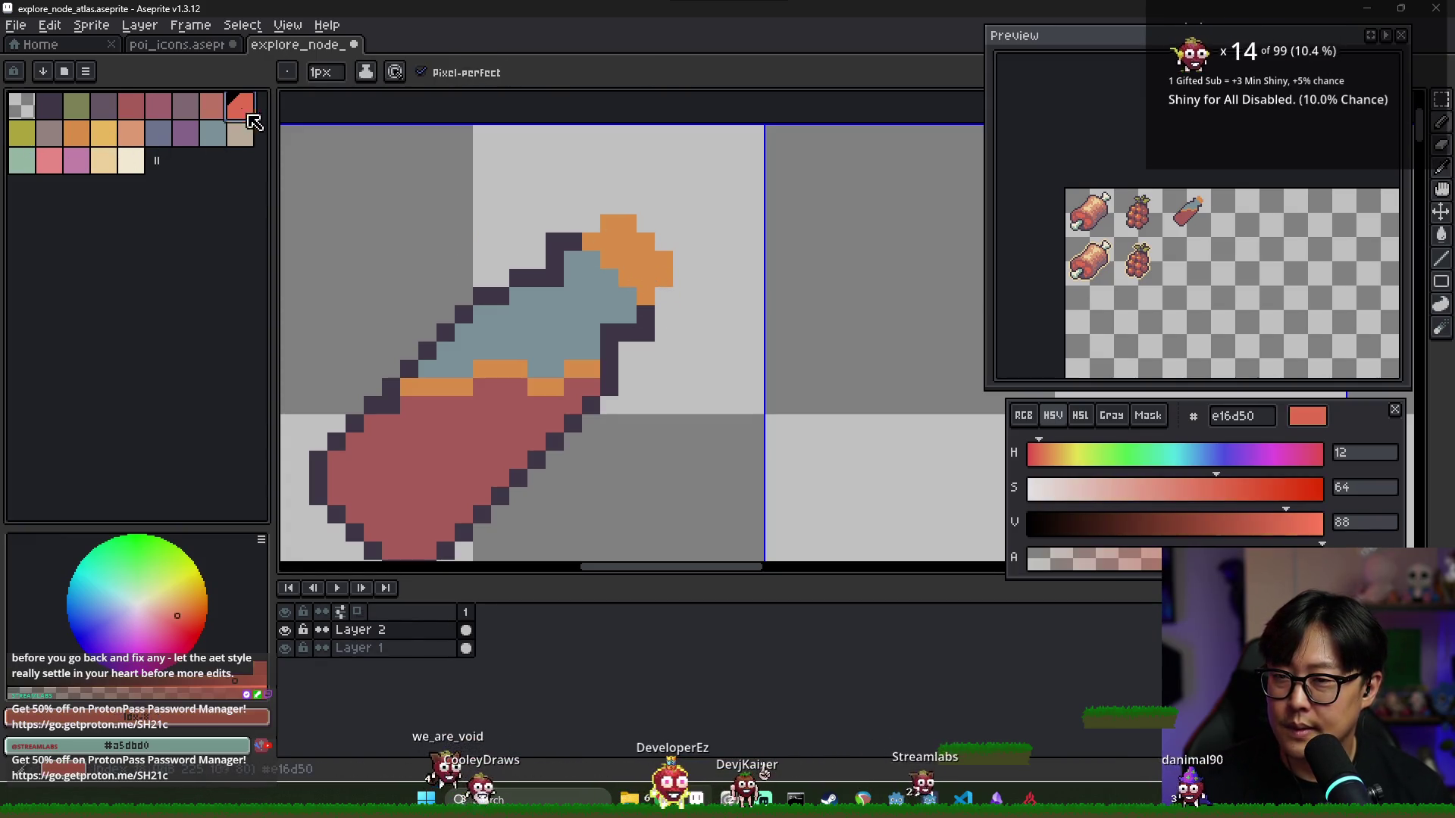
left_click(588, 252)
left_click(212, 108)
left_click(609, 261)
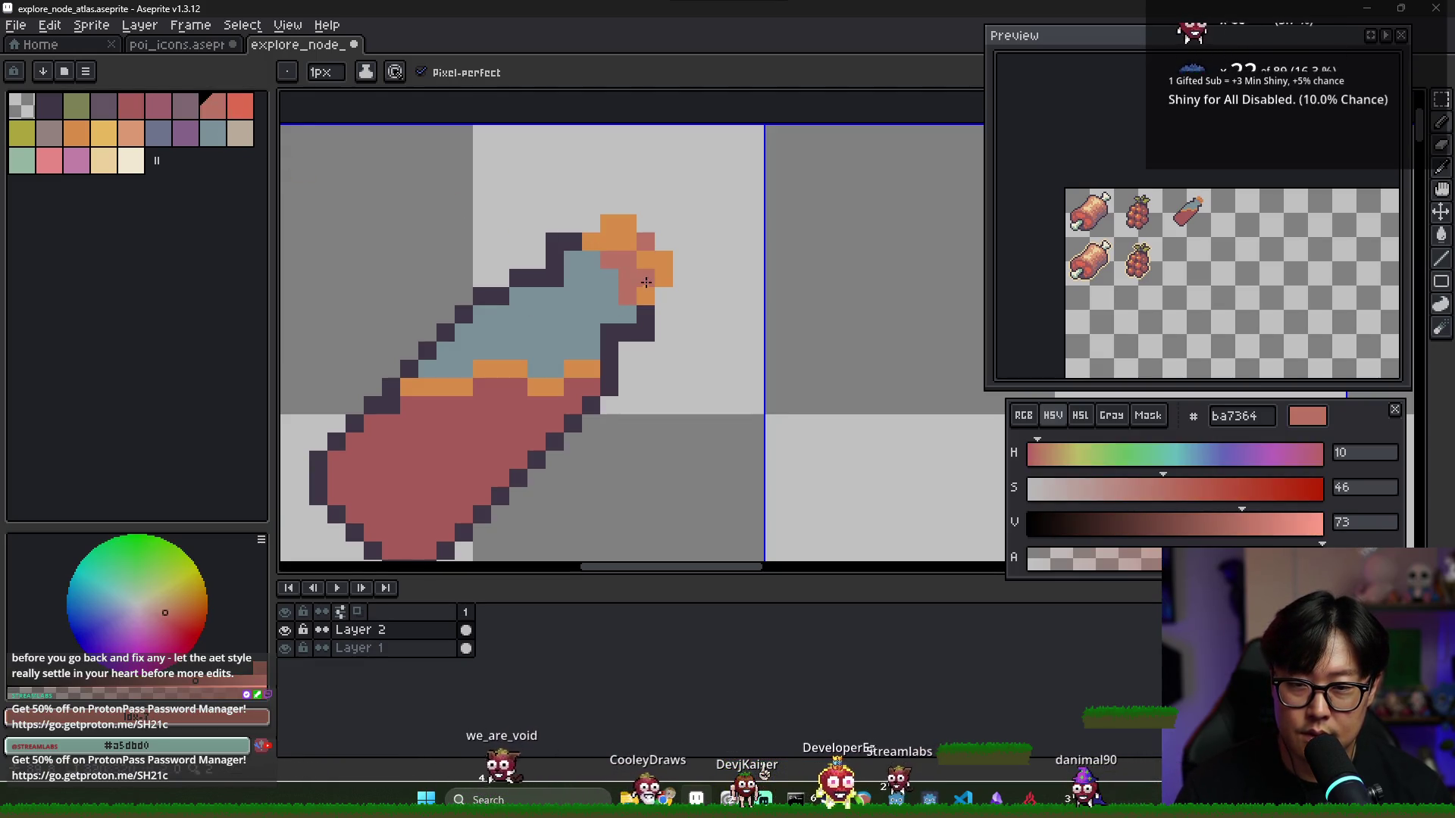
Add dark outline pixels to the neck and try a mauve shadow pixel, then undo it
left_click(631, 249, "alt")
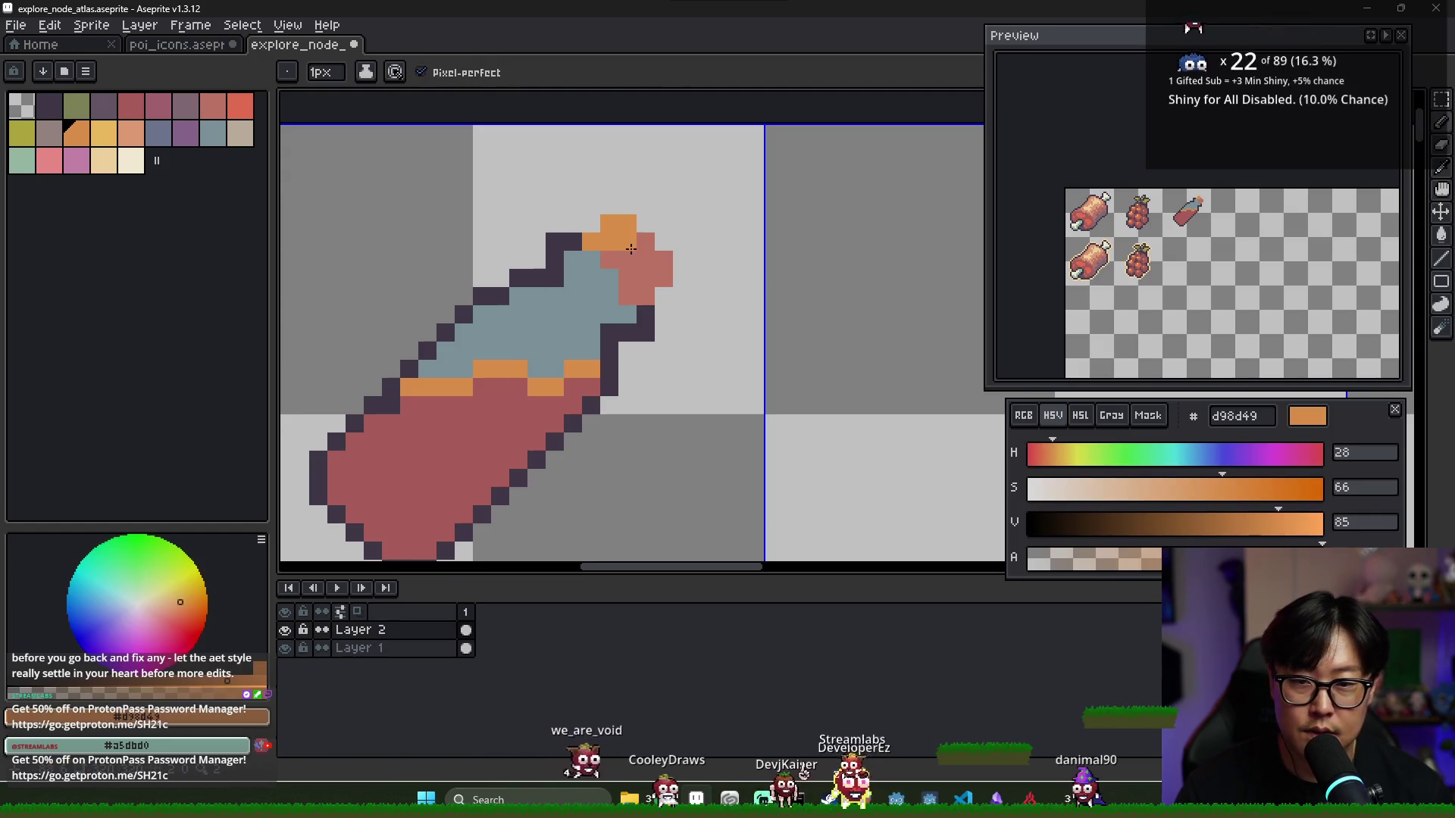
left_click(554, 241, "alt")
left_click(573, 242)
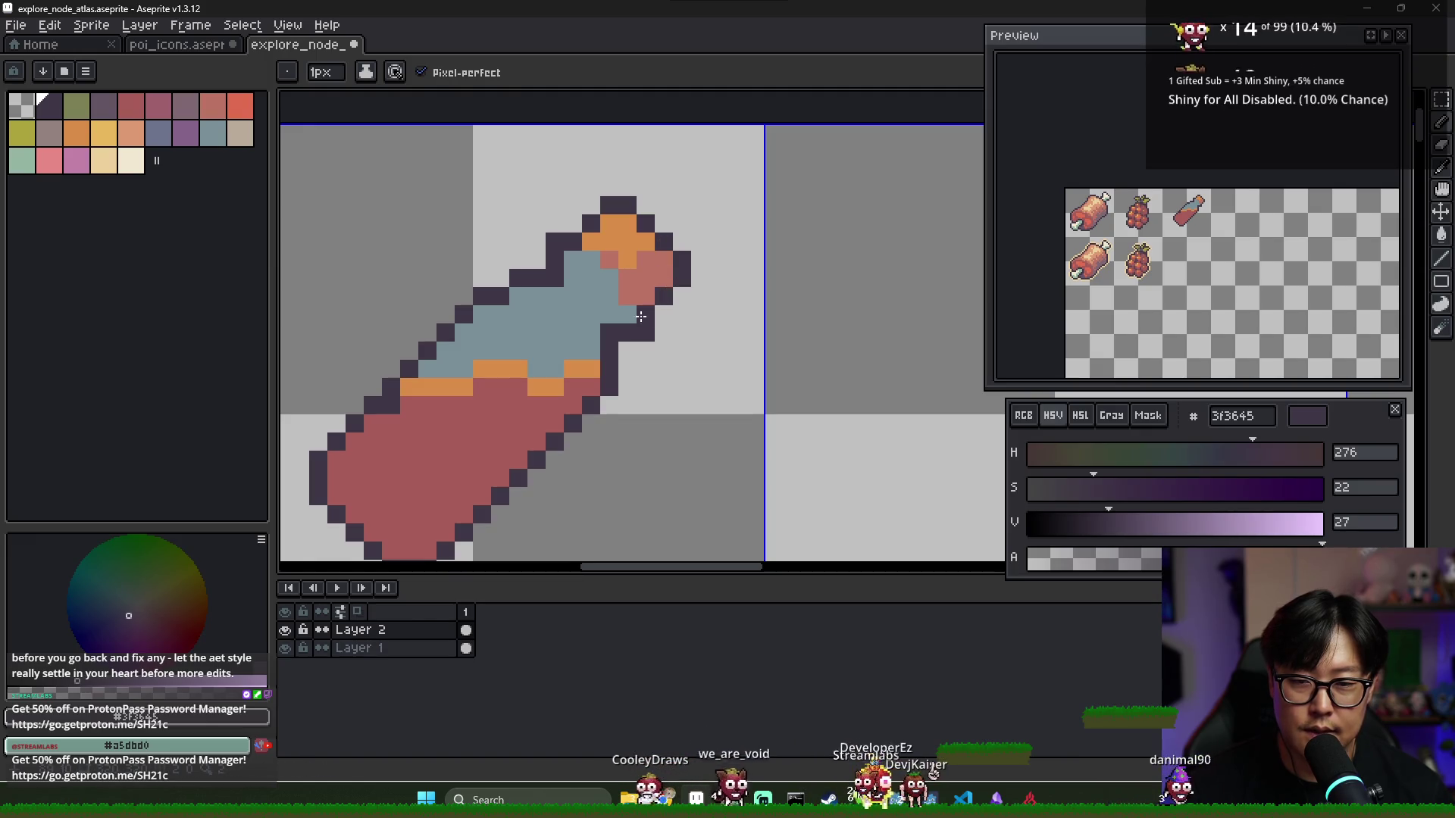
scroll(616, 299, "up", 1)
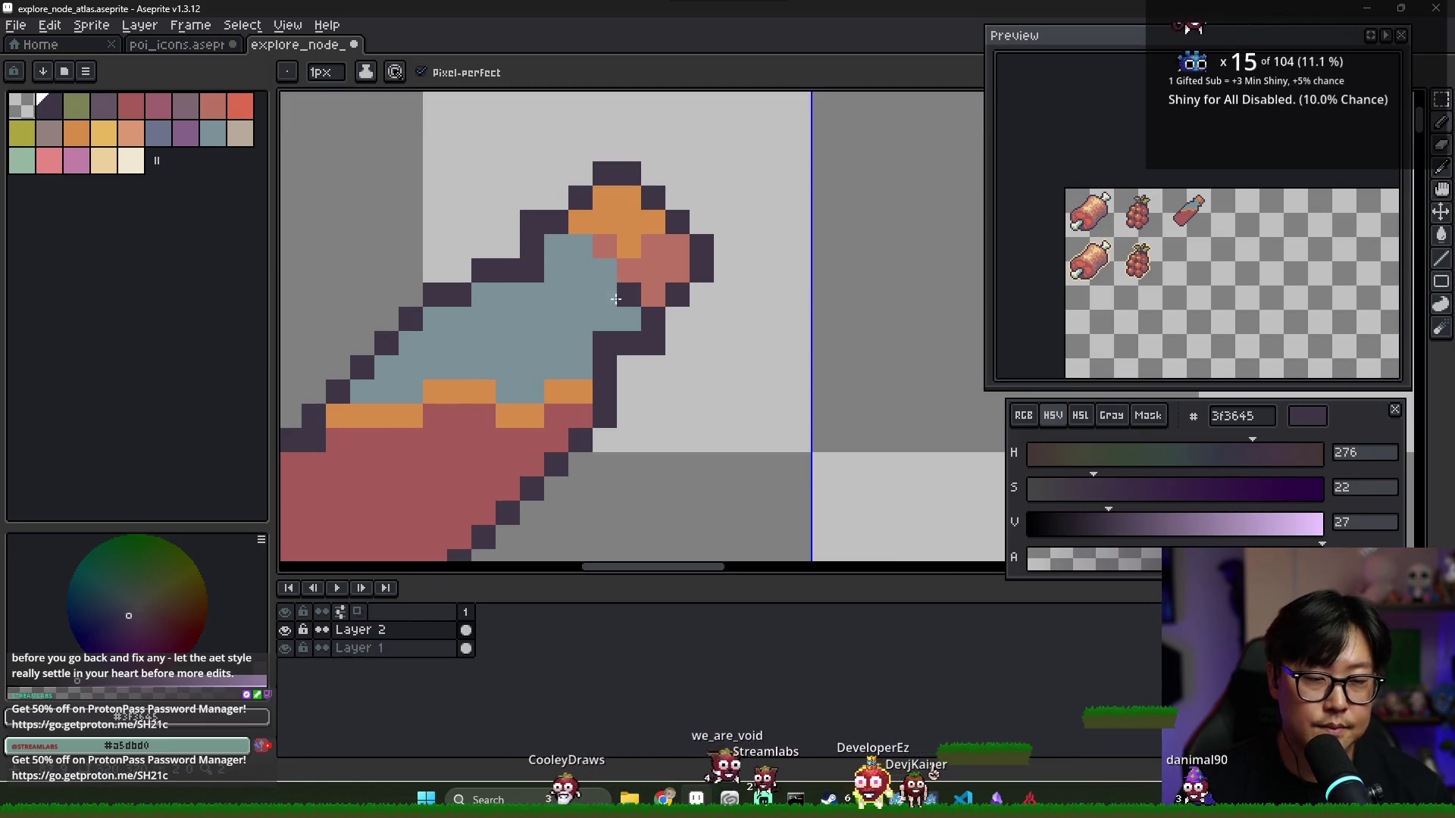
left_click(541, 295, "alt")
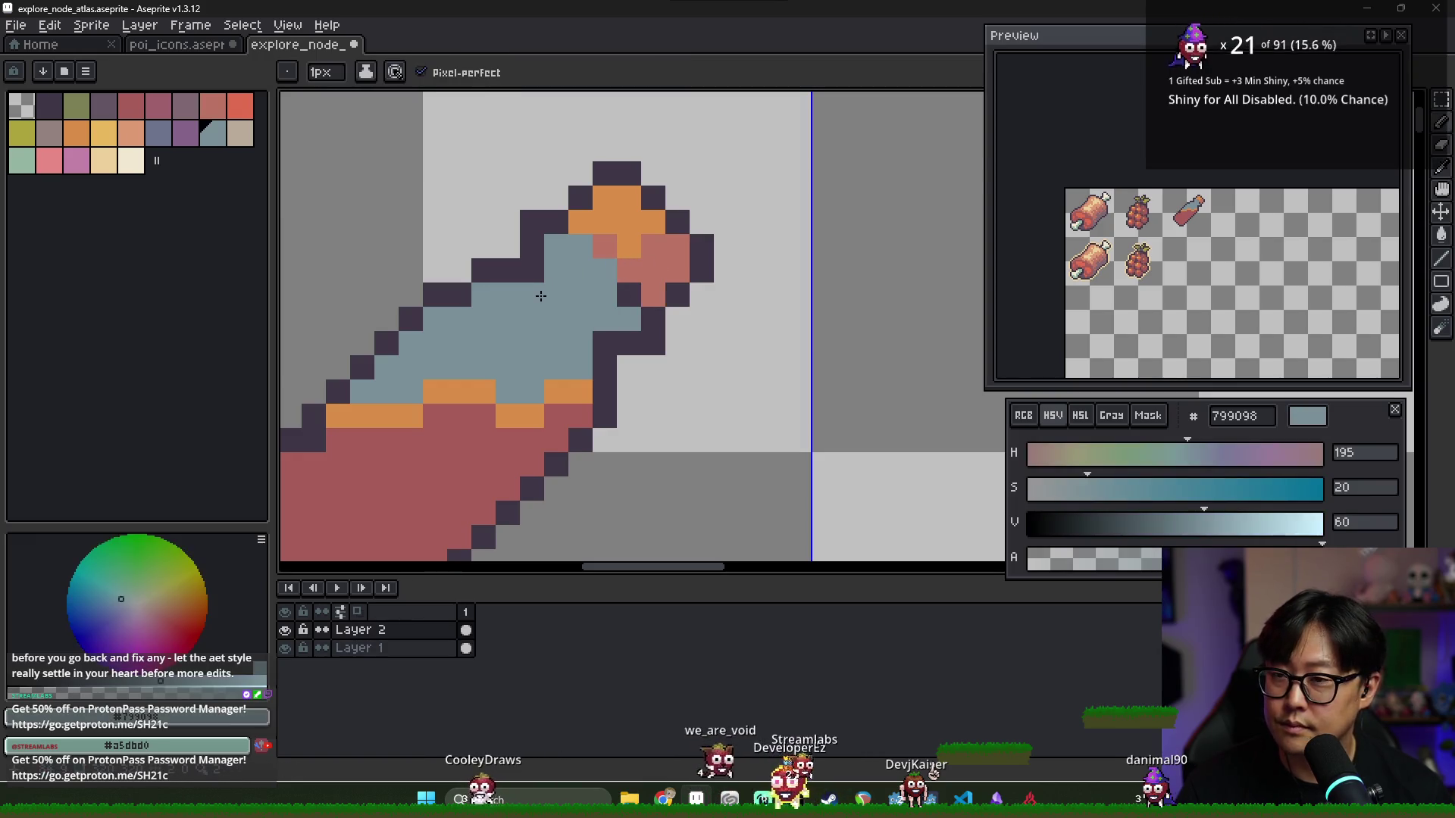
left_click(194, 112)
left_click(573, 226)
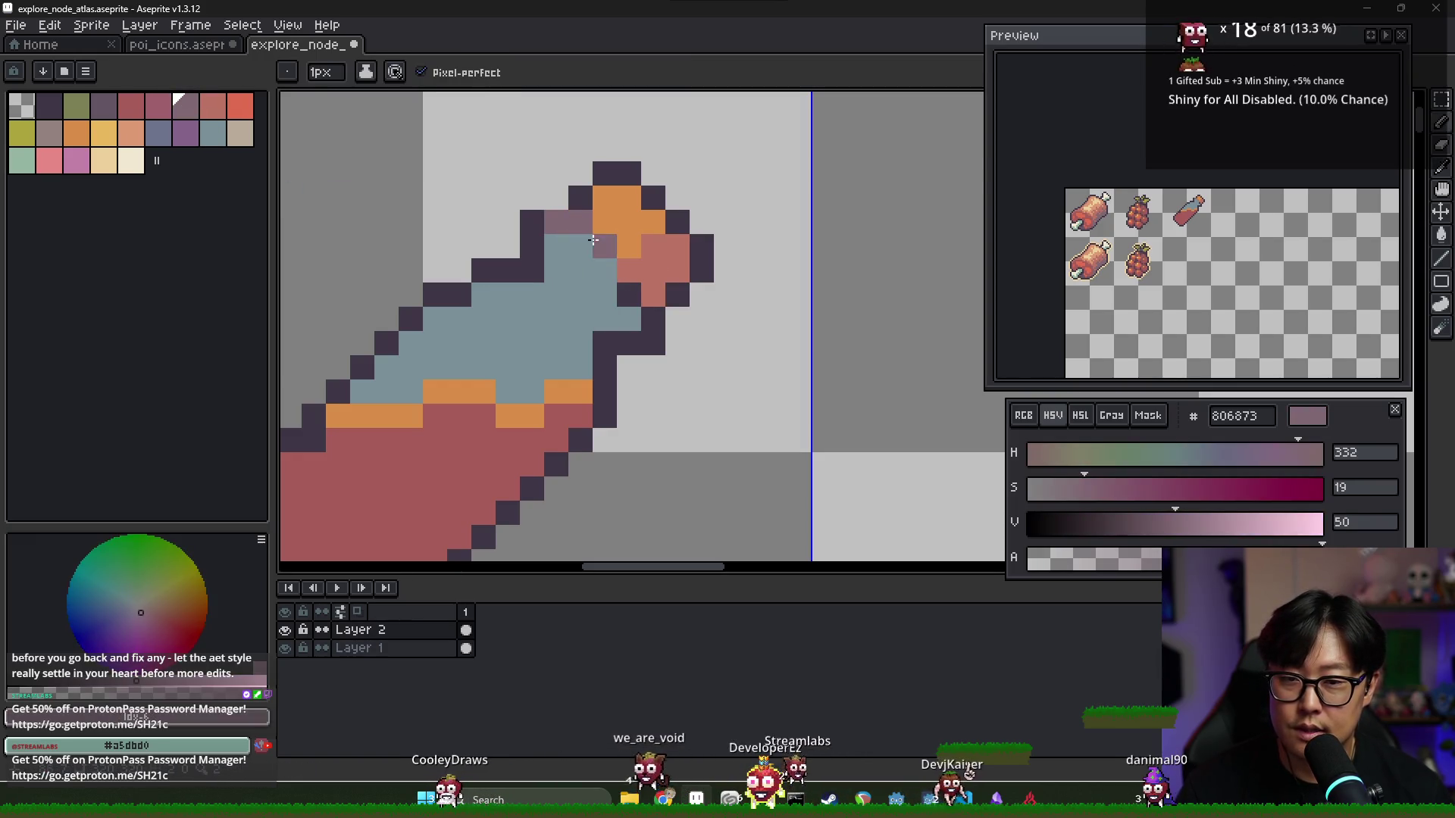
key("ctrl+z")
Touch up the cork in salmon and orange and outline its edge
left_click(665, 257, "alt")
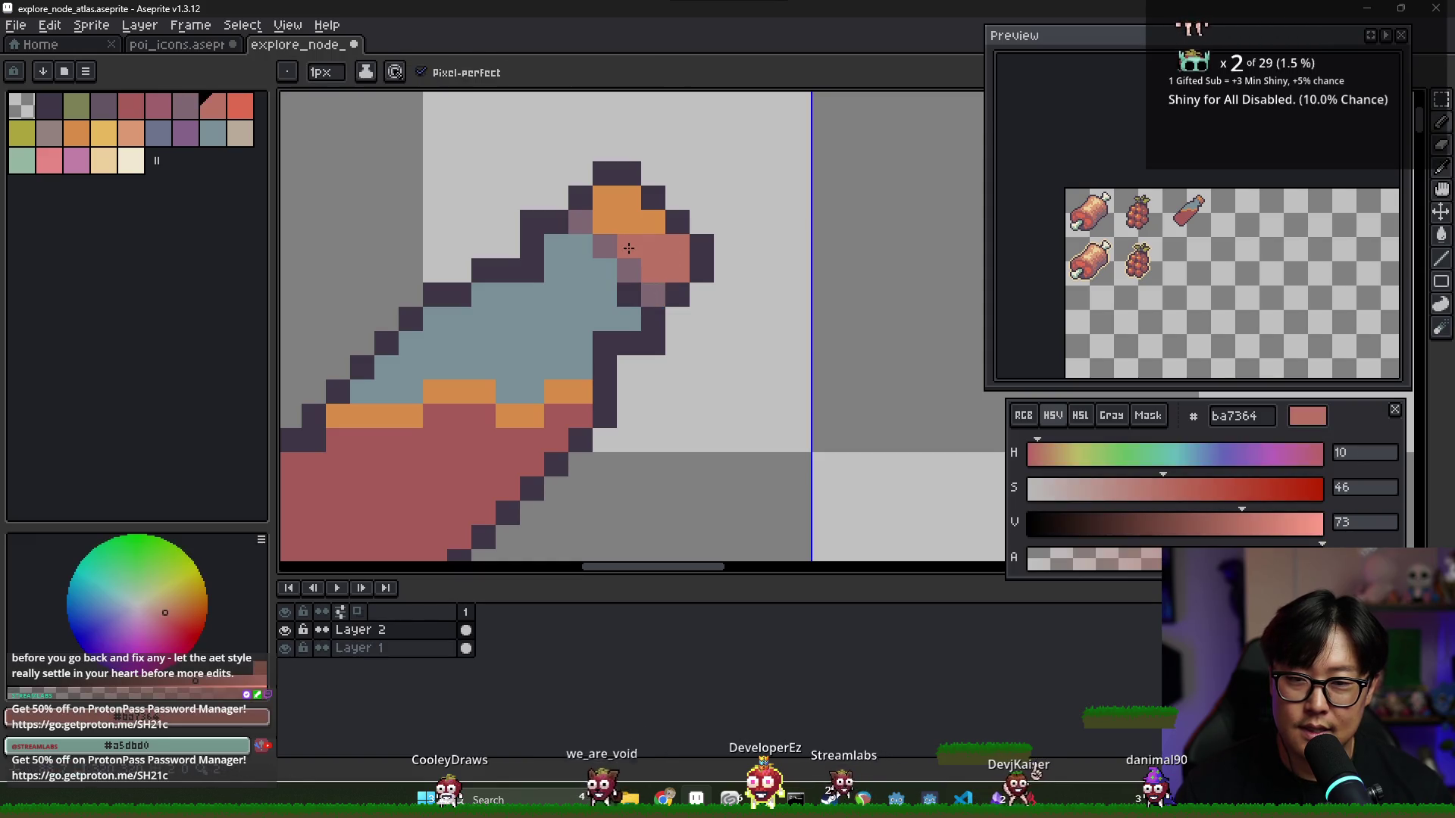
left_click(605, 222)
left_click(629, 201, "alt")
left_click(624, 286)
left_click(653, 314, "alt")
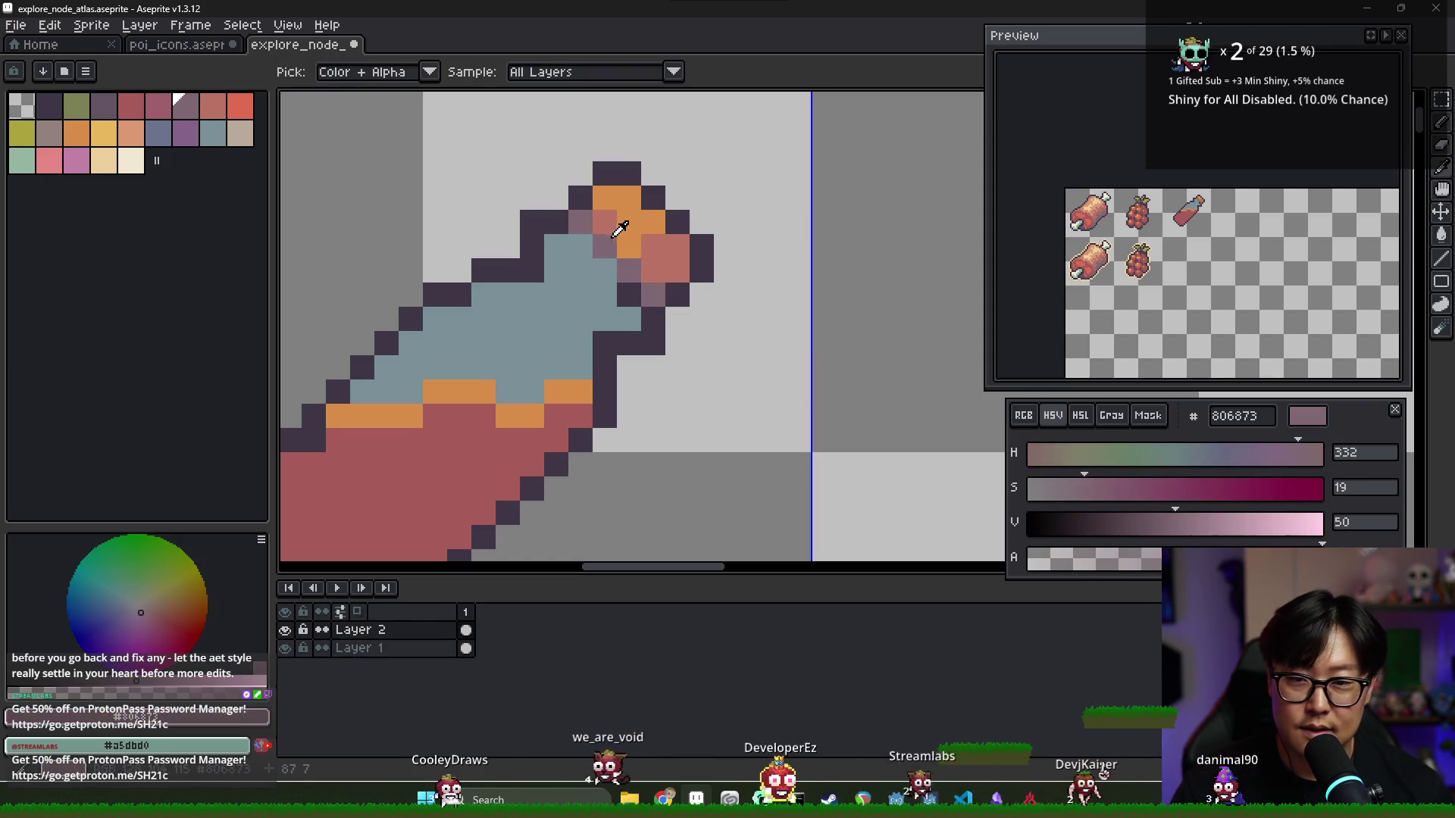
left_click(629, 294)
left_click(604, 222, "alt")
left_click(605, 240, "alt")
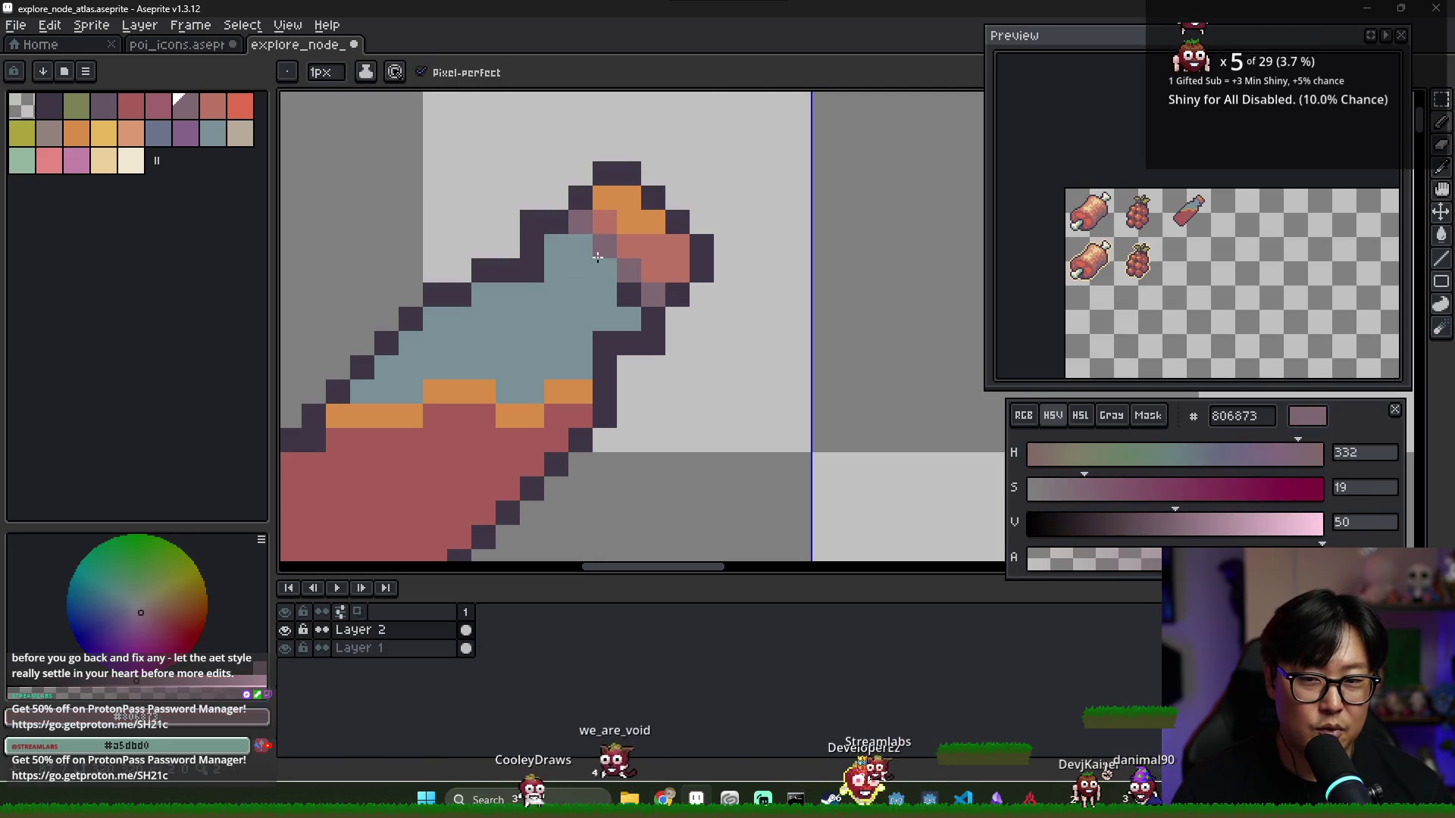
Soften outline pixels beside the neck to mauve, reverting two back to dark
left_click(558, 266, "alt")
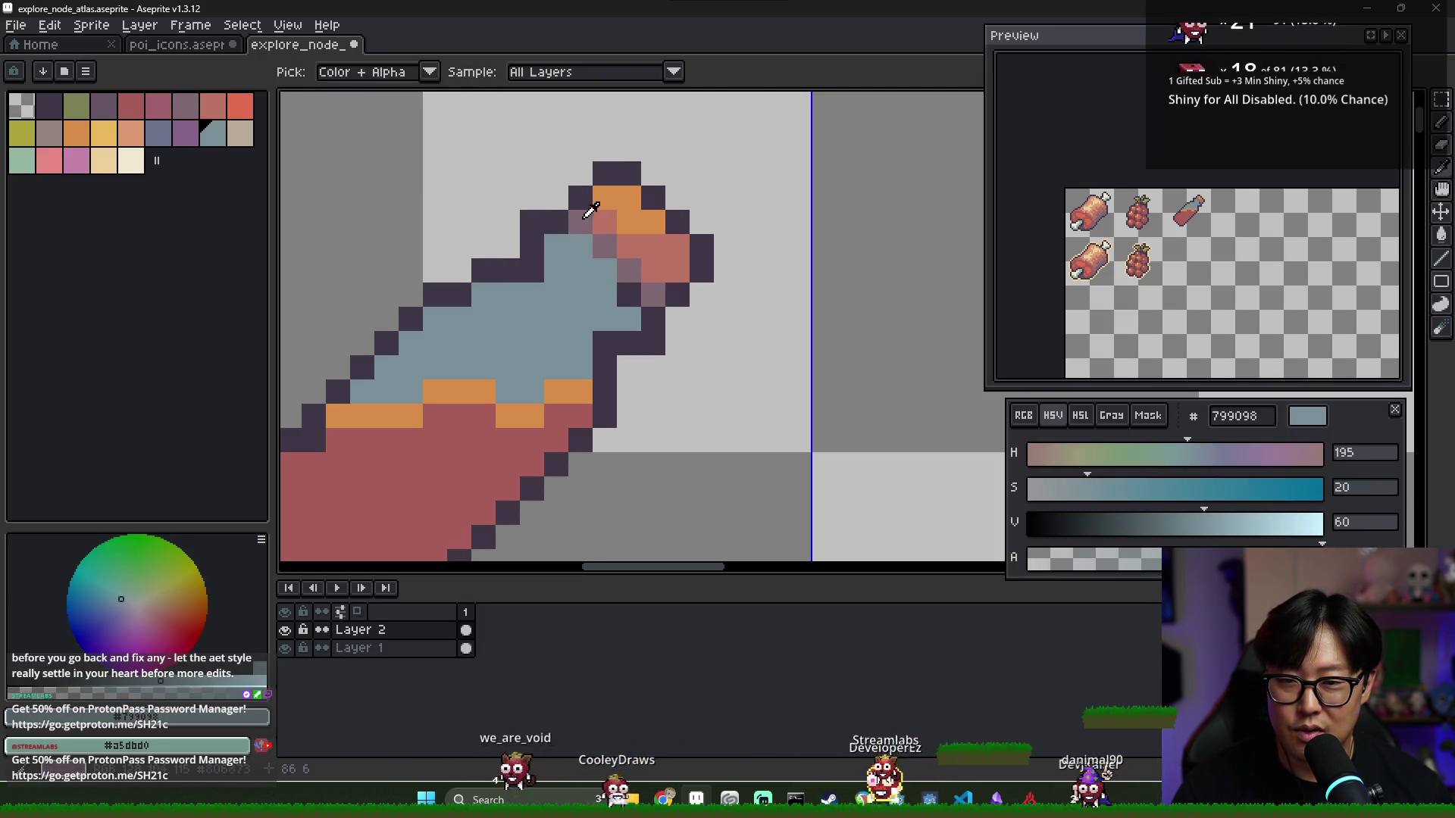
left_click(580, 222, "alt")
left_click(532, 271)
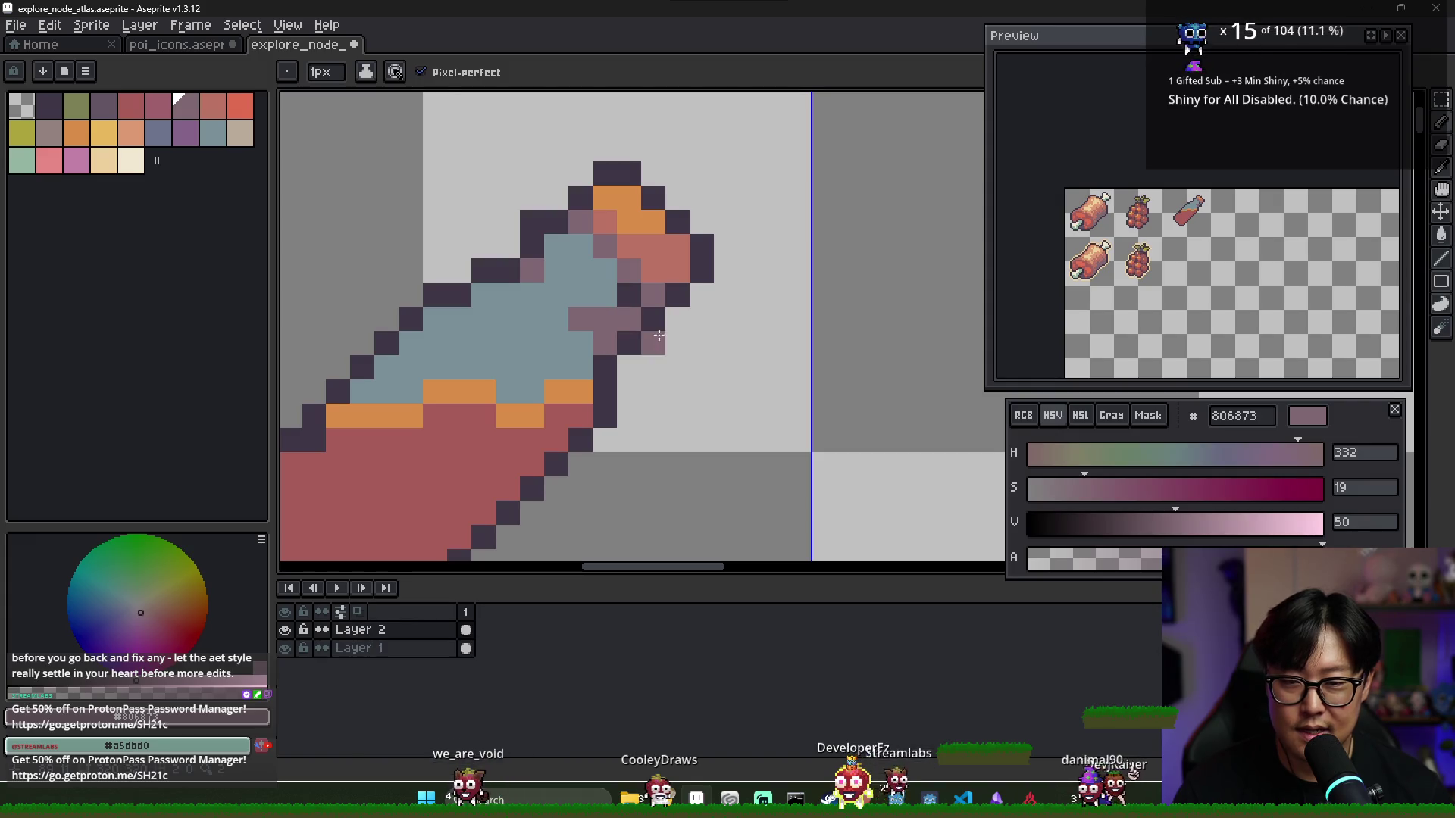
left_click(653, 343, "alt")
left_click(629, 342)
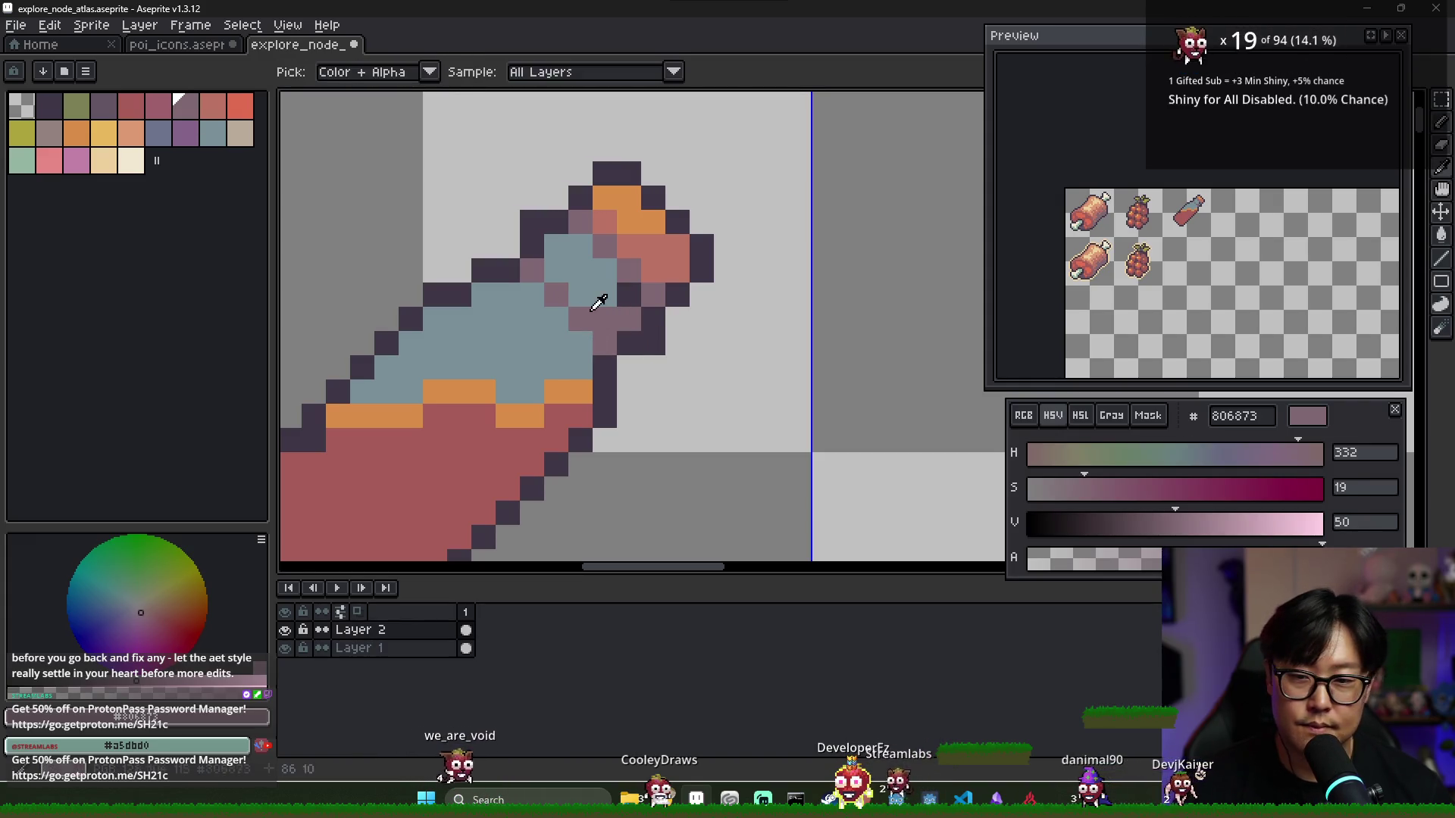
Shade the glass under the neck with mauve pixels and add a dark outline pixel below
left_click(559, 292, "alt")
left_click(606, 315, "alt")
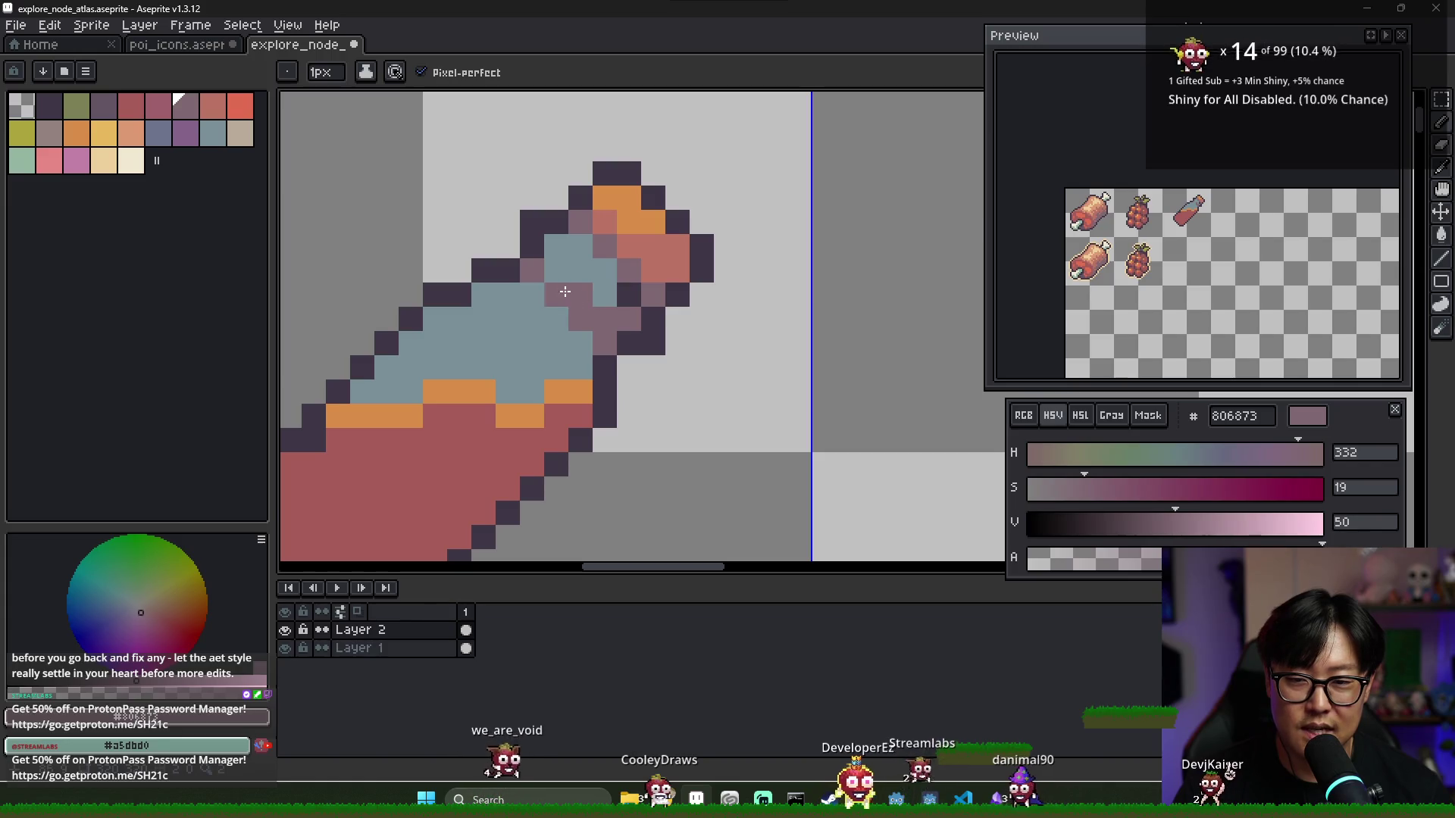
left_click(580, 295)
left_click(604, 295)
left_click(581, 287, "alt")
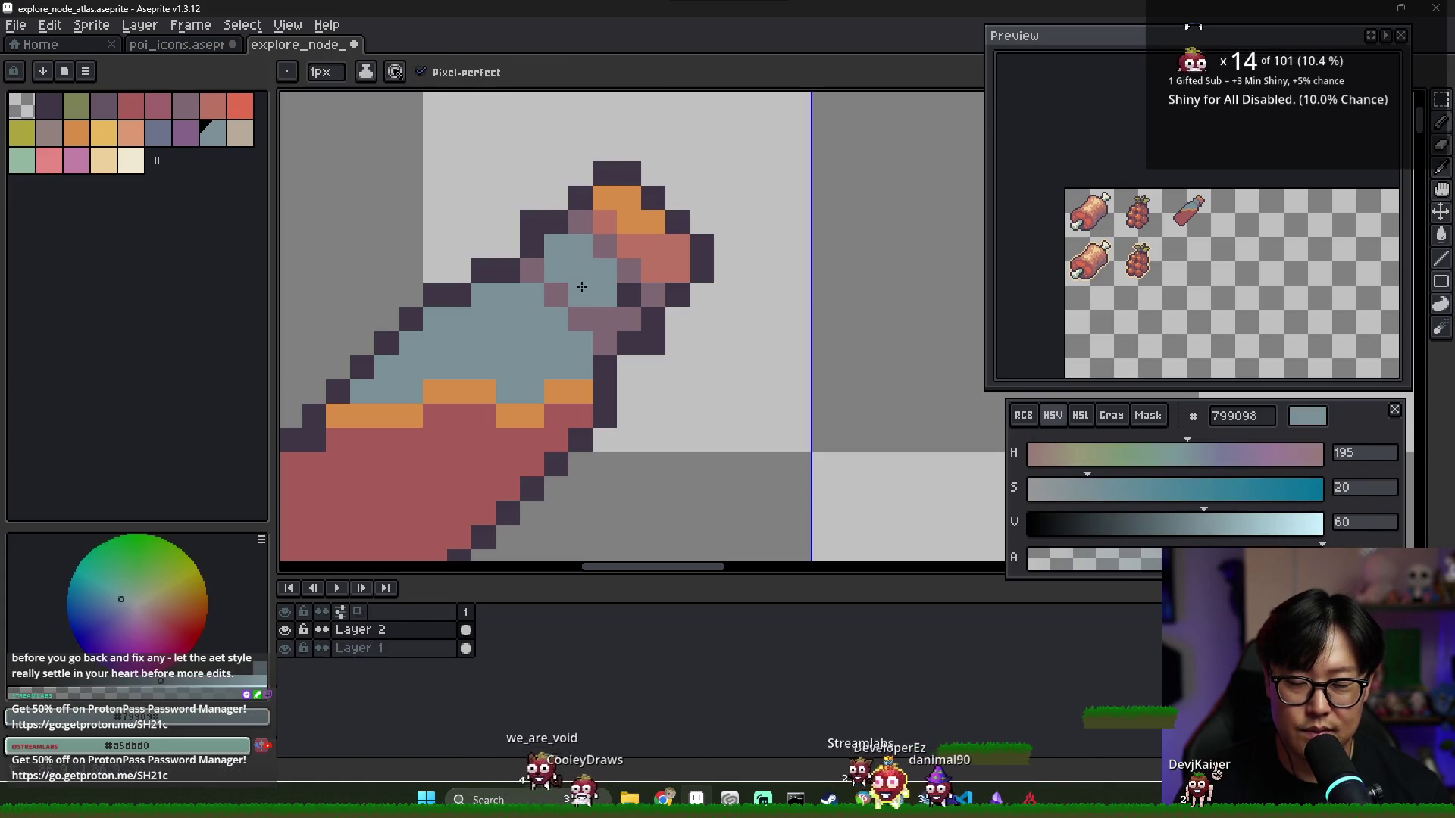
right_click(604, 366)
left_click_drag(604, 366, 605, 308)
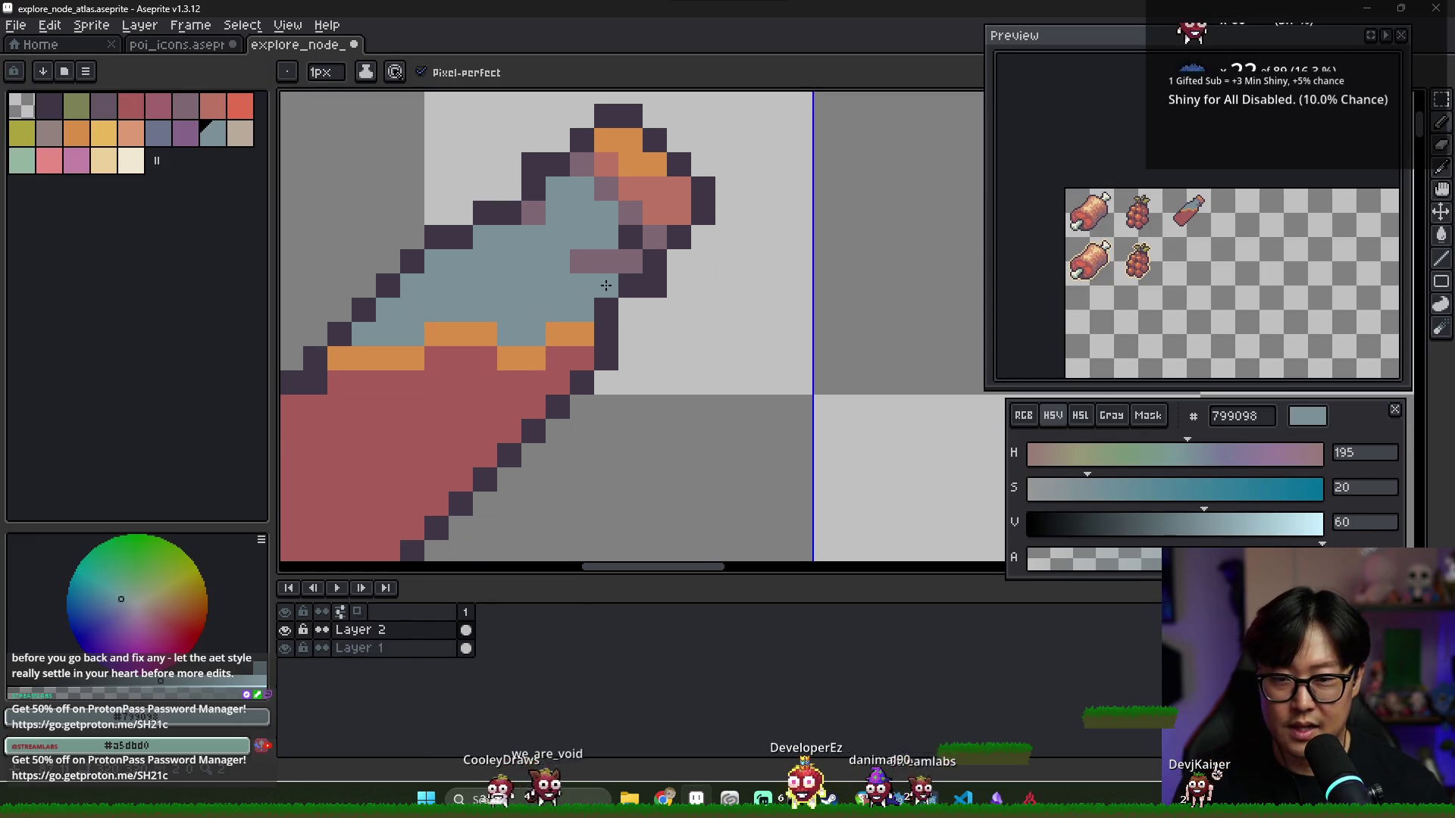
left_click(609, 278, "alt")
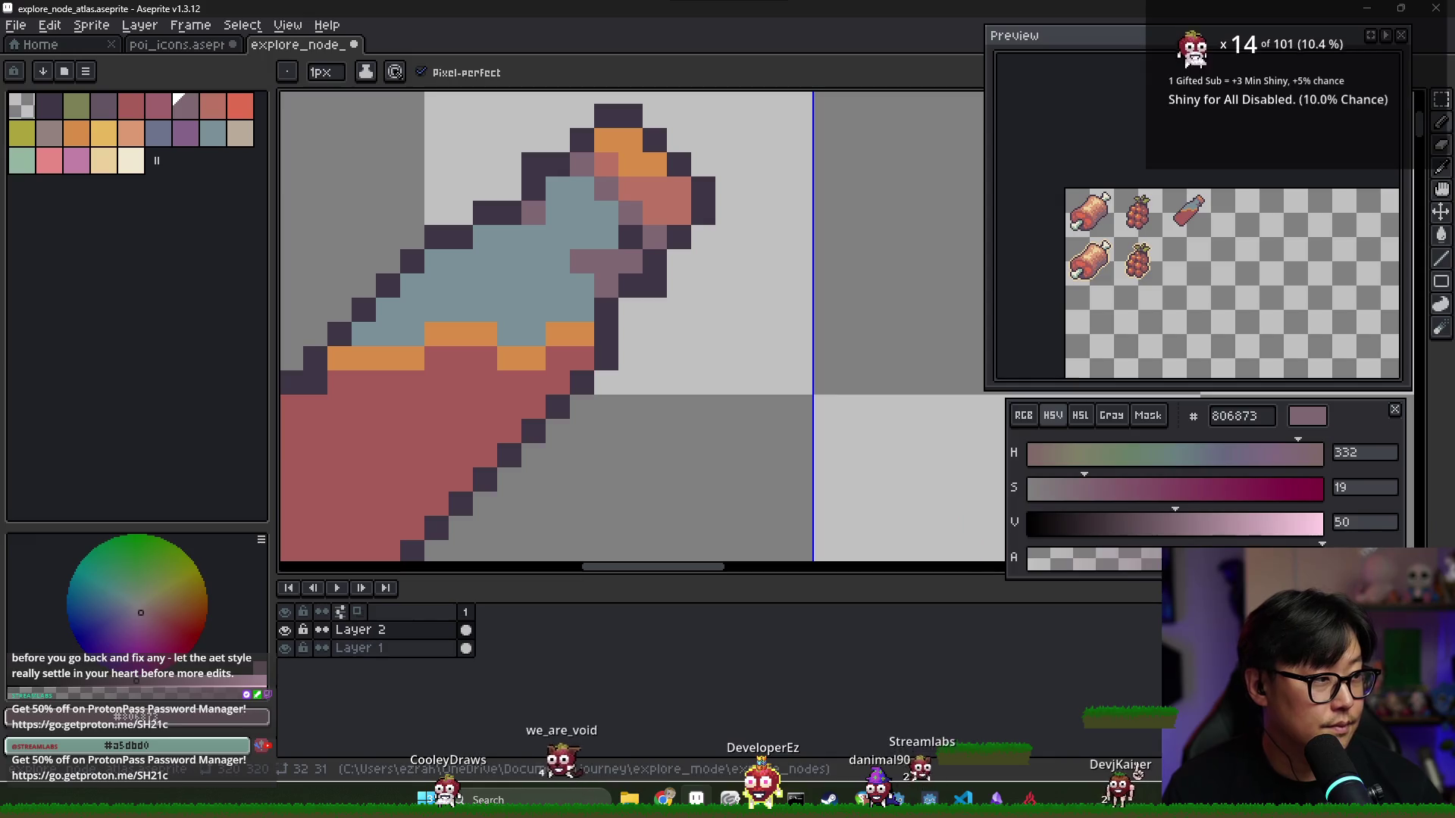
Draw a diagonal mauve line down the body and bucket-fill the lower-right red area mauve
scroll(715, 380, "down", 3)
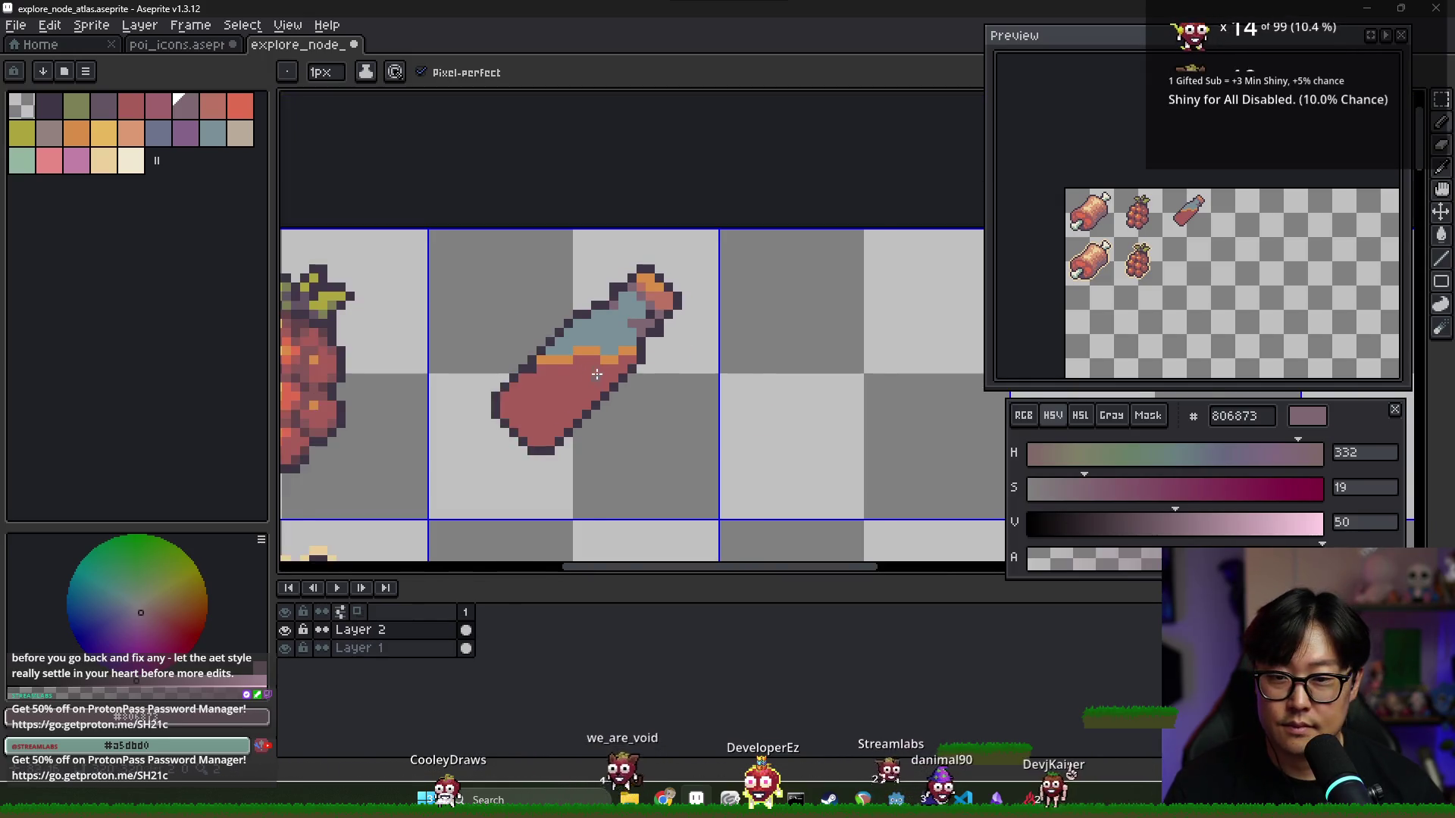
scroll(703, 294, "up", 2)
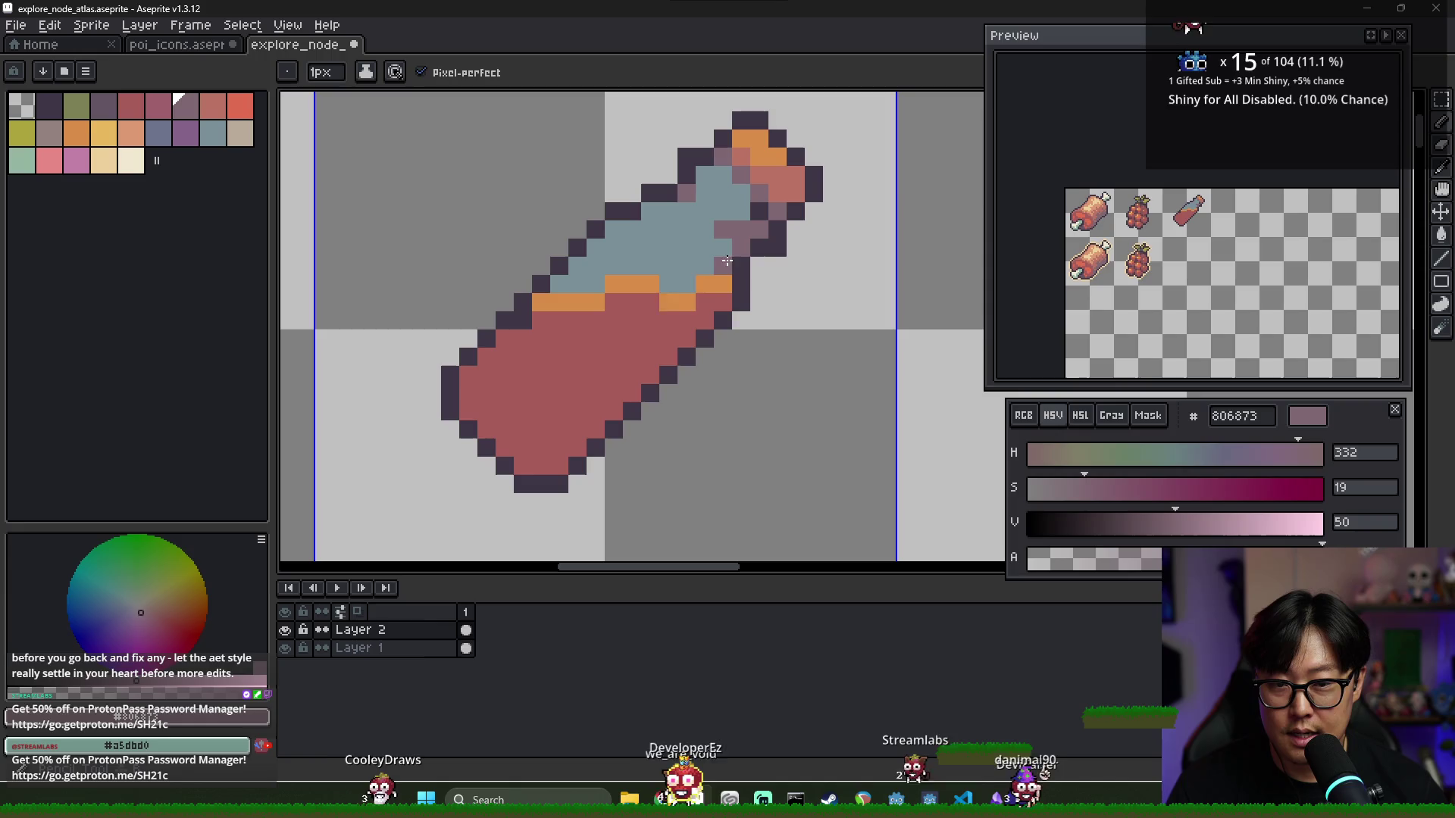
left_click_drag(703, 294, 504, 447)
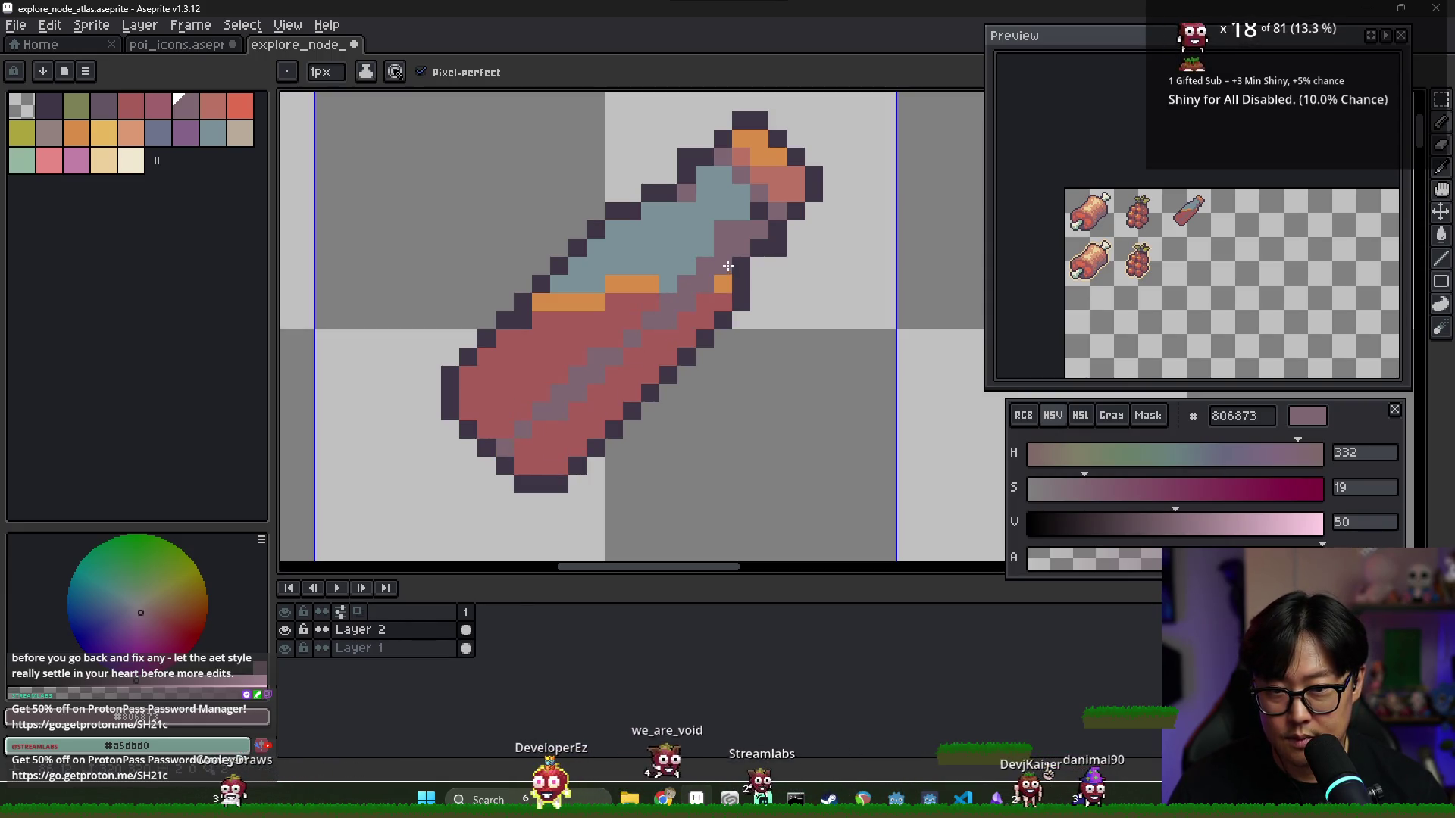
key("g")
left_click(683, 339)
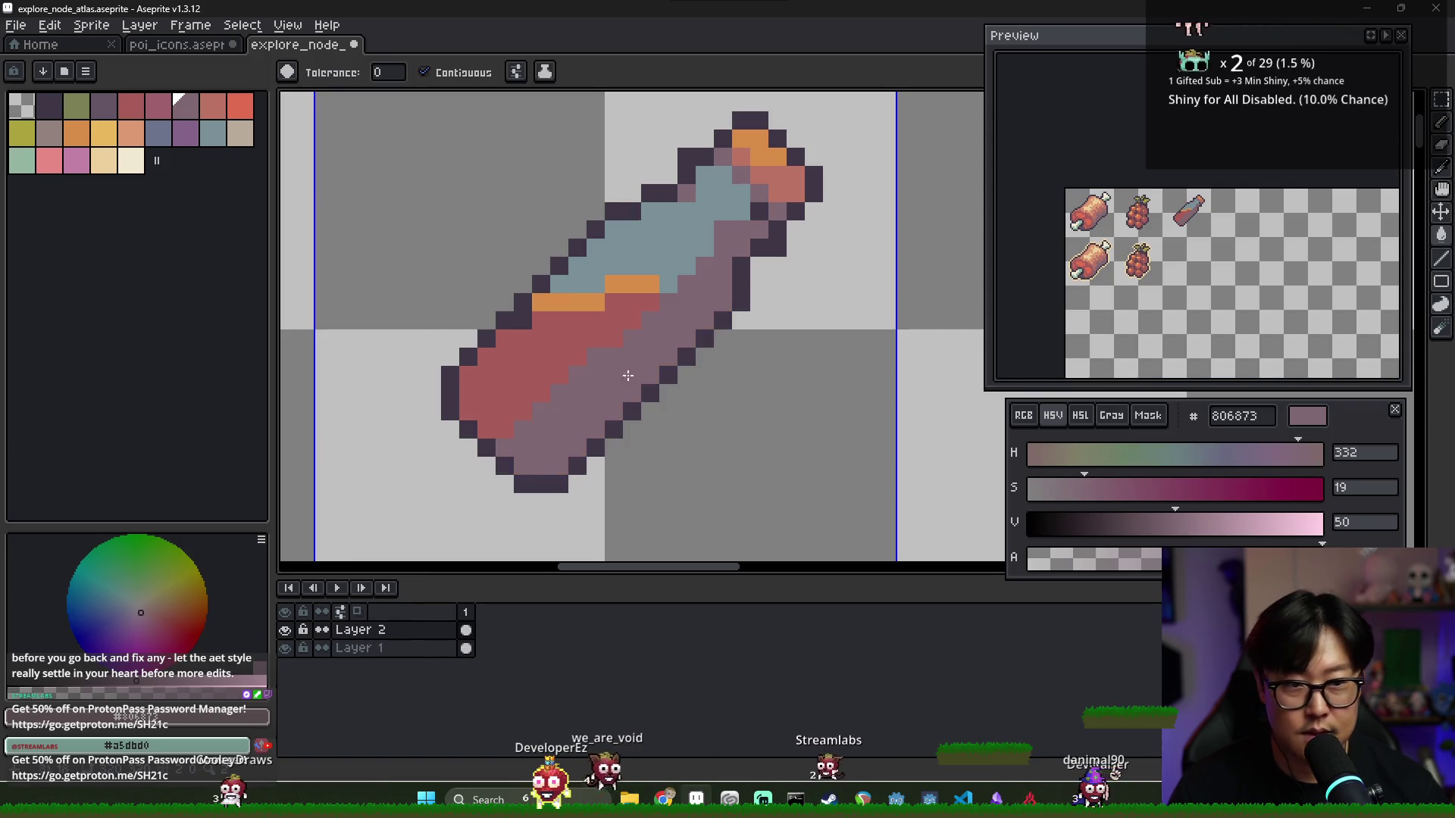
scroll(617, 350, "up", 2)
scroll(595, 371, "down", 2)
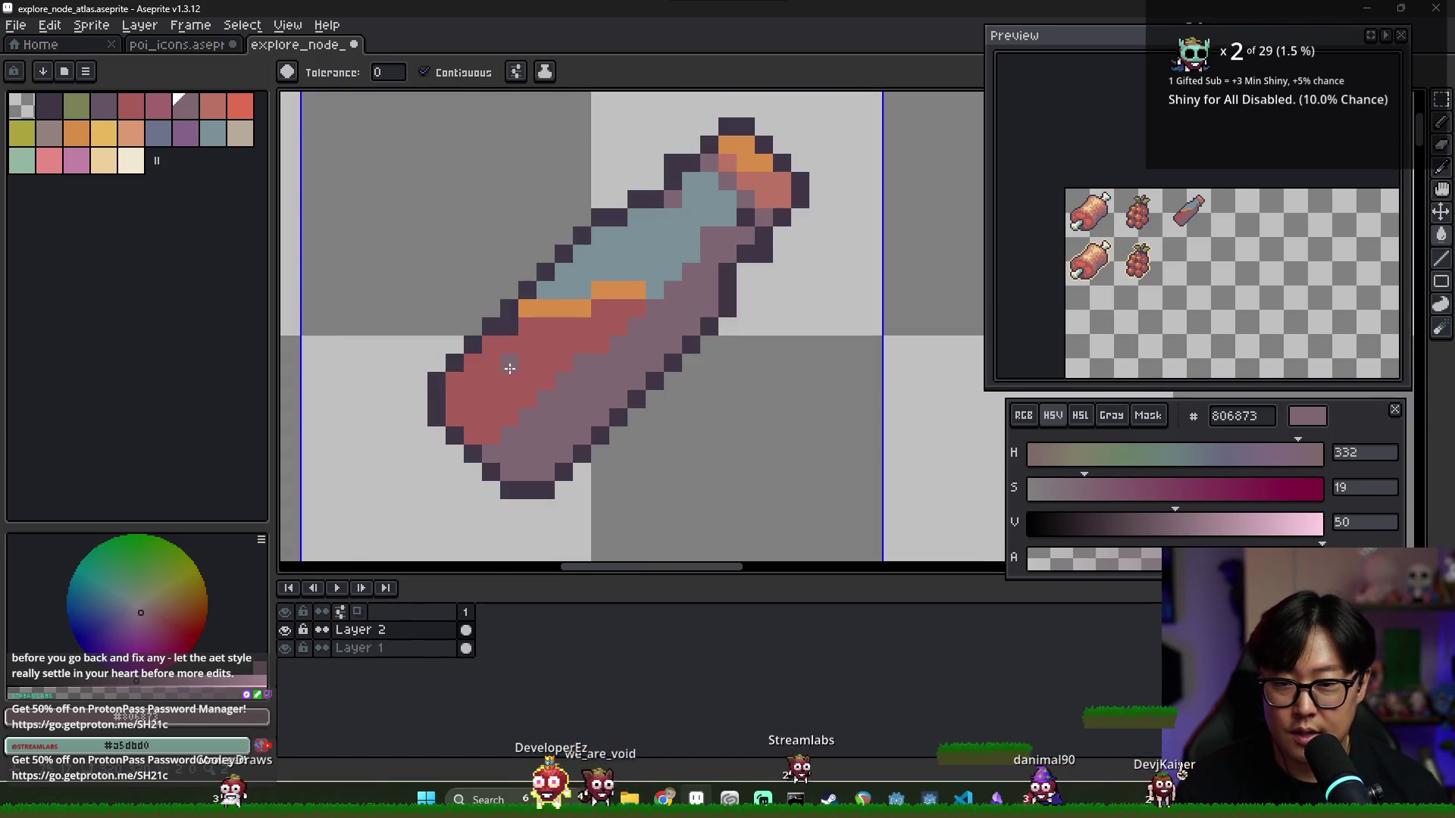
left_click(508, 377, "alt")
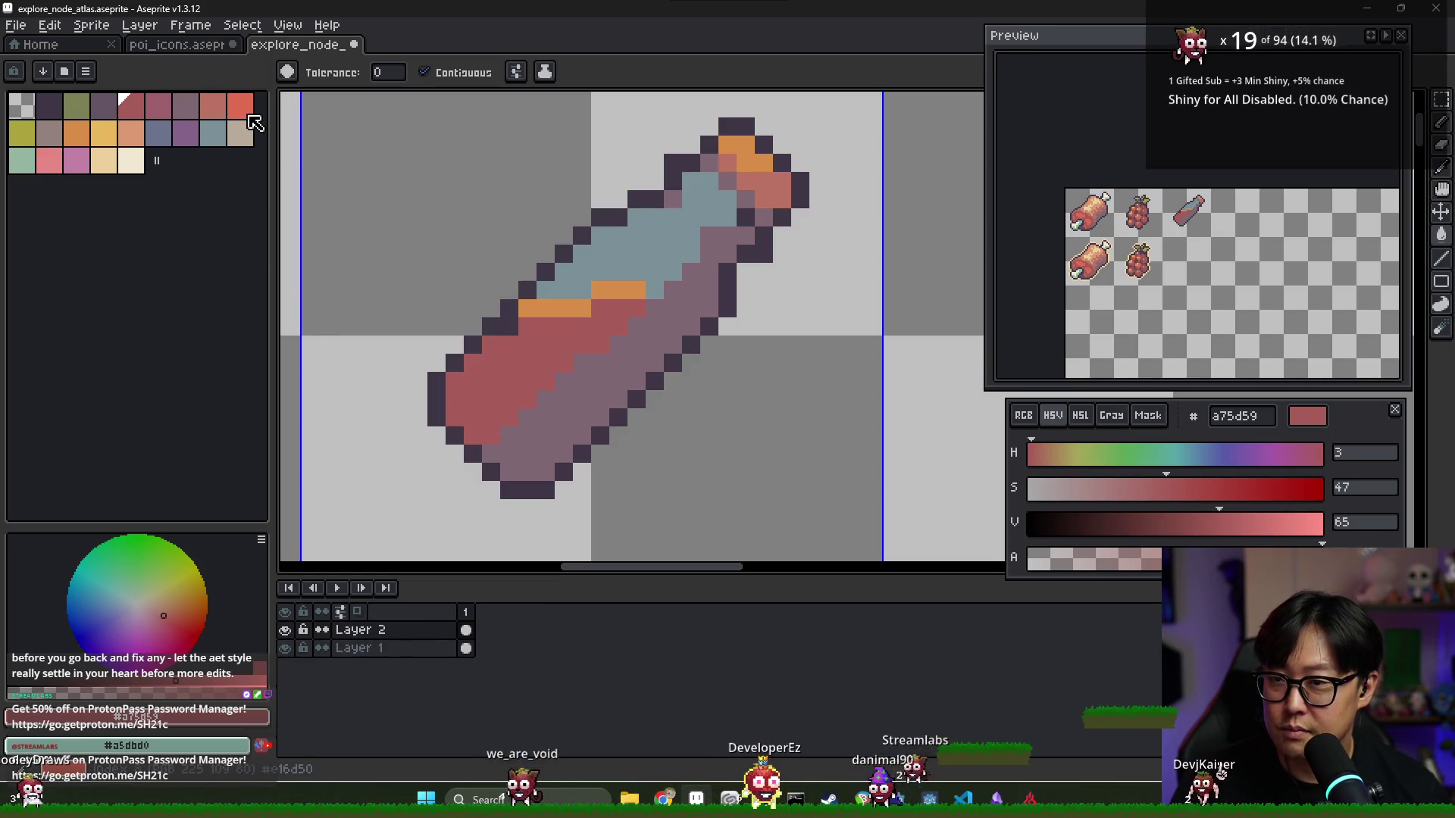
Refill the body with bright red and recolour the orange surface stripe yellow
left_click(240, 106)
left_click(493, 379)
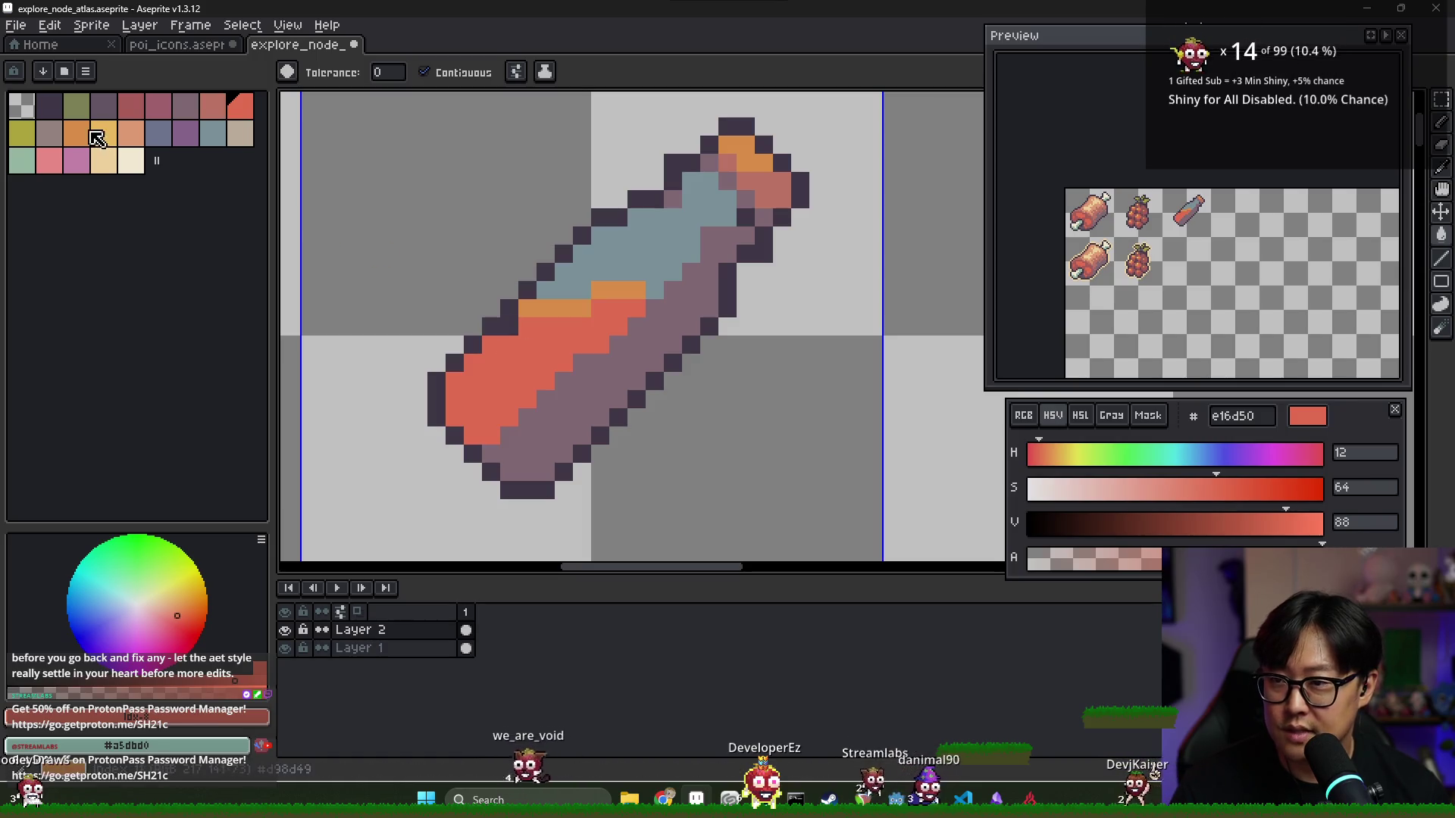
left_click(97, 137)
left_click(617, 291)
left_click(553, 308)
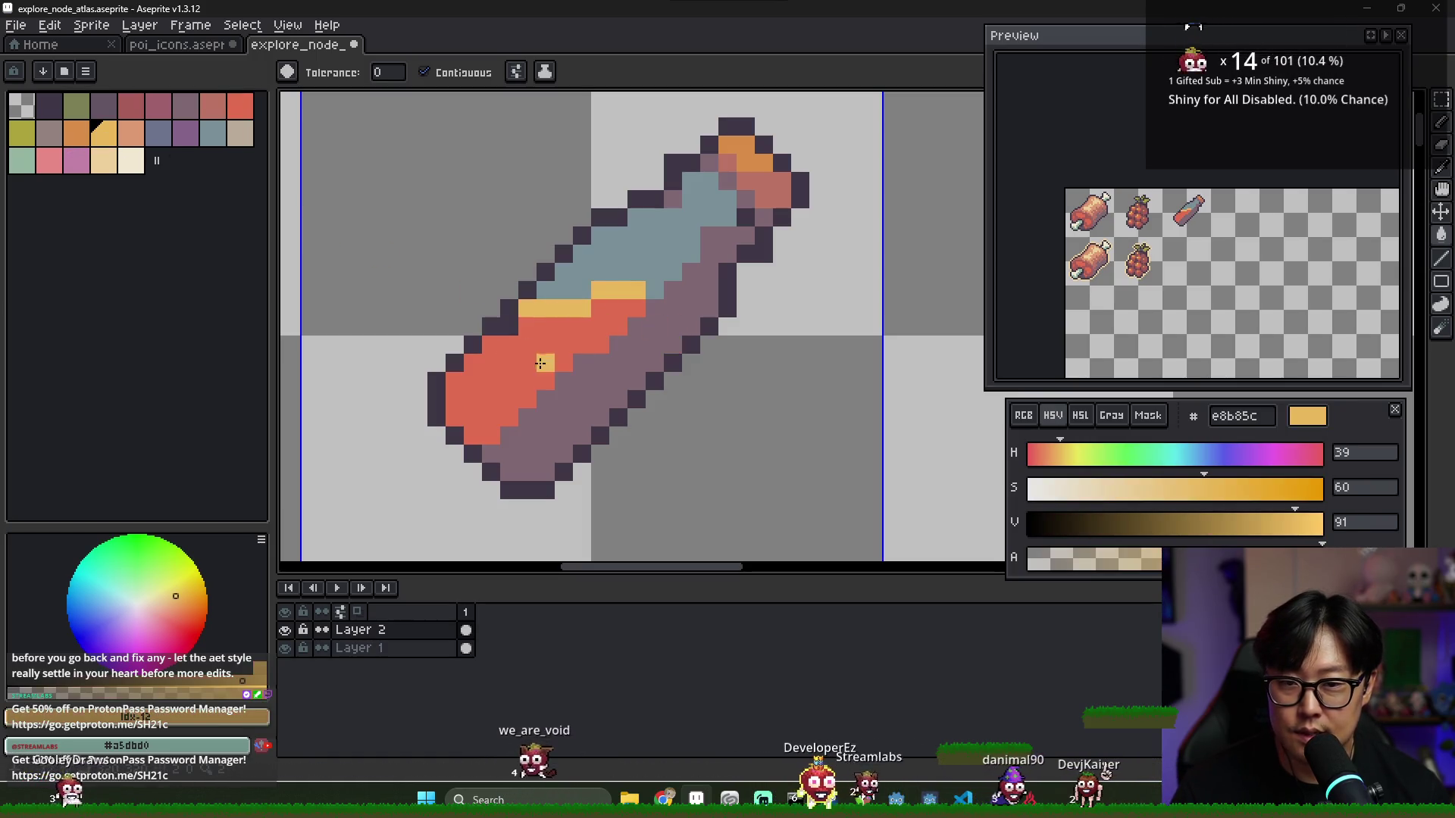
Replace the mauve lower-body shadow with darker red a75d59, edged with muted-red pixels
left_click(213, 106)
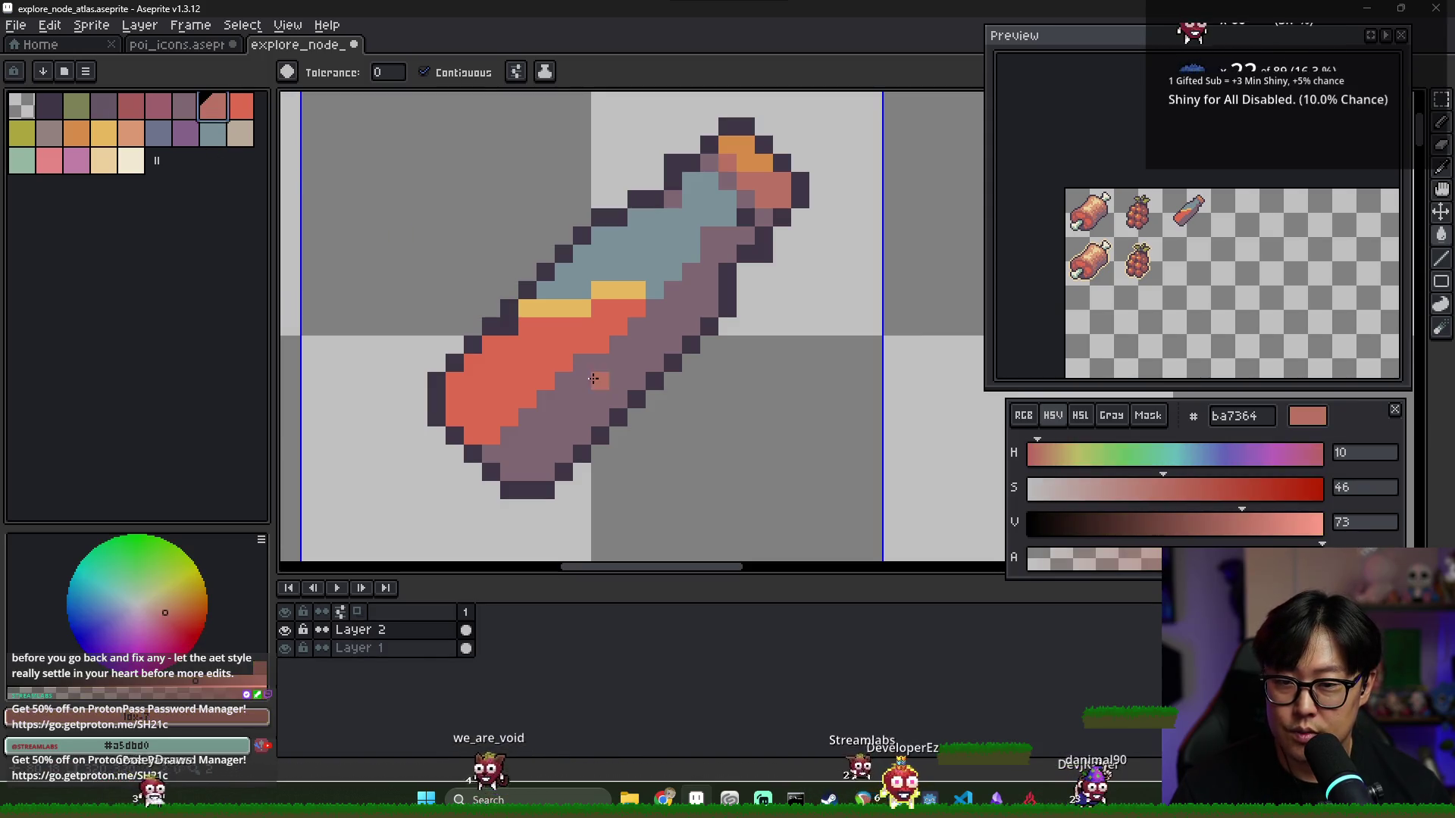
key("b")
left_click_drag(709, 291, 654, 309)
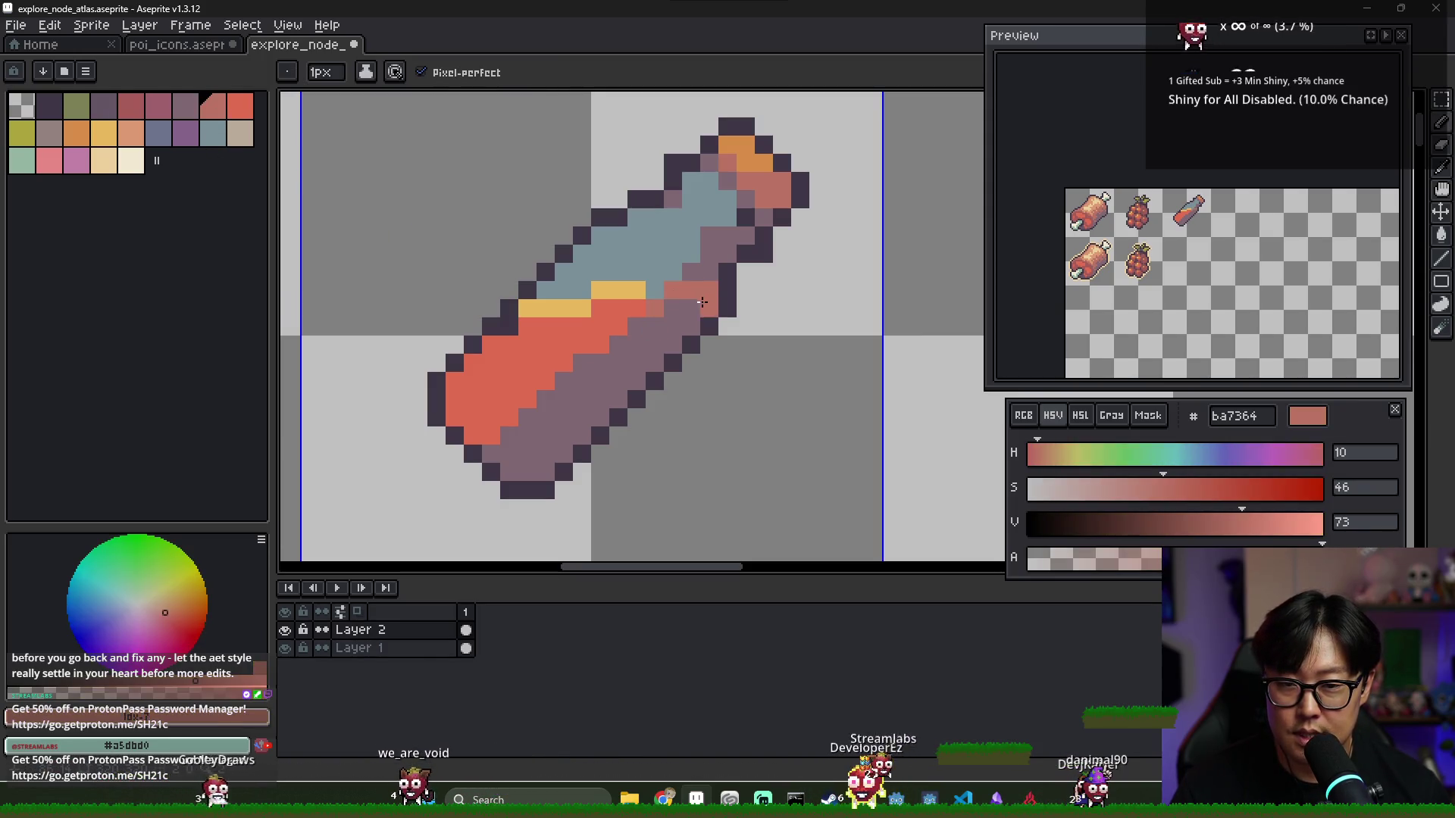
key("g")
left_click(598, 382)
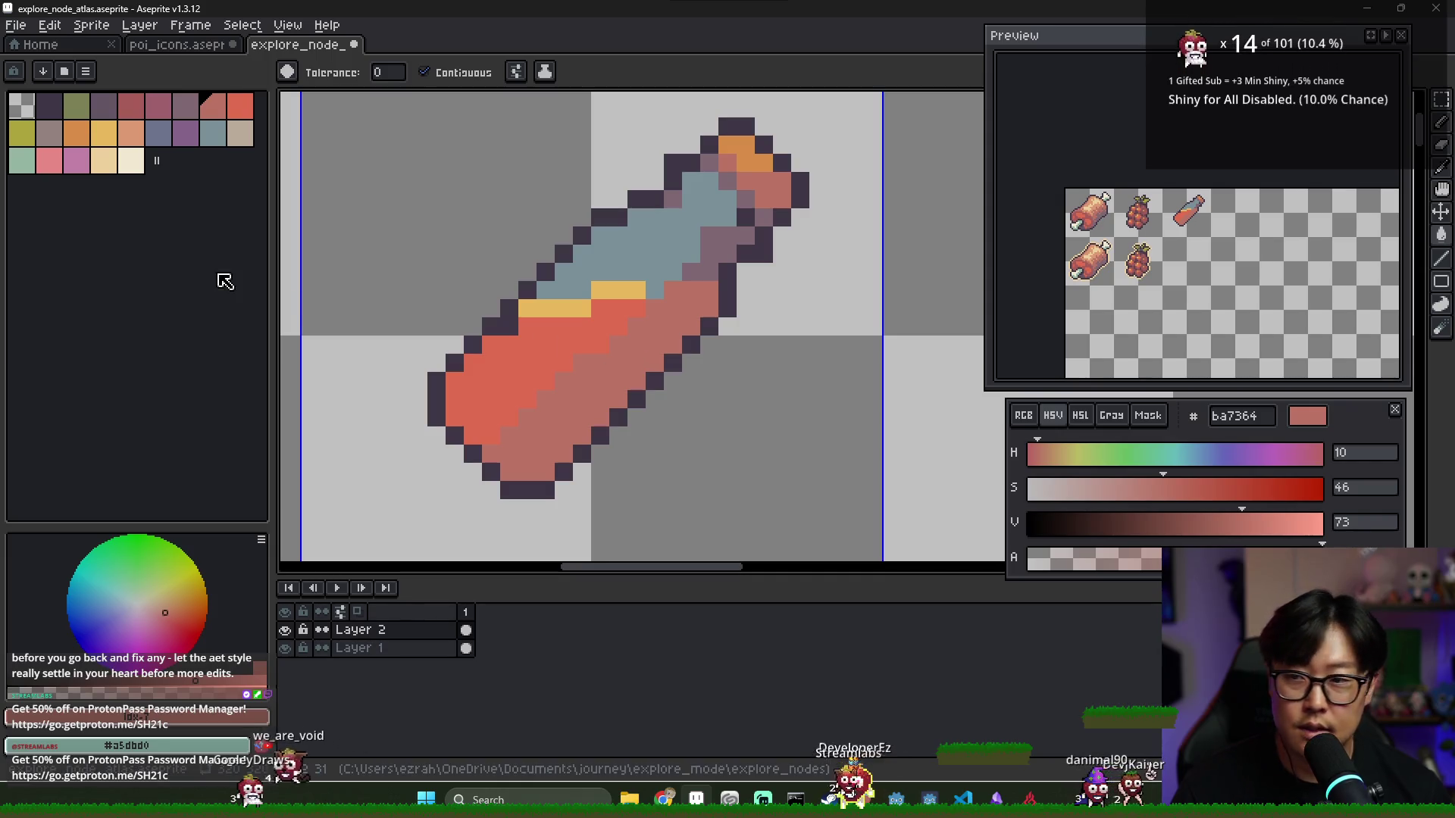
left_click(130, 106)
left_click(614, 376)
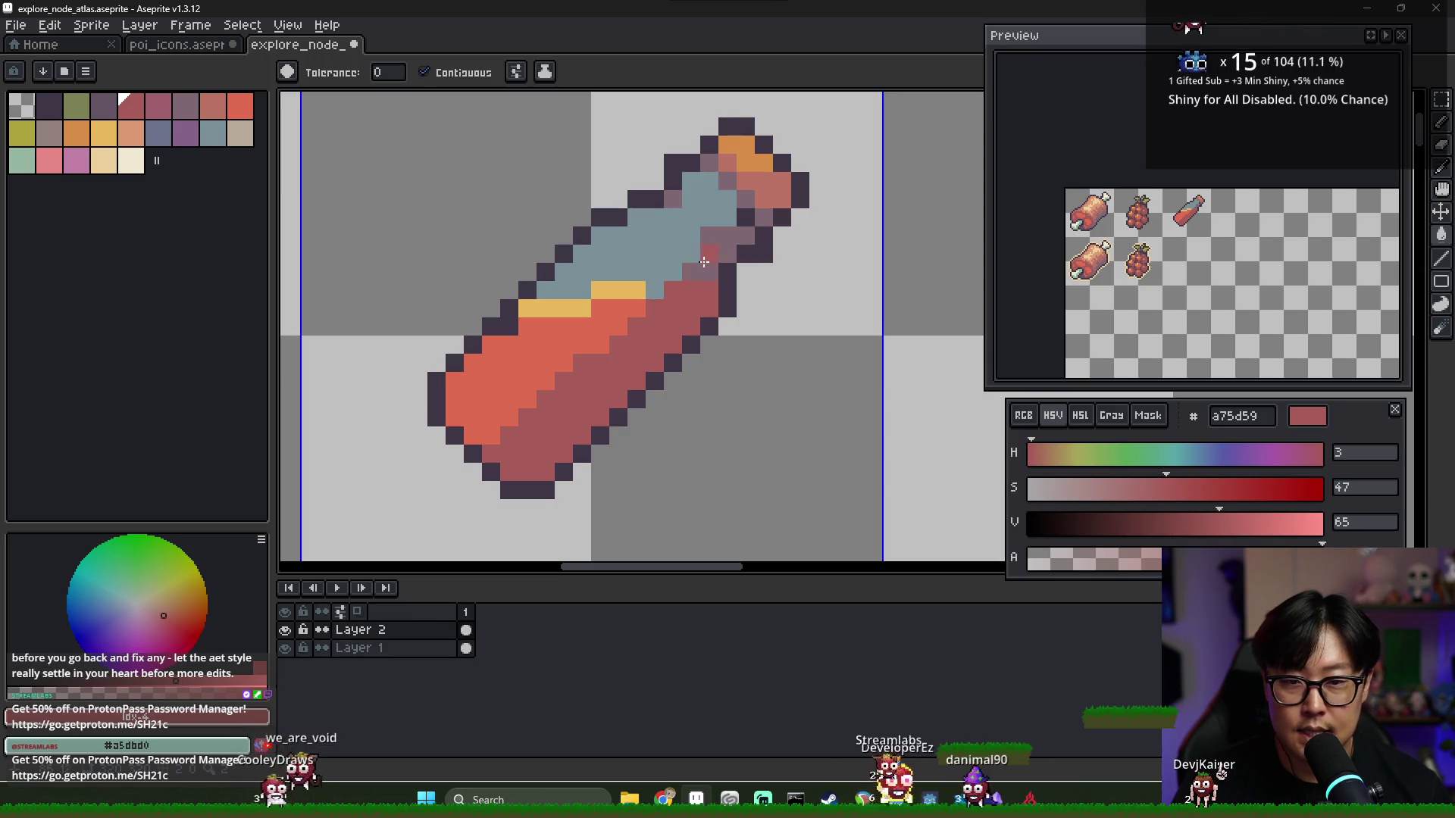
left_click(693, 224, "alt")
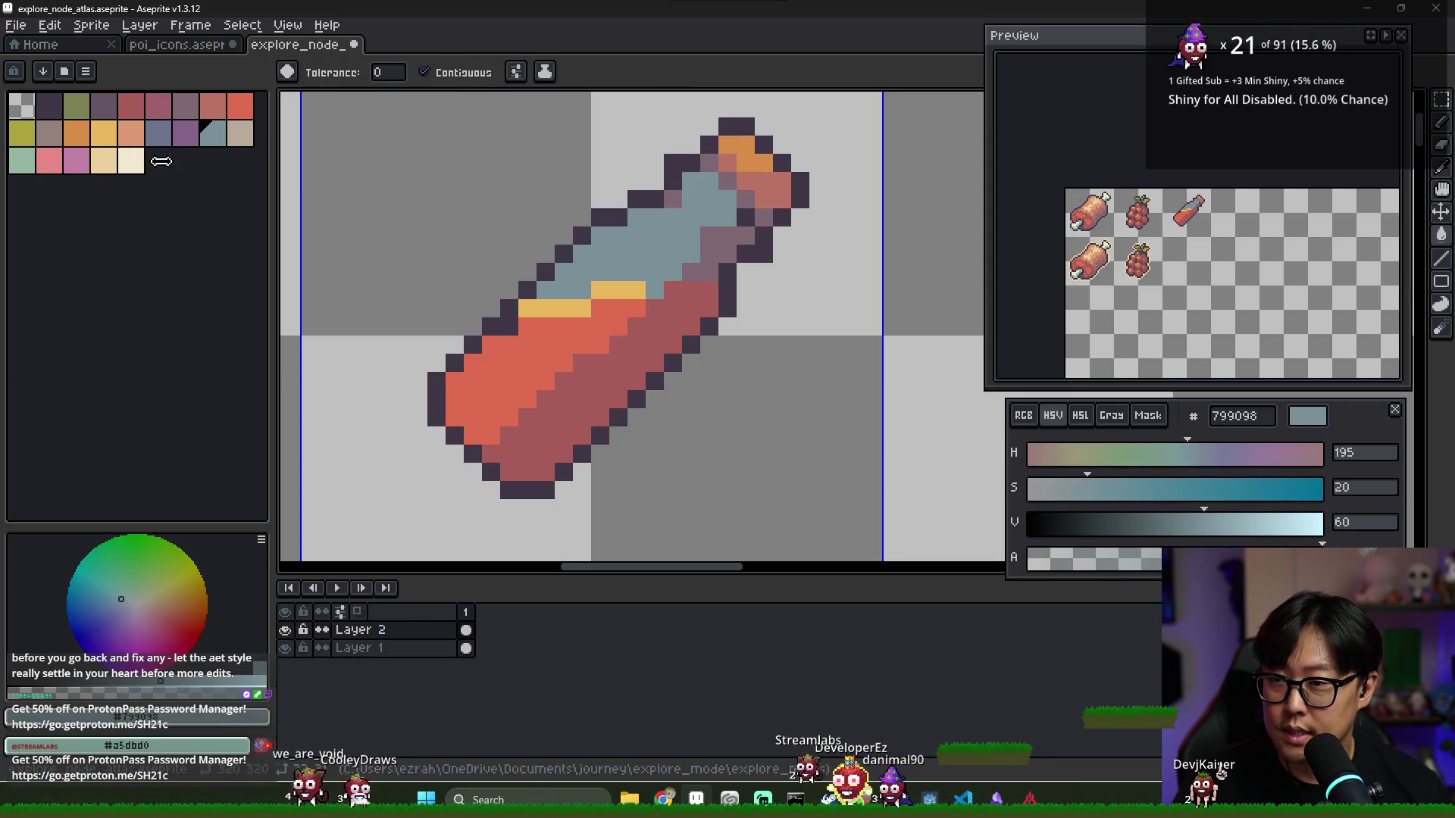
key("alt")
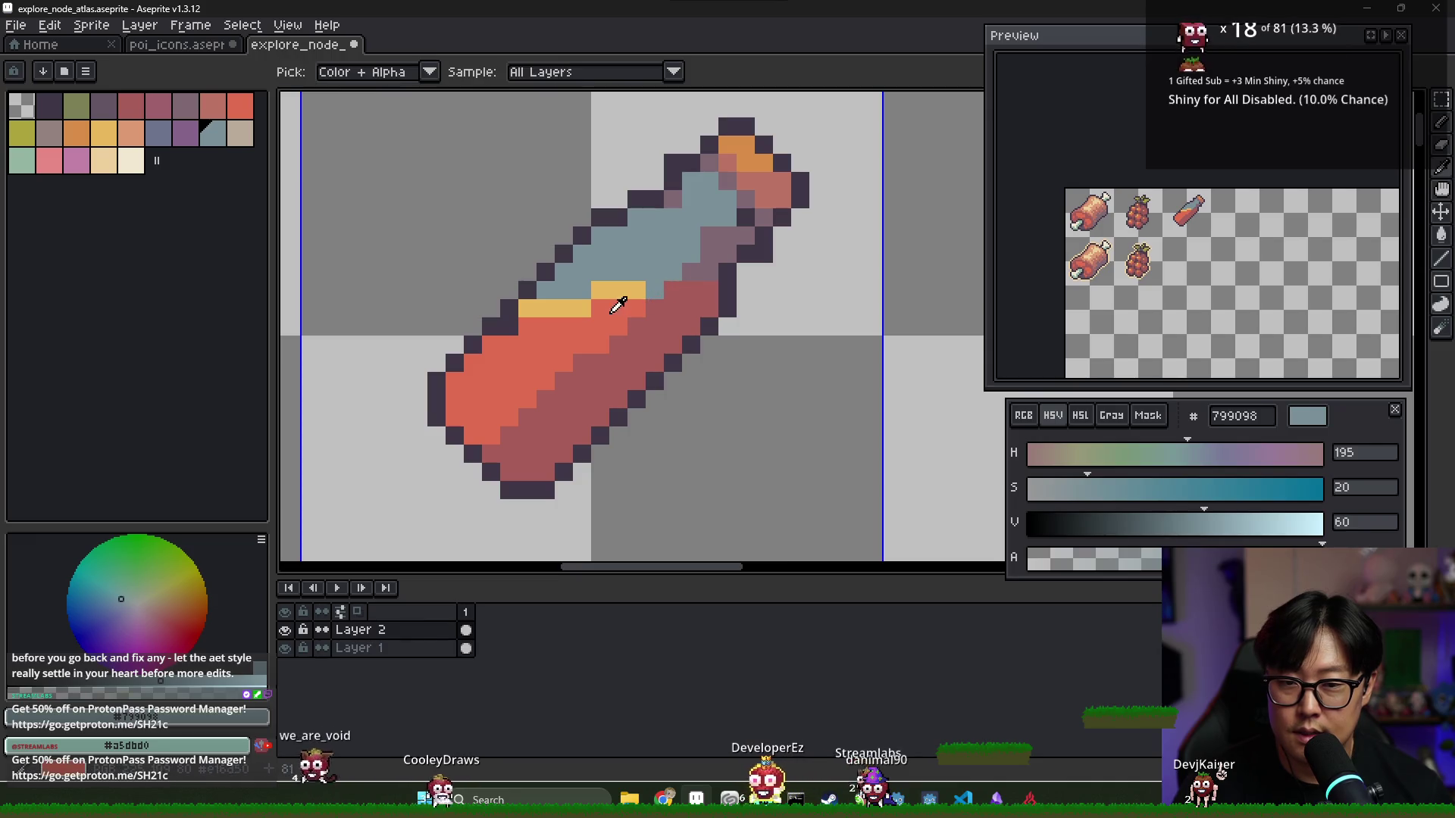
left_click(616, 309, "alt")
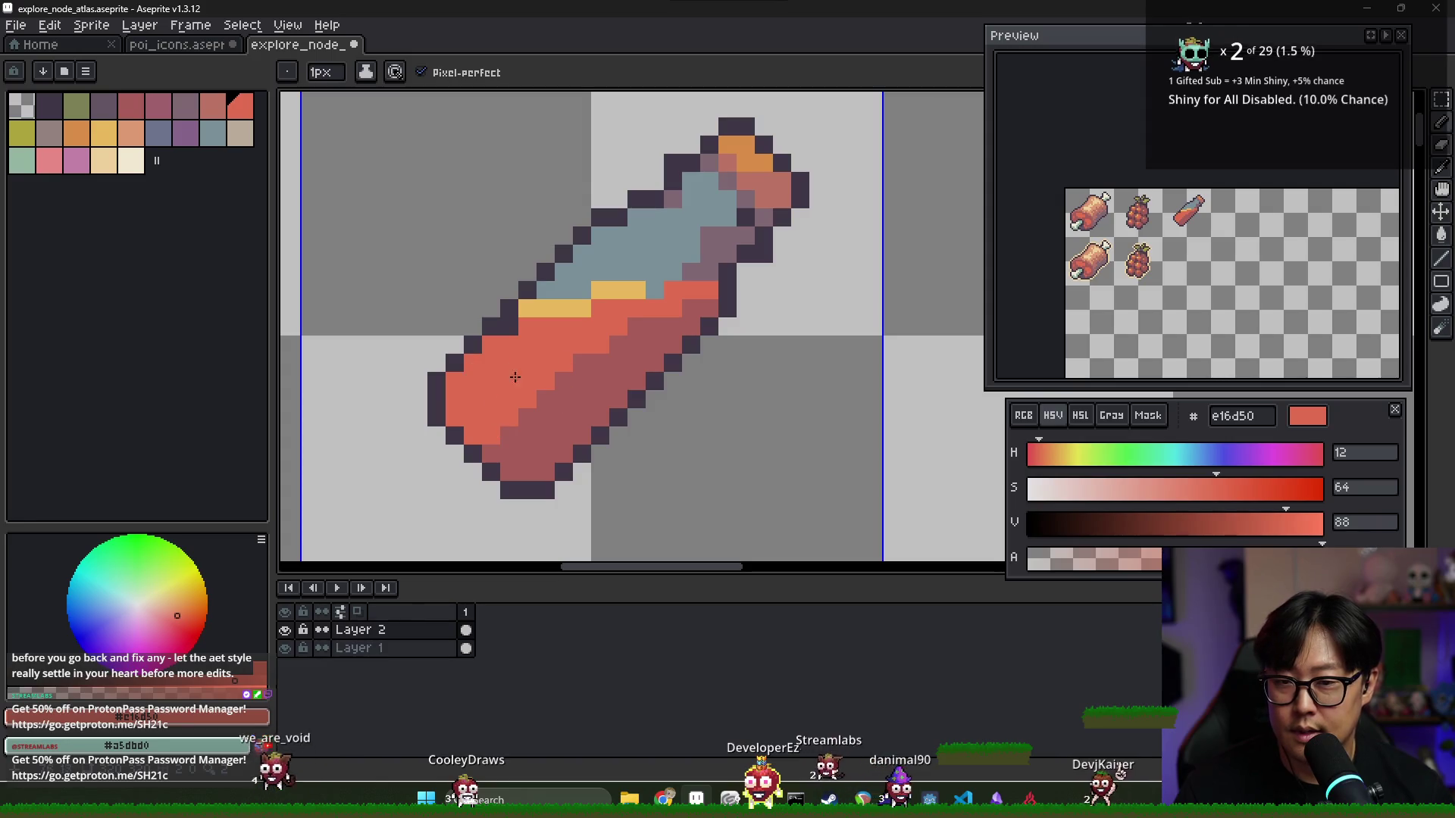
Paint a cream highlight streak up the bottle's left edge, undoing the lower-left stroke
left_click(104, 160)
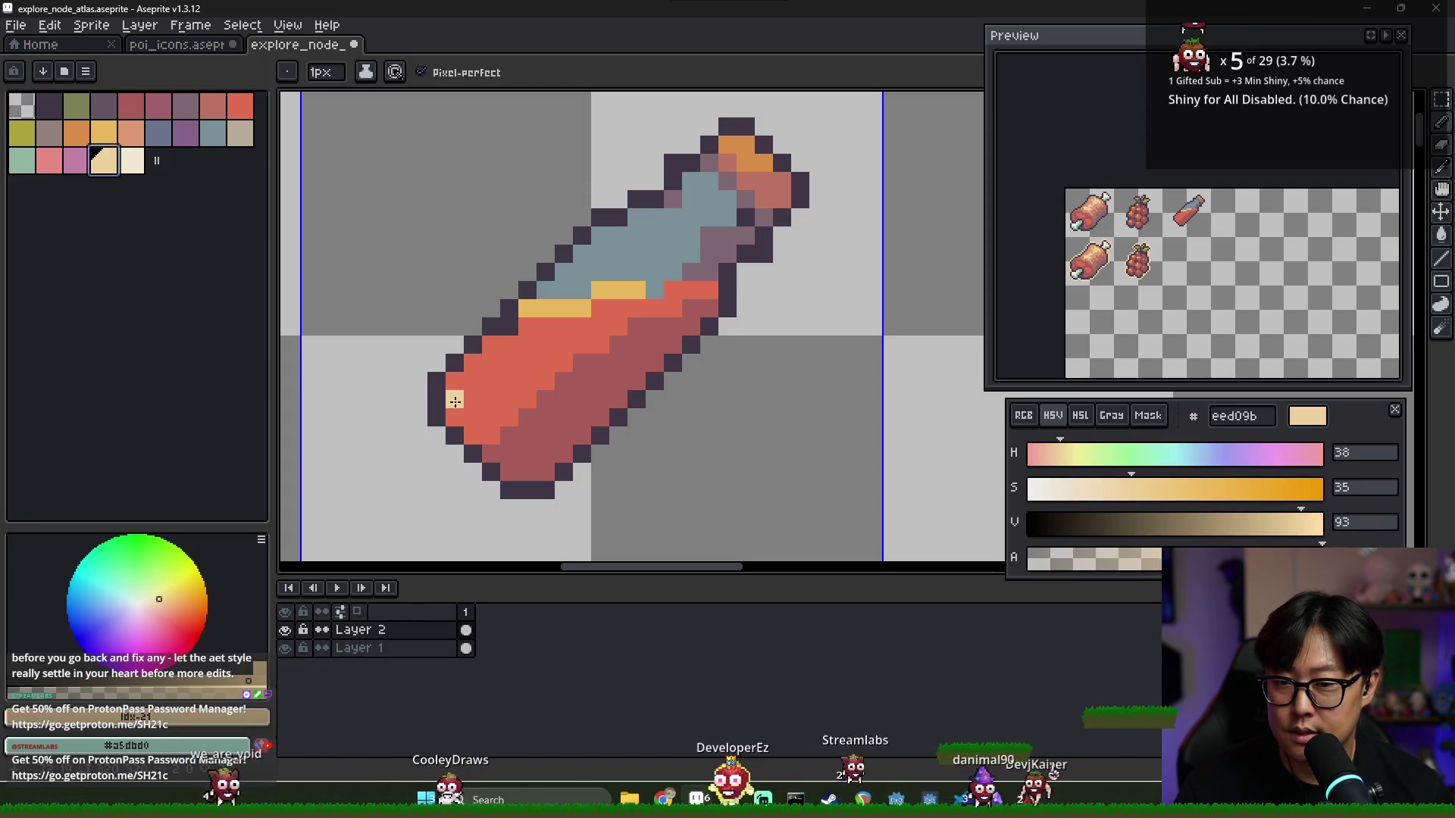
left_click(491, 417)
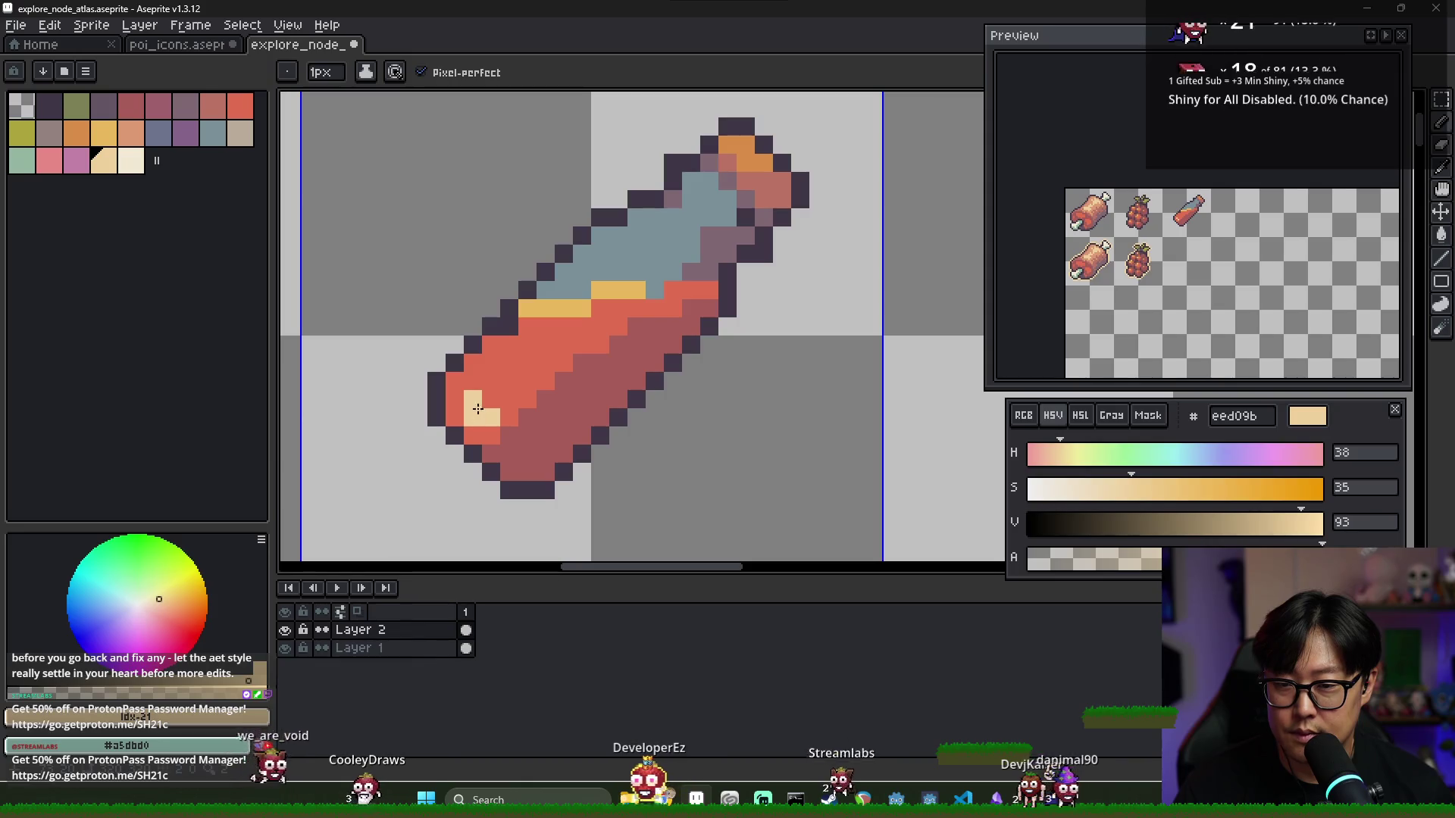
left_click_drag(474, 400, 568, 314)
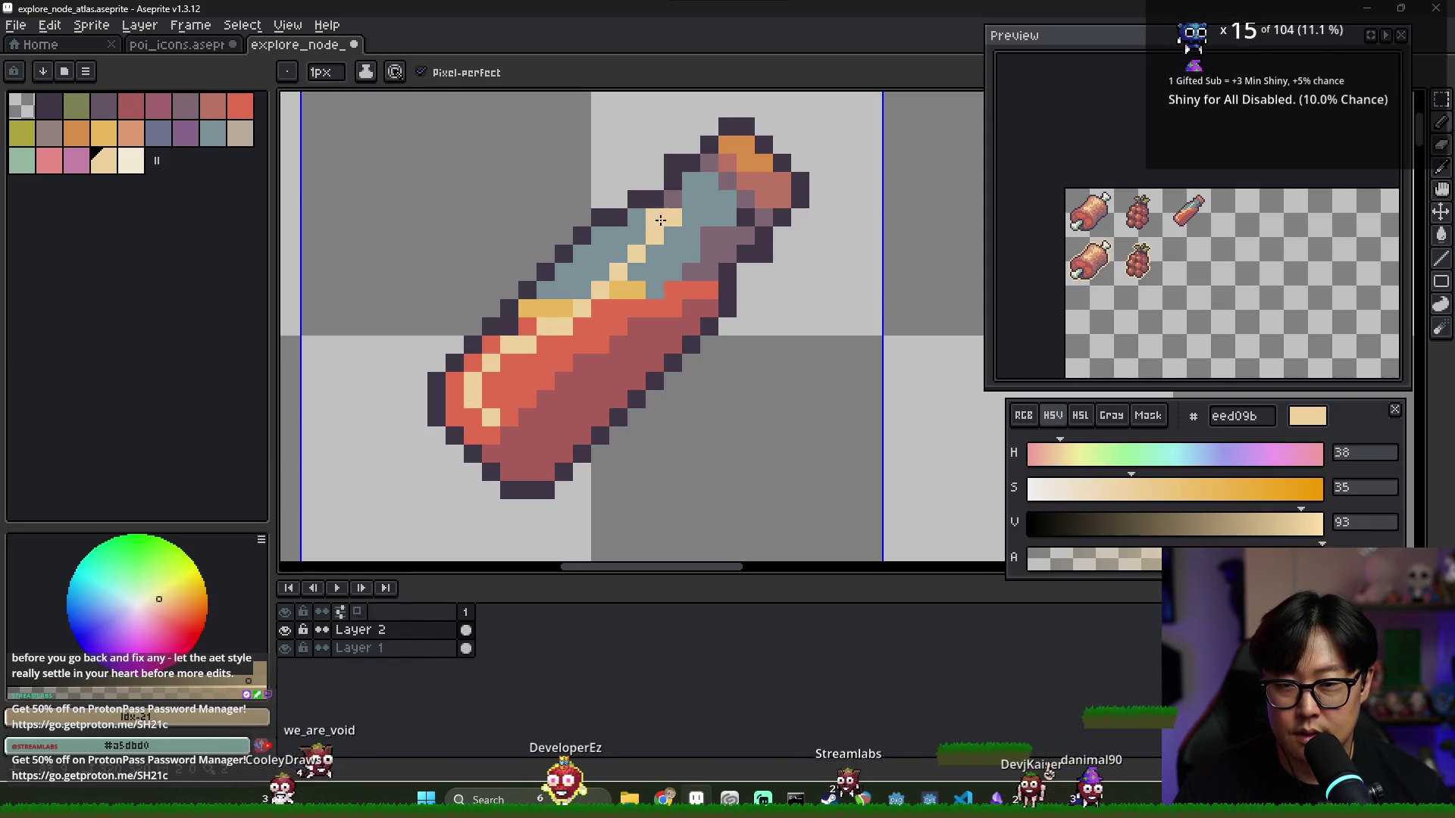
left_click_drag(673, 216, 531, 309)
key("ctrl+z")
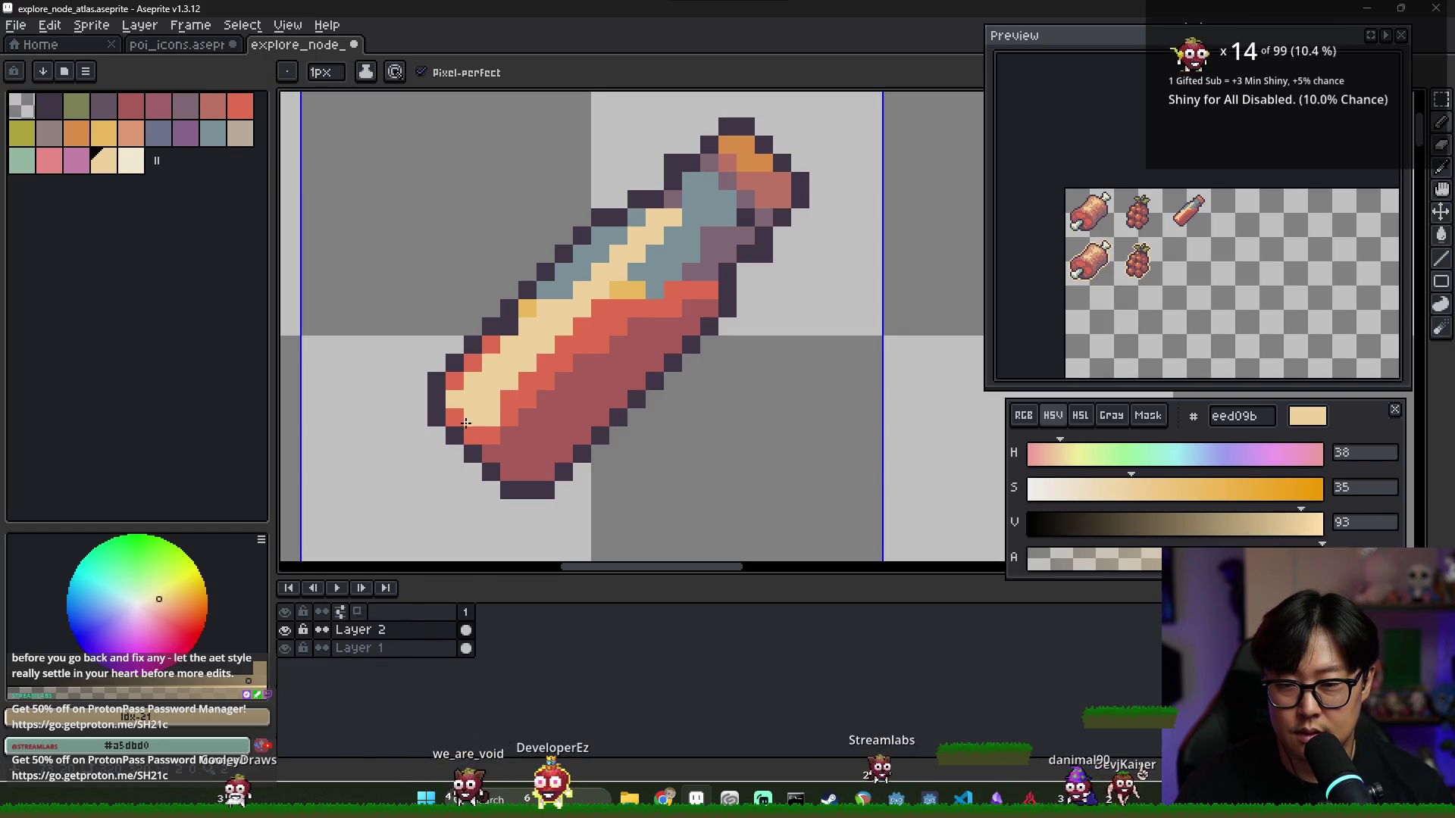
left_click(454, 409, "alt")
left_click(455, 391, "alt")
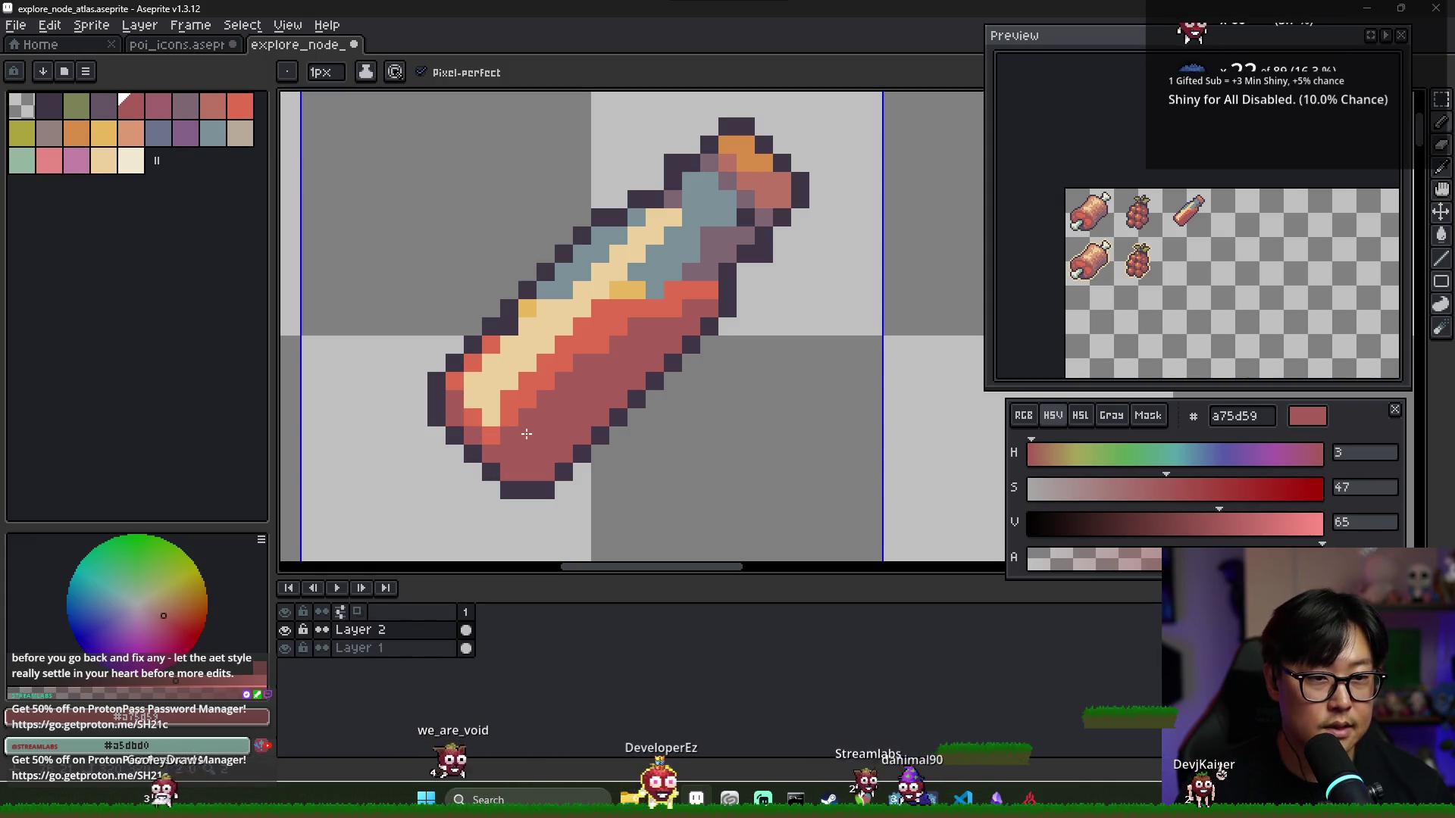
key("alt")
left_click(492, 343, "alt")
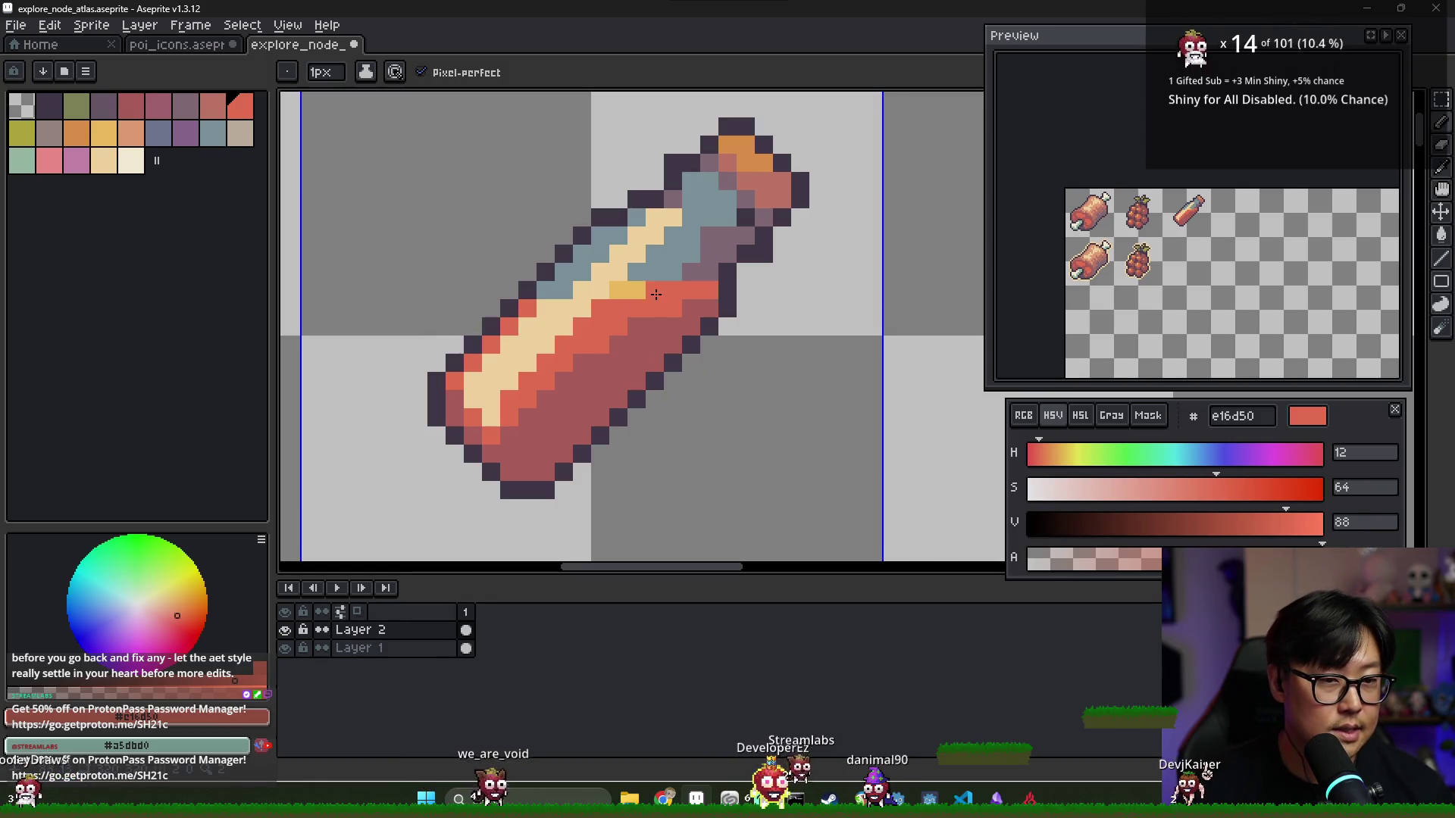
left_click(578, 275, "alt")
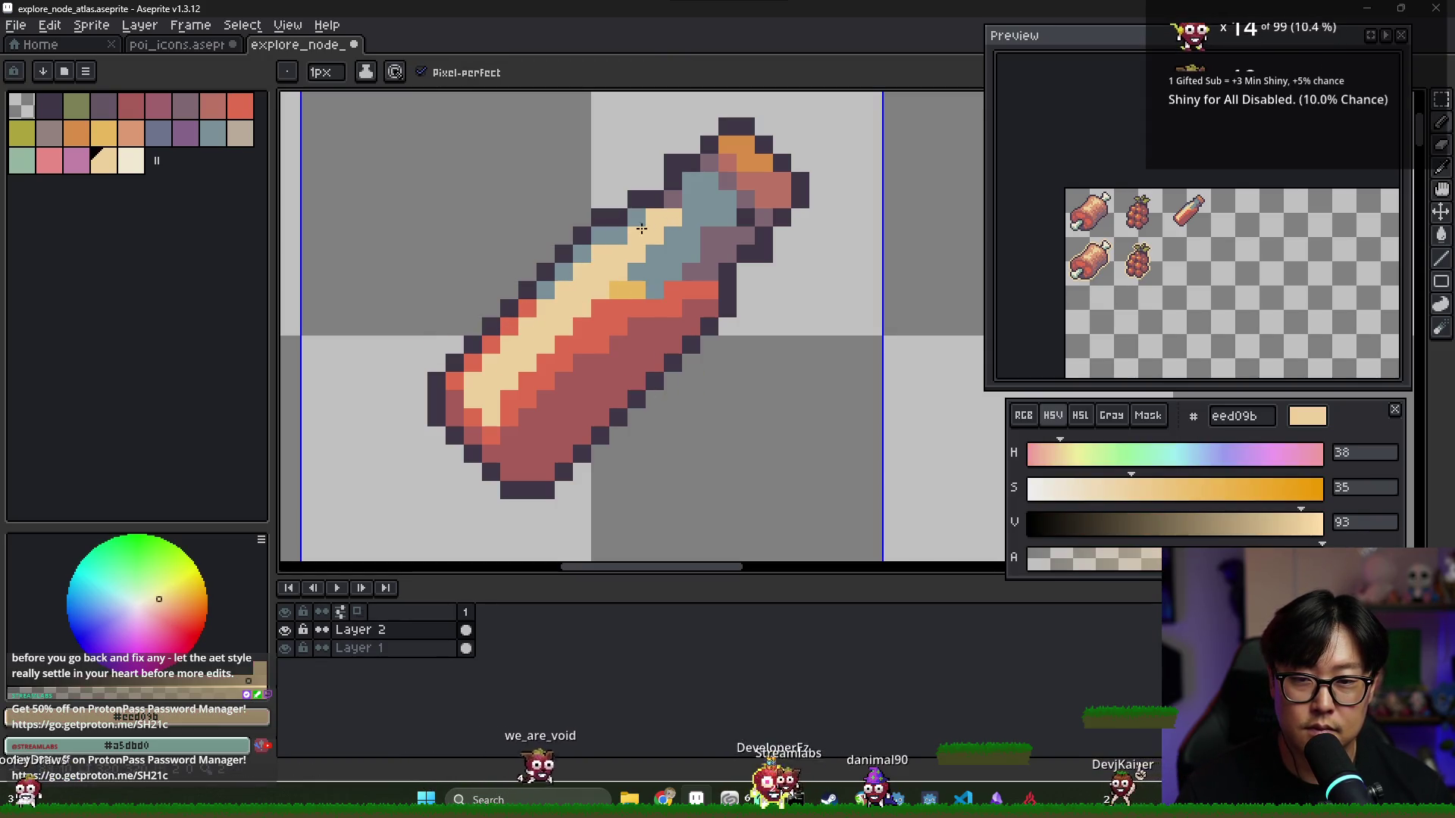
Turn stray cream pixels near the neck back to blue-grey and add one highlight pixel
left_click(676, 220, "alt")
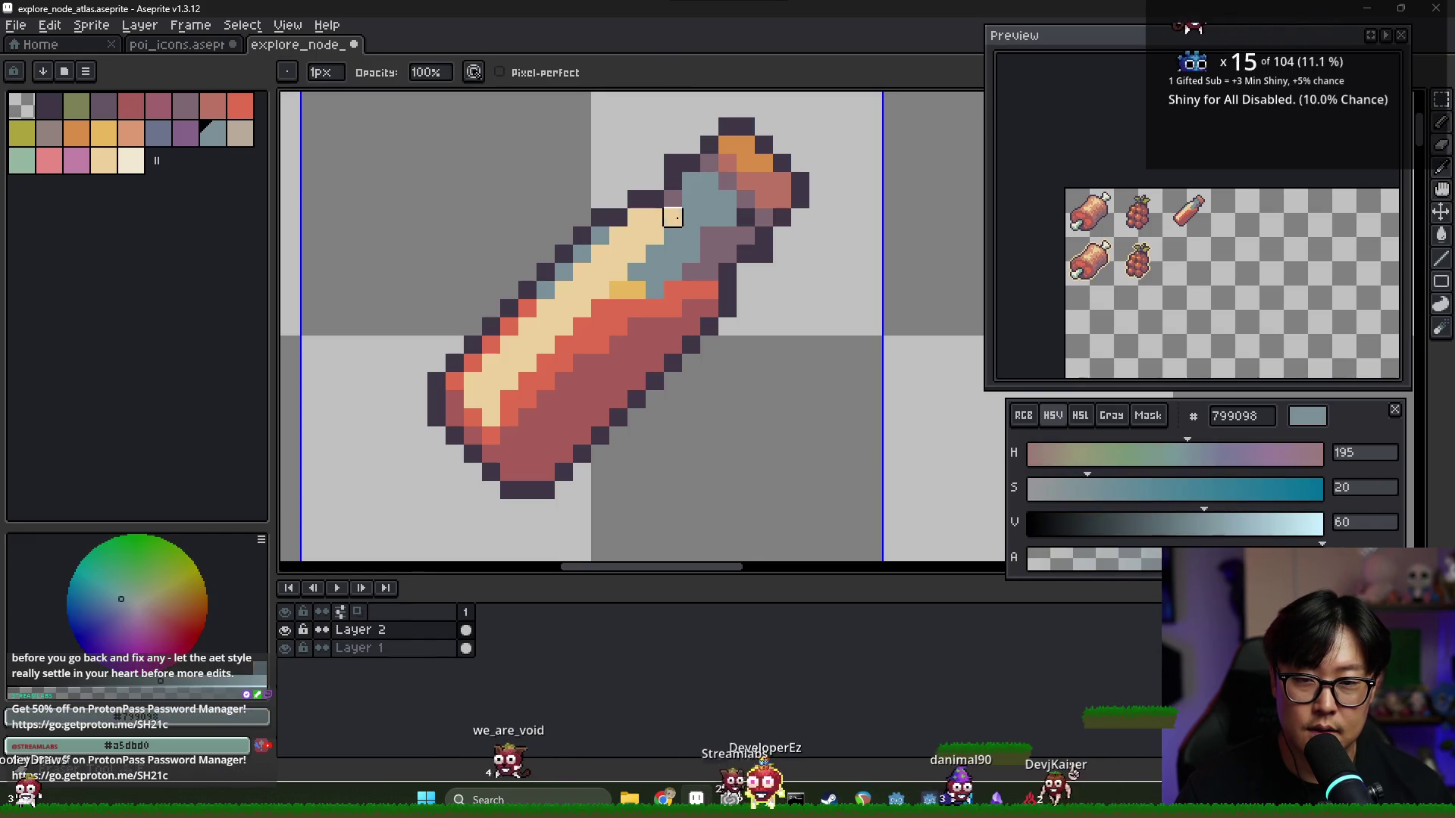
left_click(635, 220)
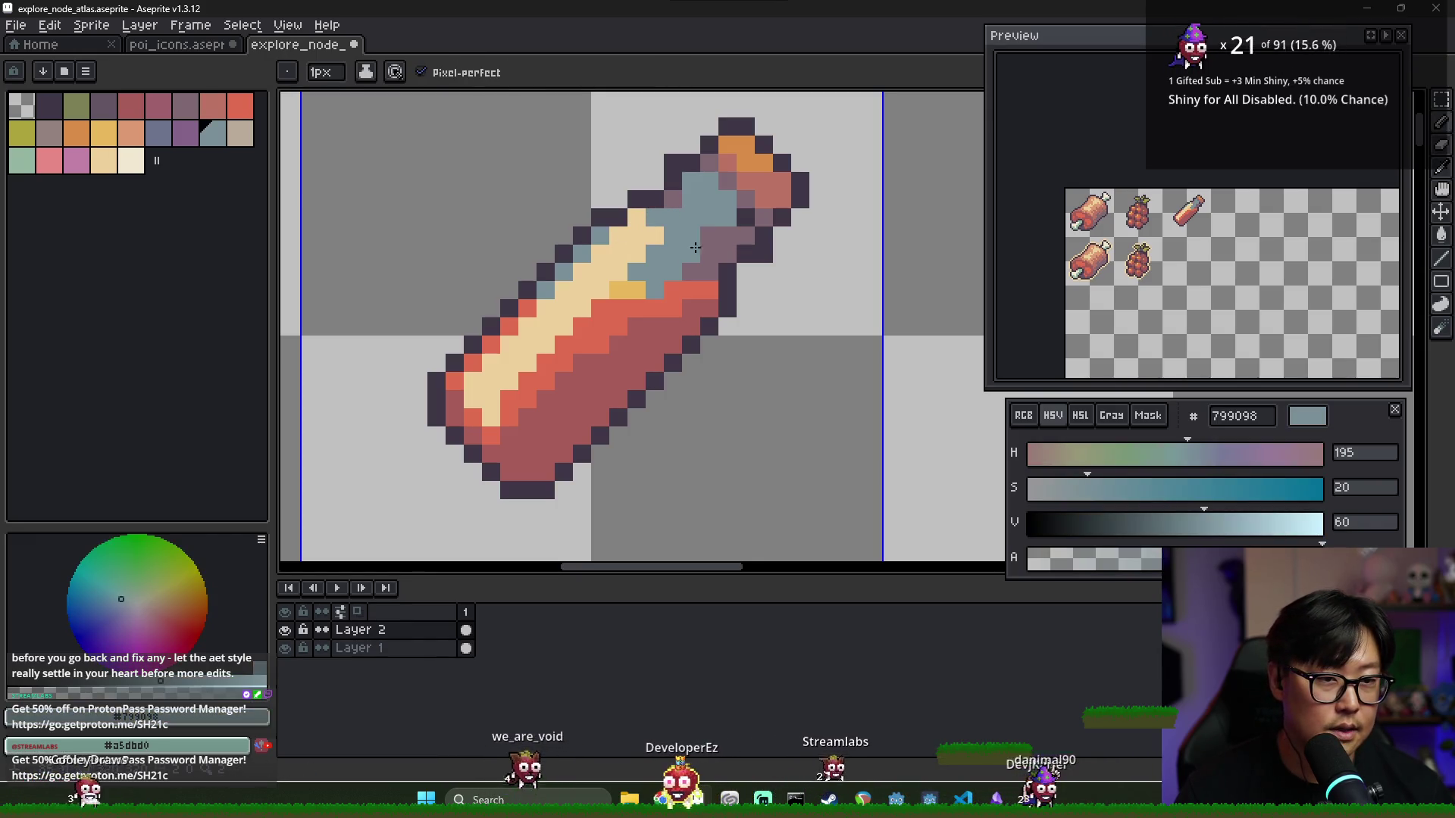
left_click(674, 220, "alt")
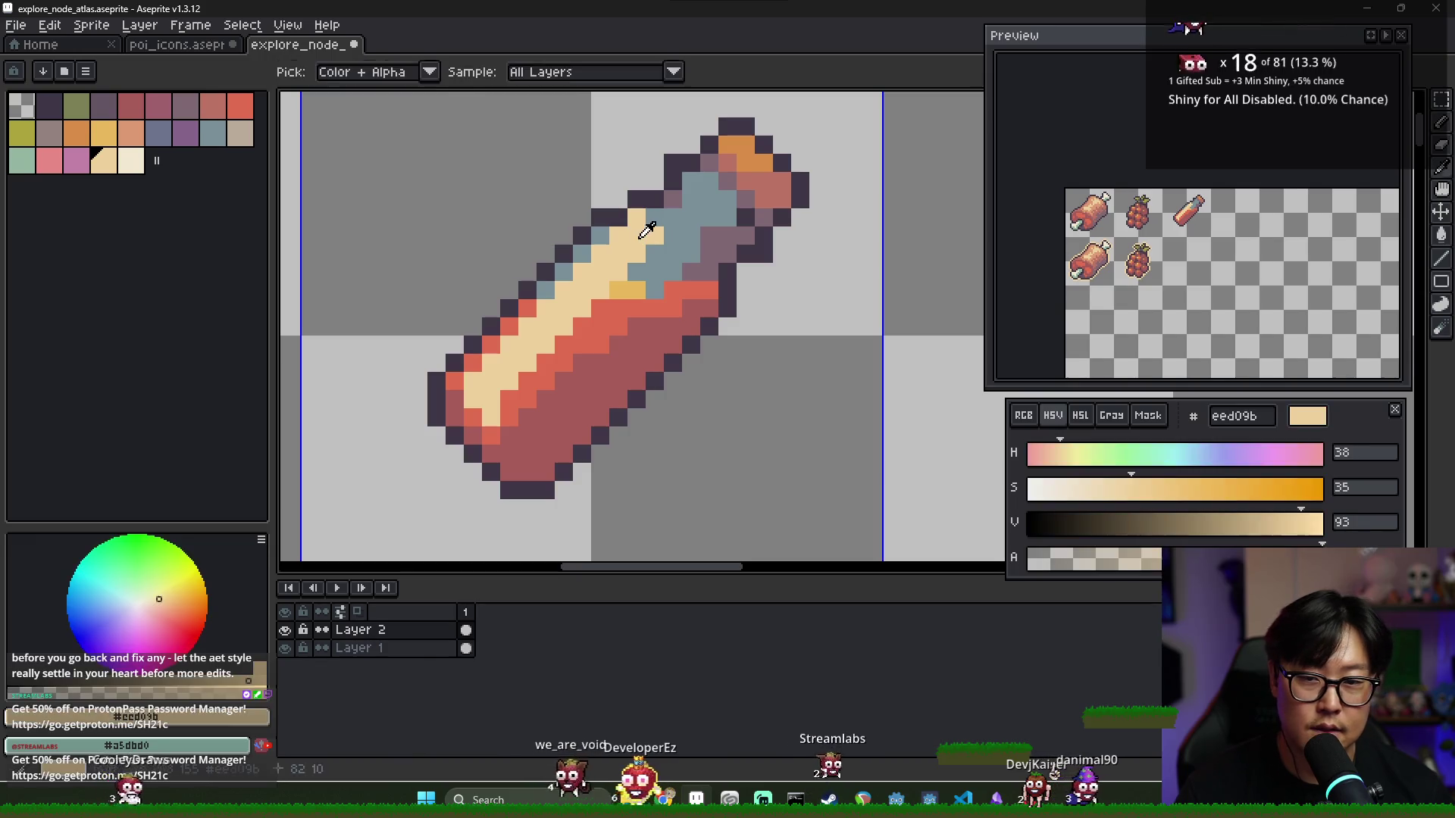
left_click(677, 223, "alt")
left_click_drag(655, 220, 637, 220)
left_click(611, 237, "alt")
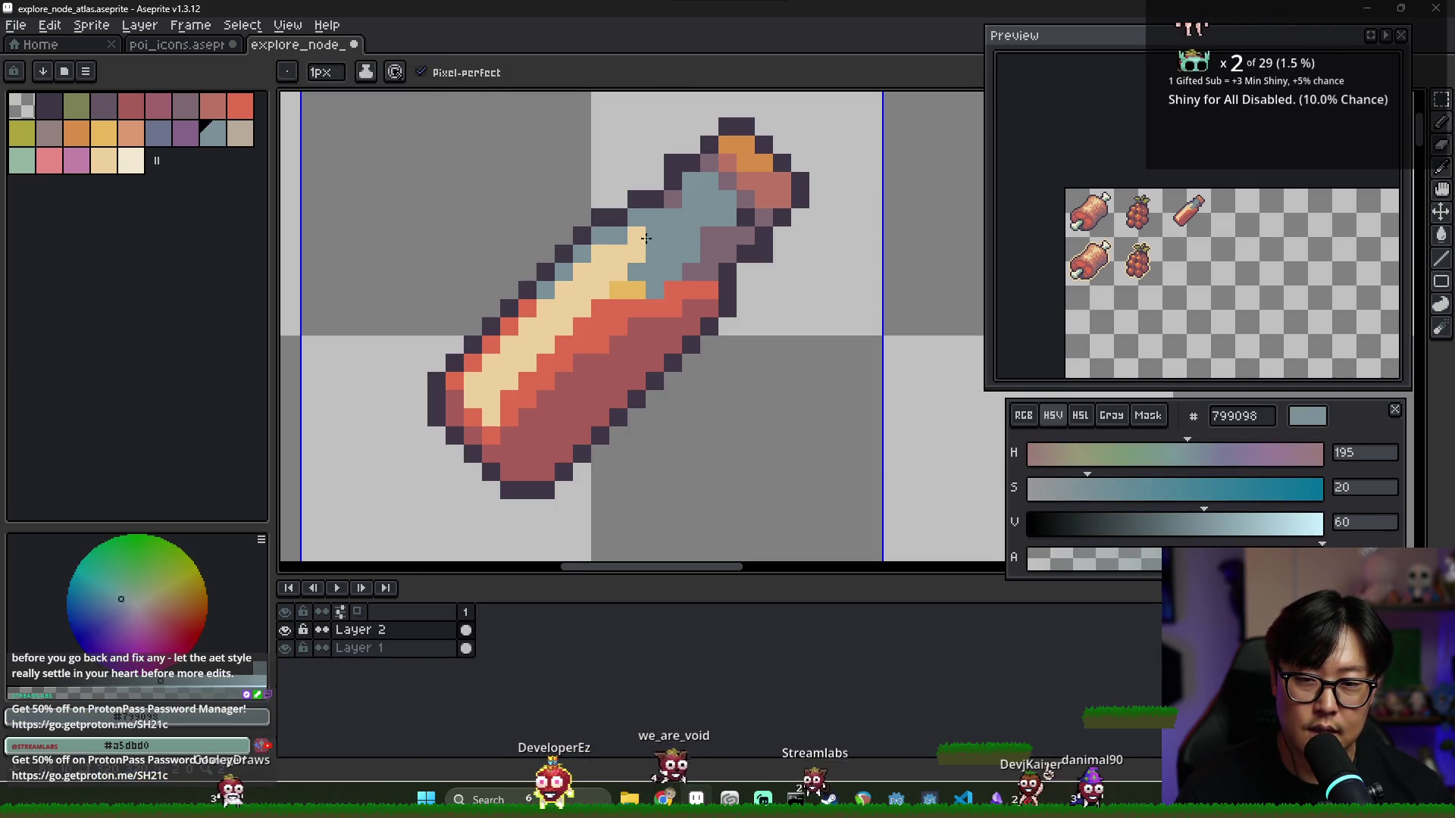
left_click(670, 221)
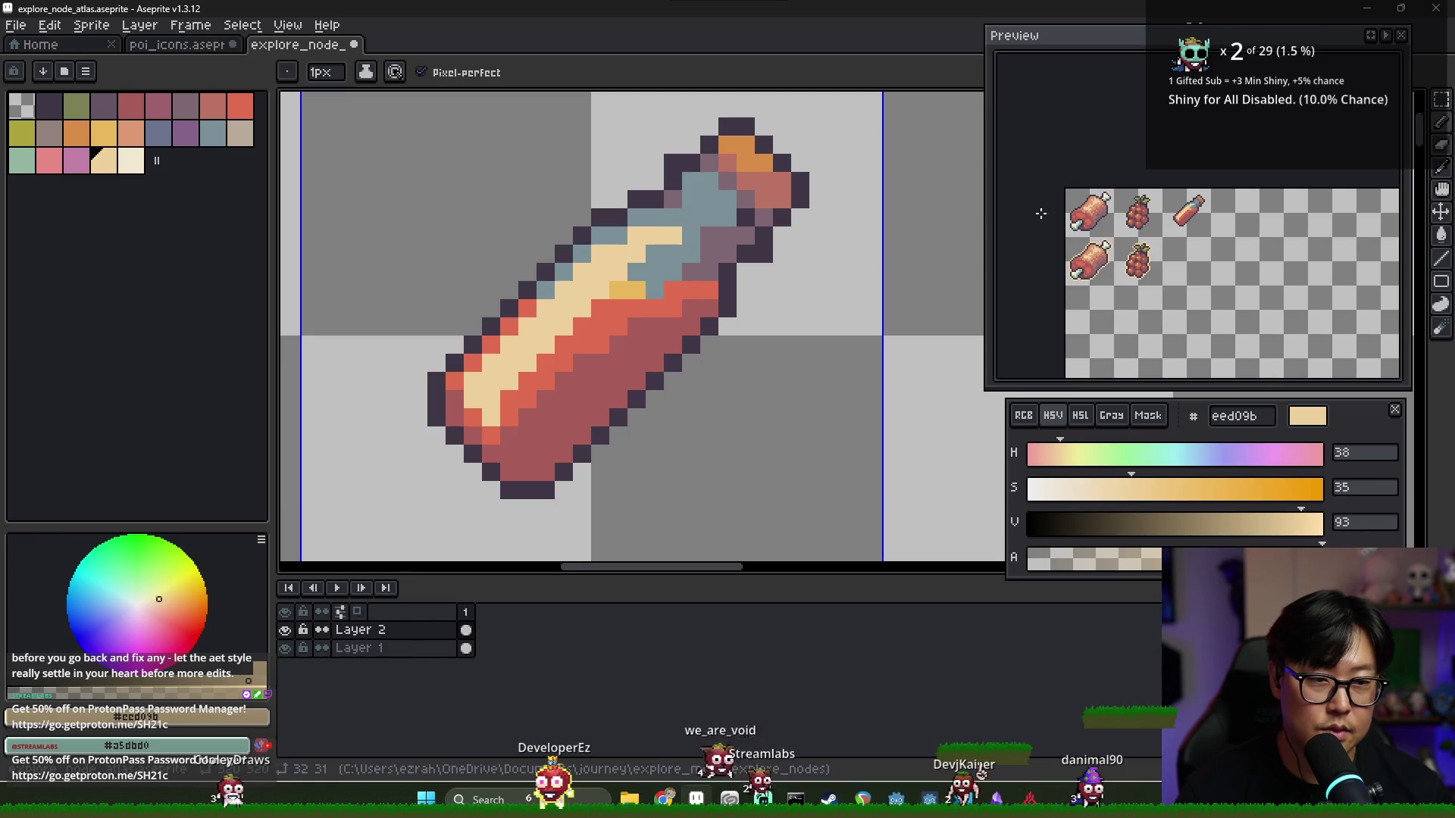
Darken bright-red pixels at the liquid edge and add a cream highlight pixel at the neck
left_click(503, 363, "alt")
left_click(507, 436)
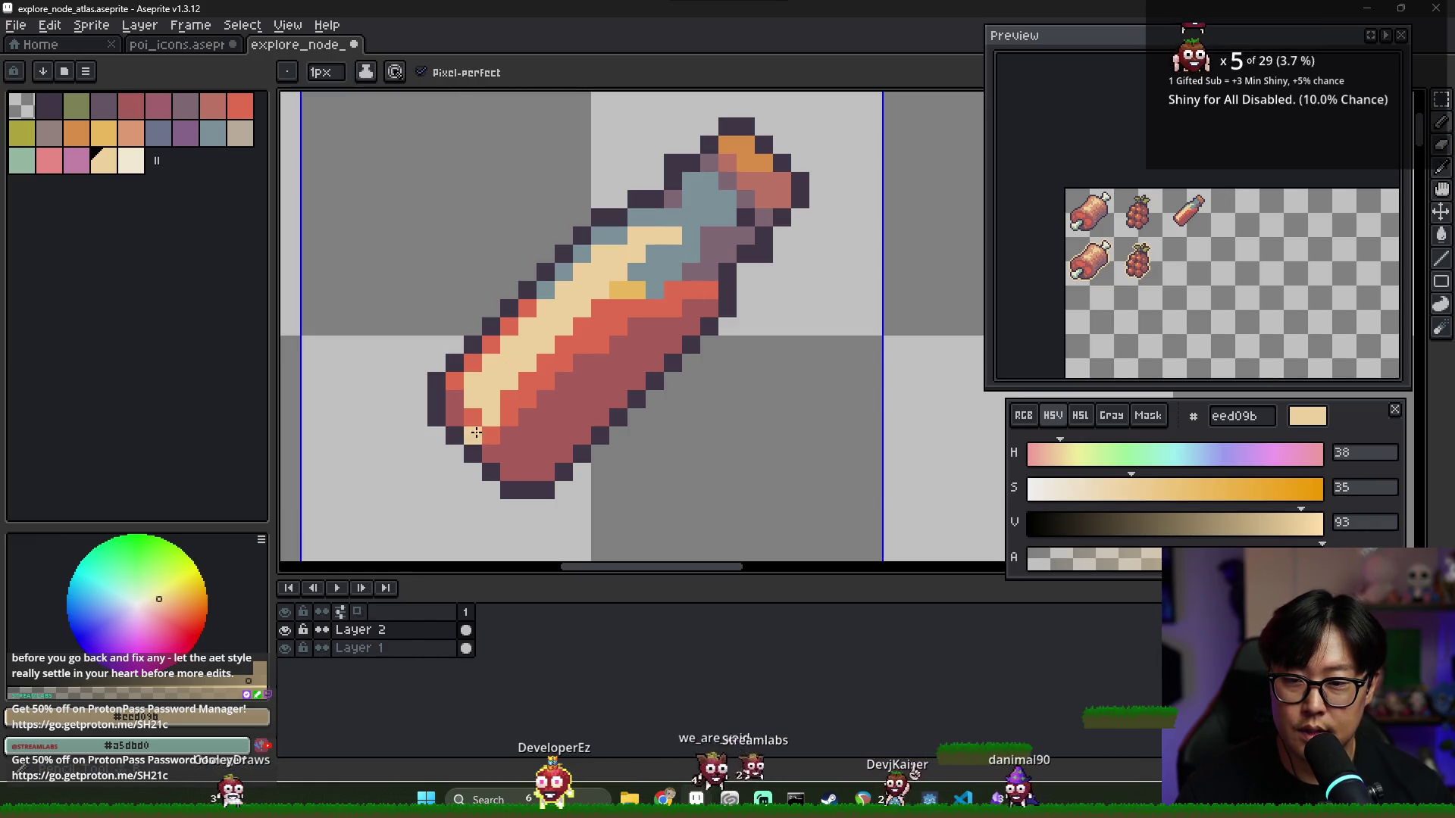
left_click(473, 435)
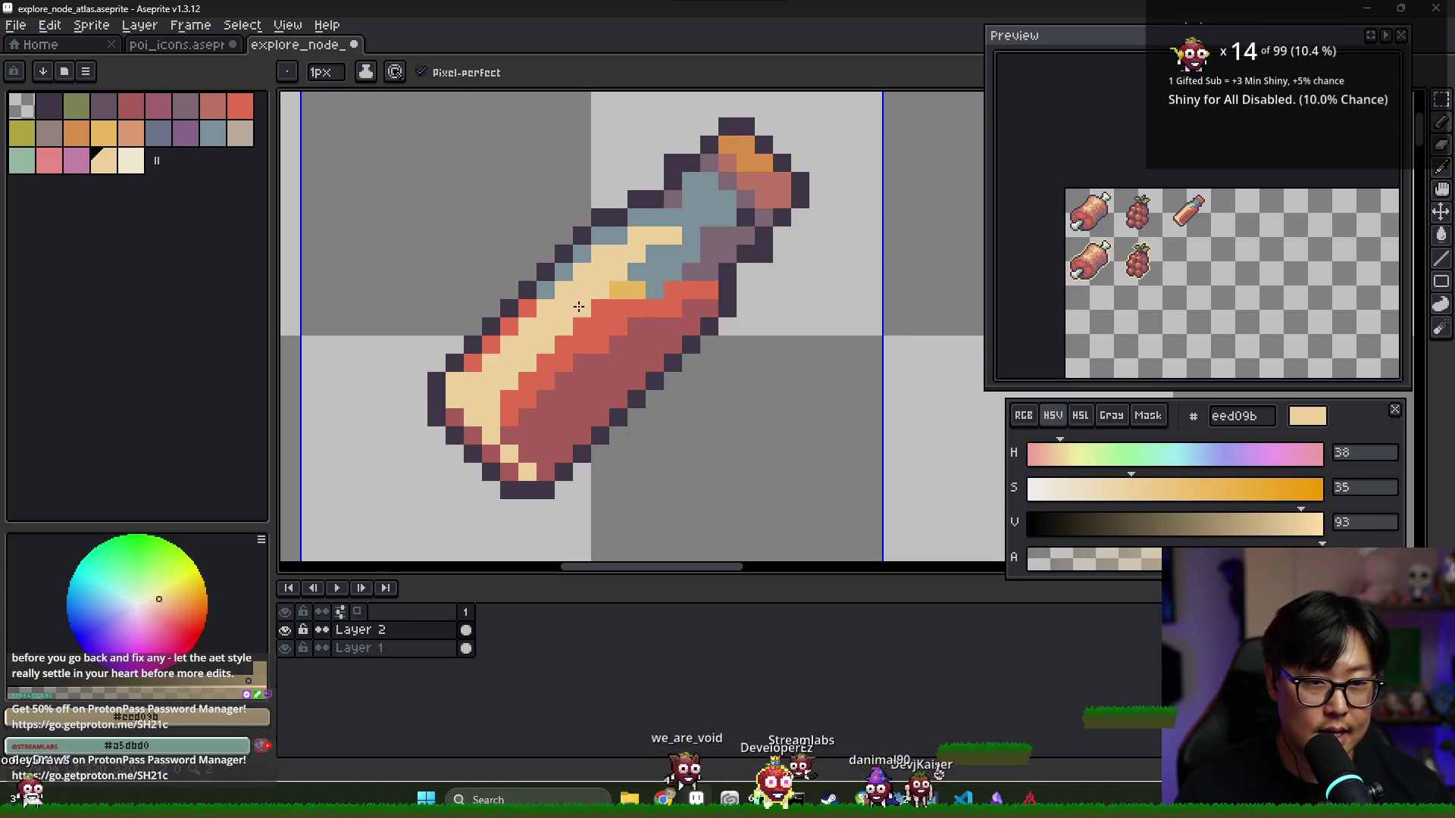
left_click(697, 205)
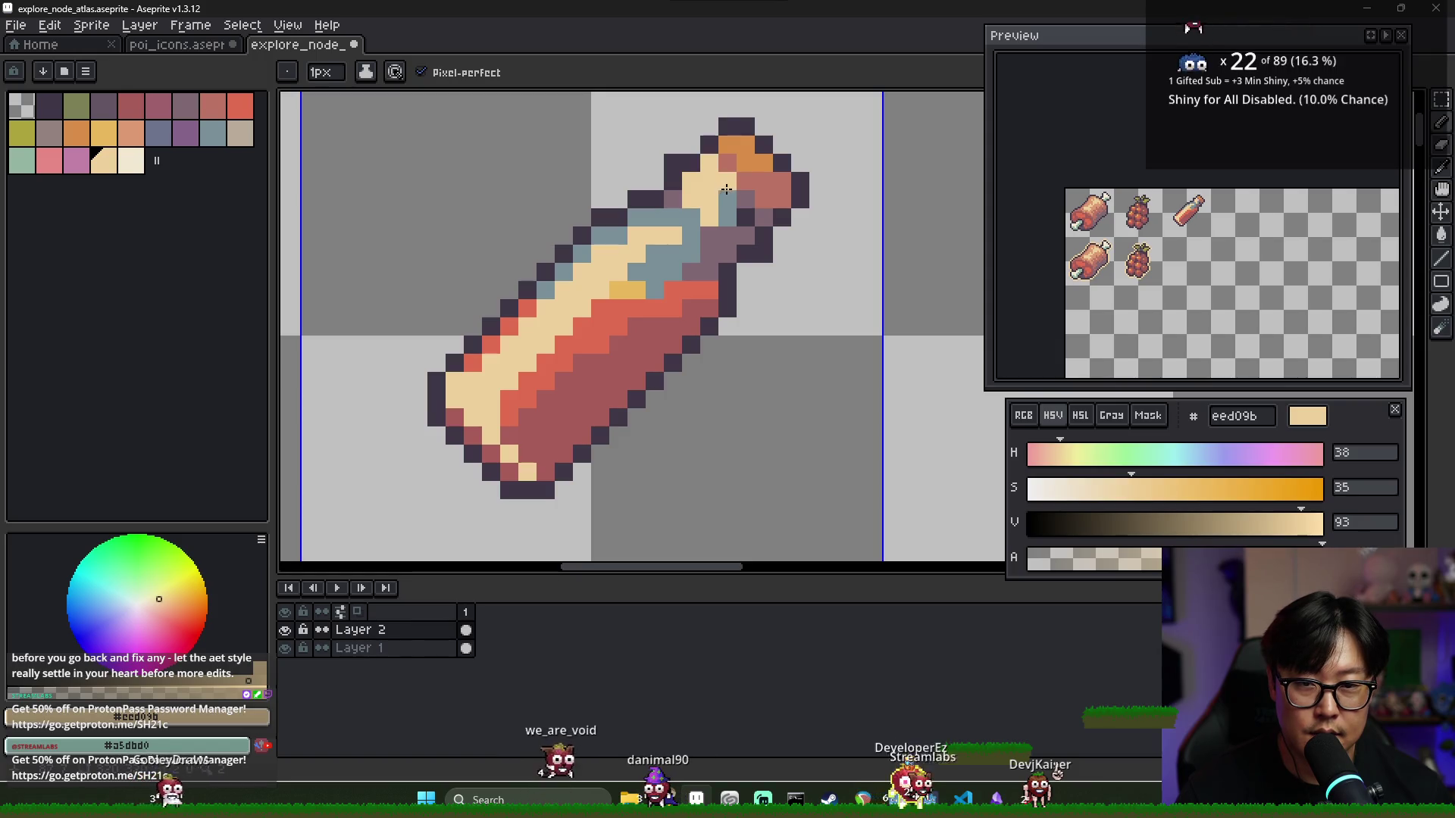
left_click(705, 221, "alt")
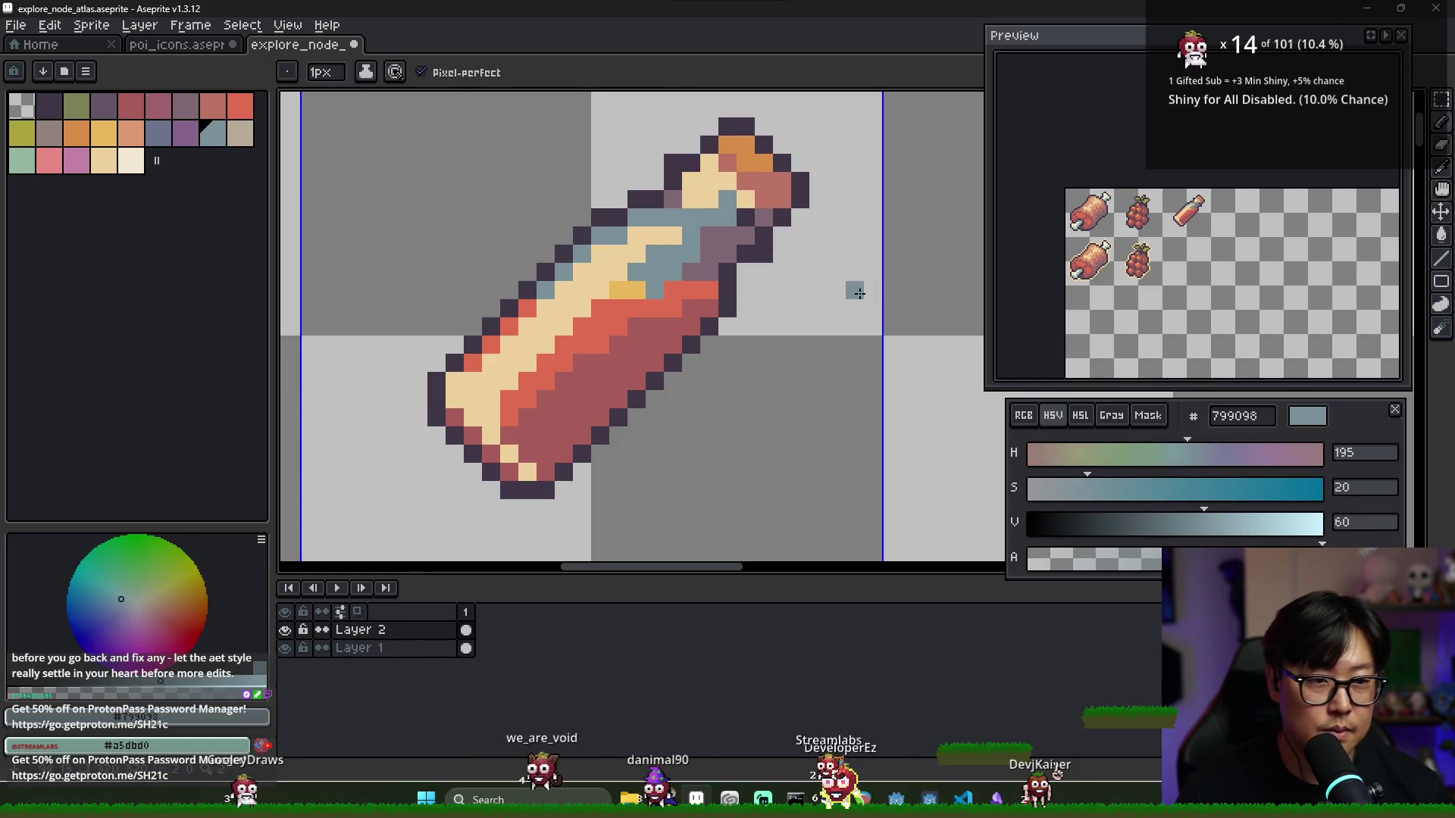
scroll(591, 303, "down", 1)
scroll(575, 303, "up", 1)
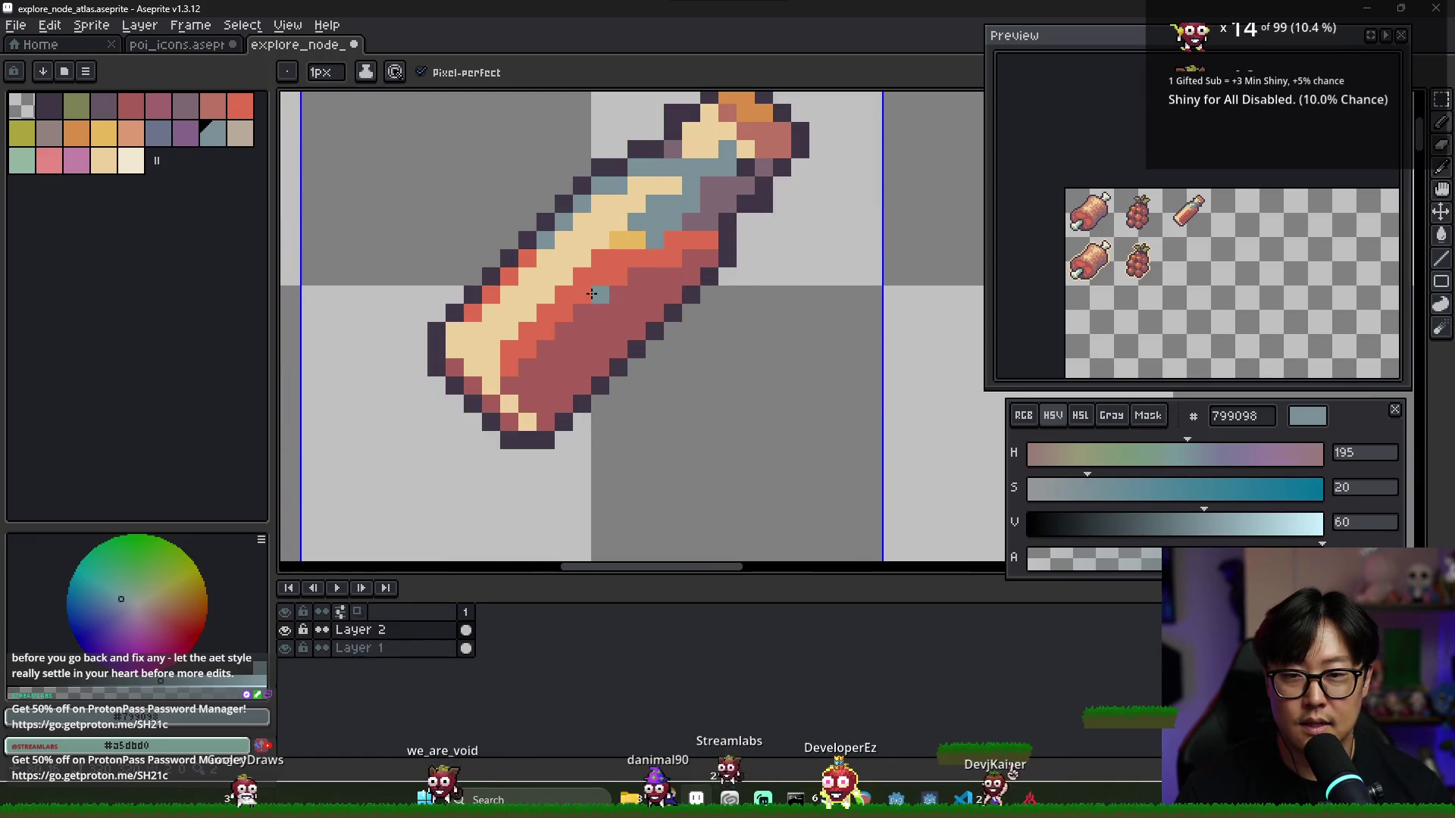
left_click(566, 300, "alt")
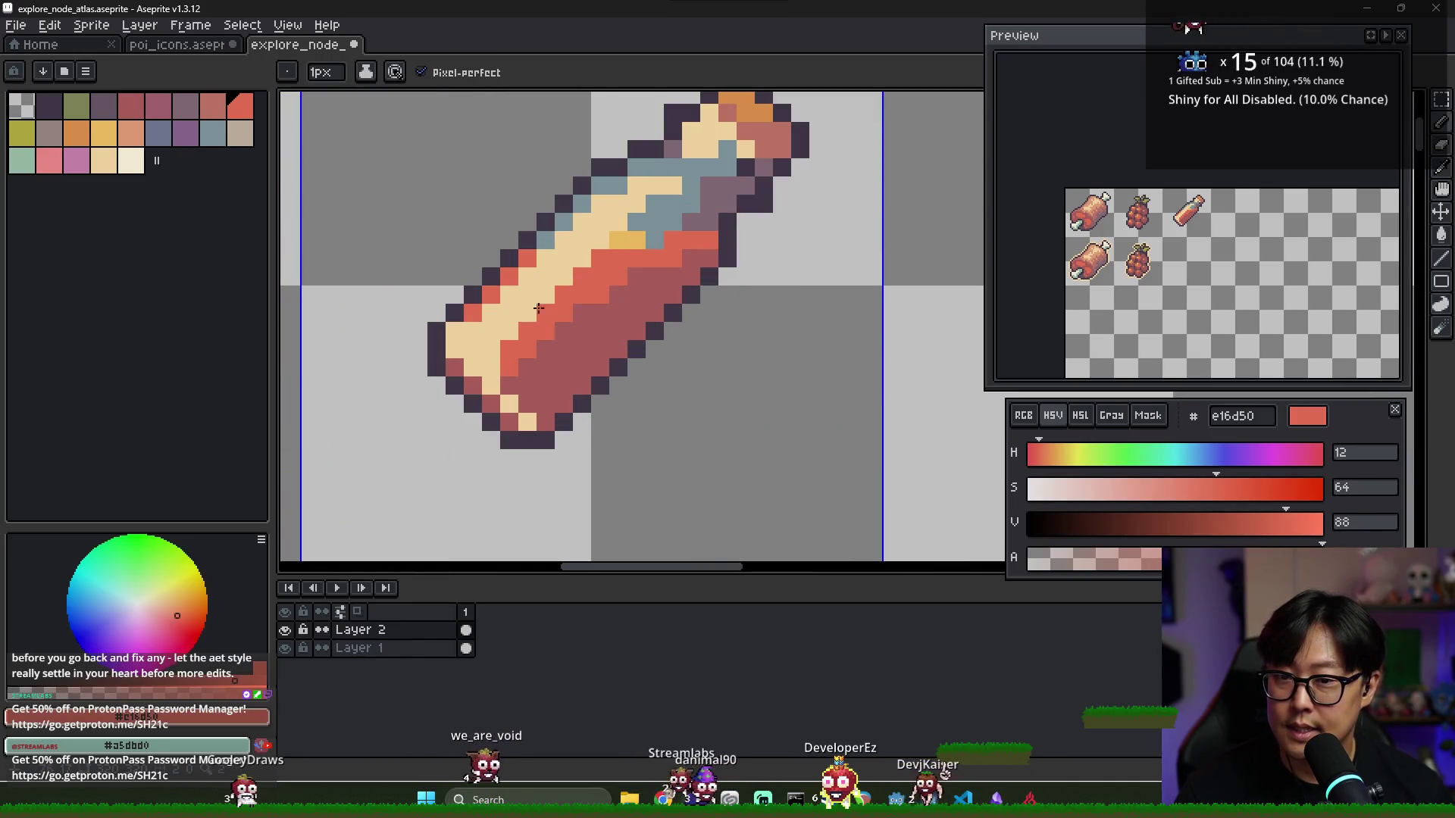
Repaint the bottle's pink highlight pixels in cream
left_click(529, 285, "alt")
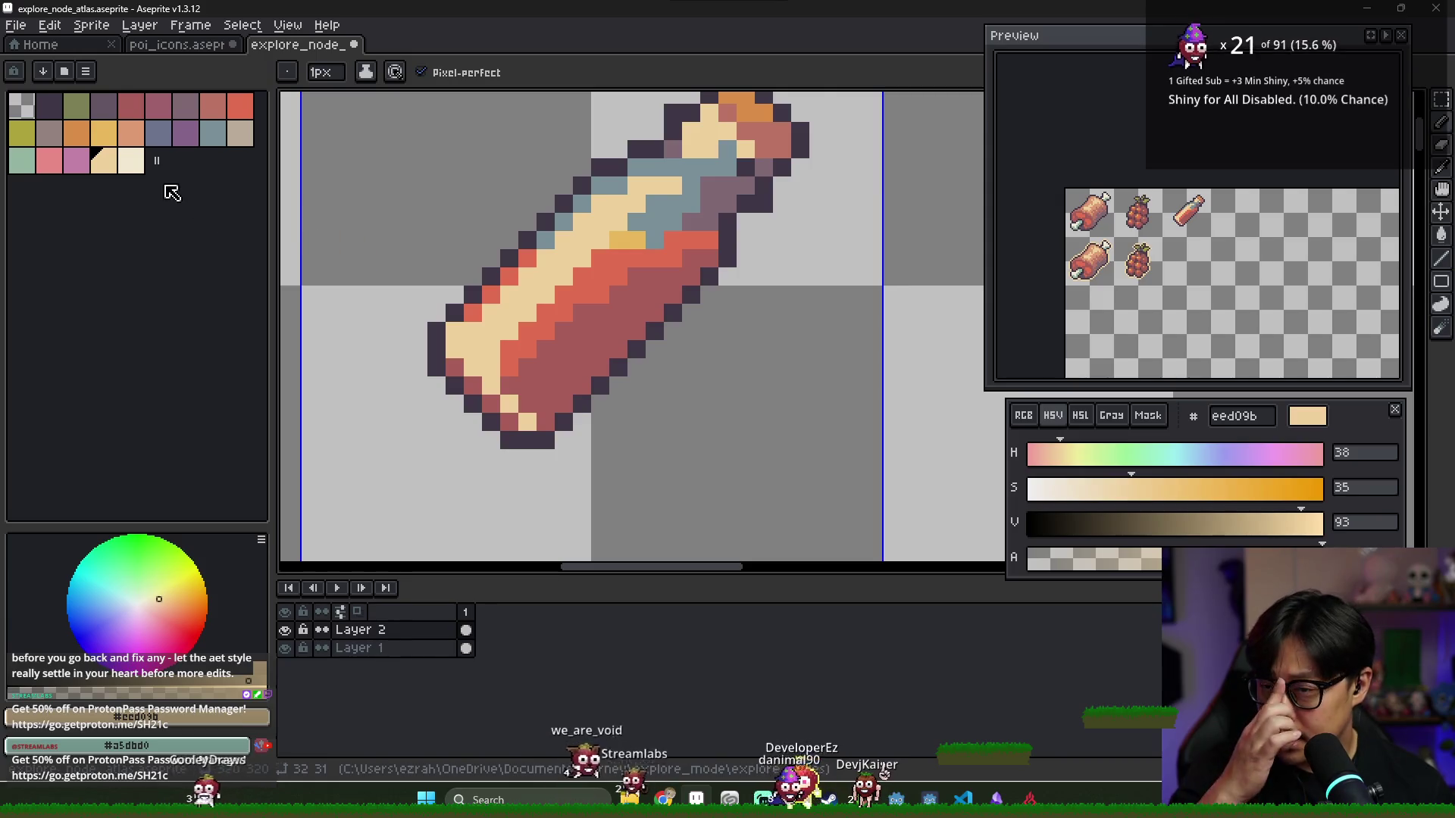
left_click(48, 160)
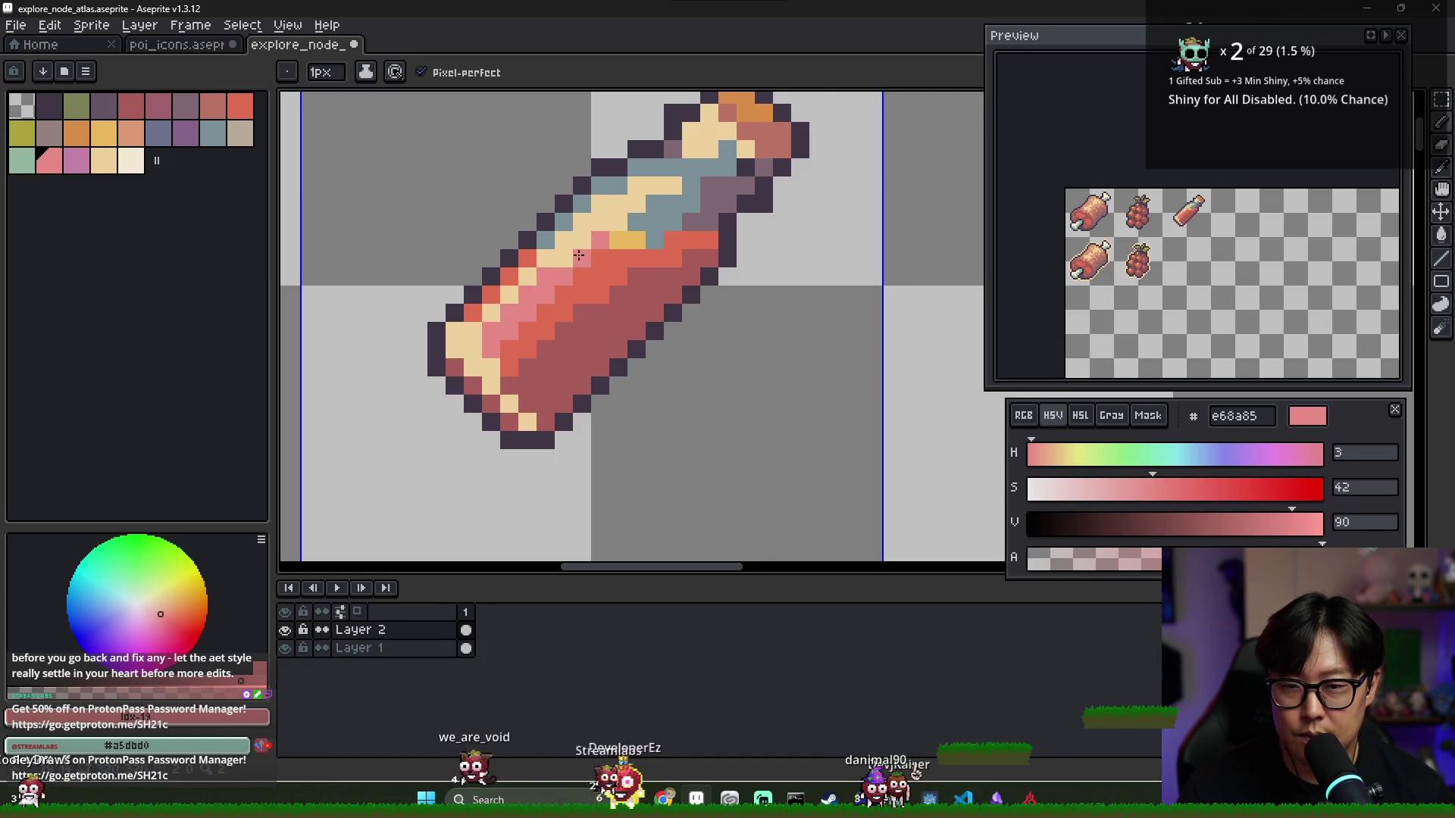
left_click(554, 259, "alt")
left_click(528, 286)
left_click(491, 322)
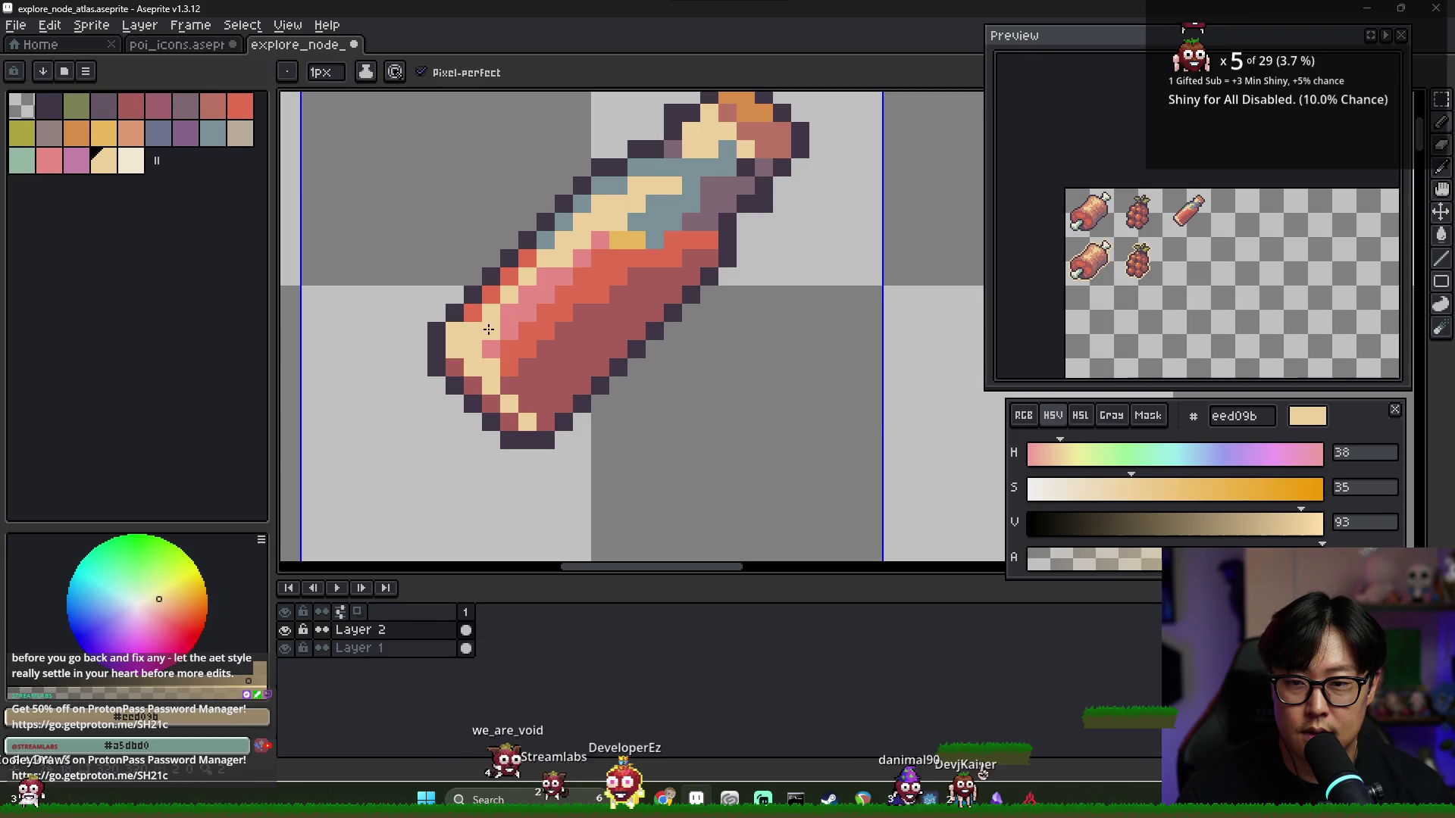
left_click(509, 314)
left_click(545, 293)
left_click(528, 295)
Retouch the liquid surface, painting two yellow pixels then covering the yellow line with red
left_click(569, 273, "alt")
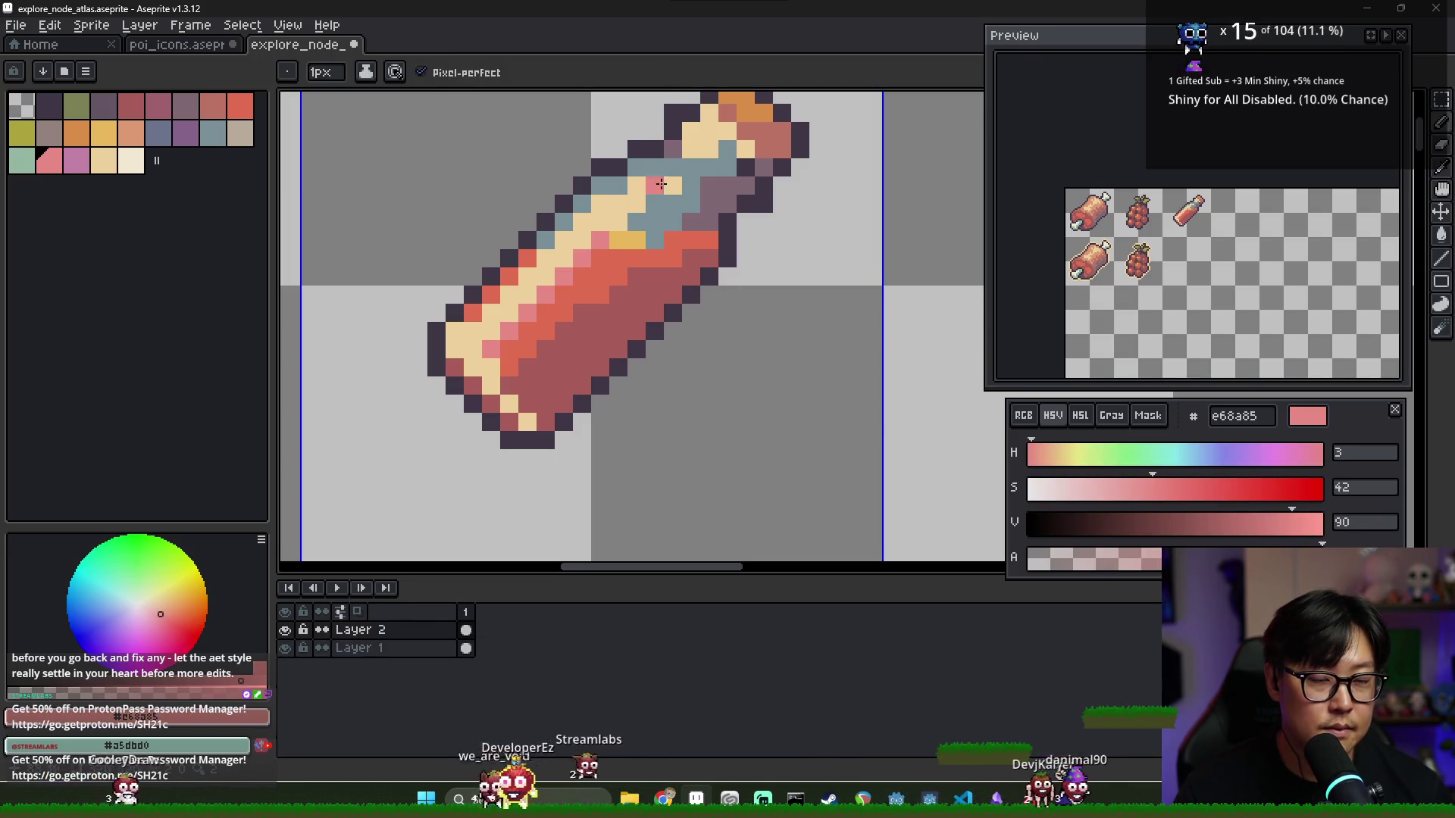
left_click(642, 242, "alt")
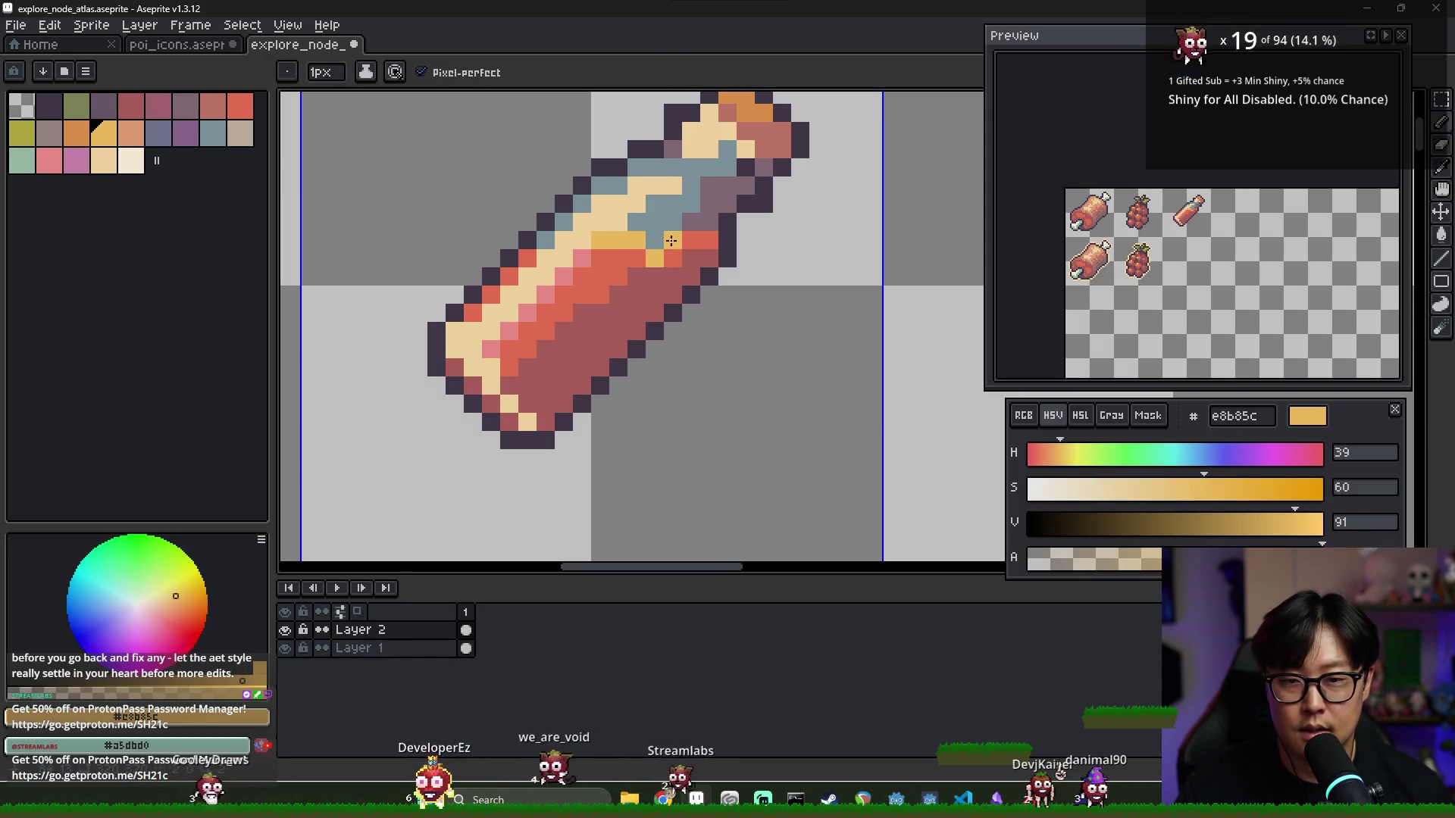
left_click_drag(671, 241, 689, 240)
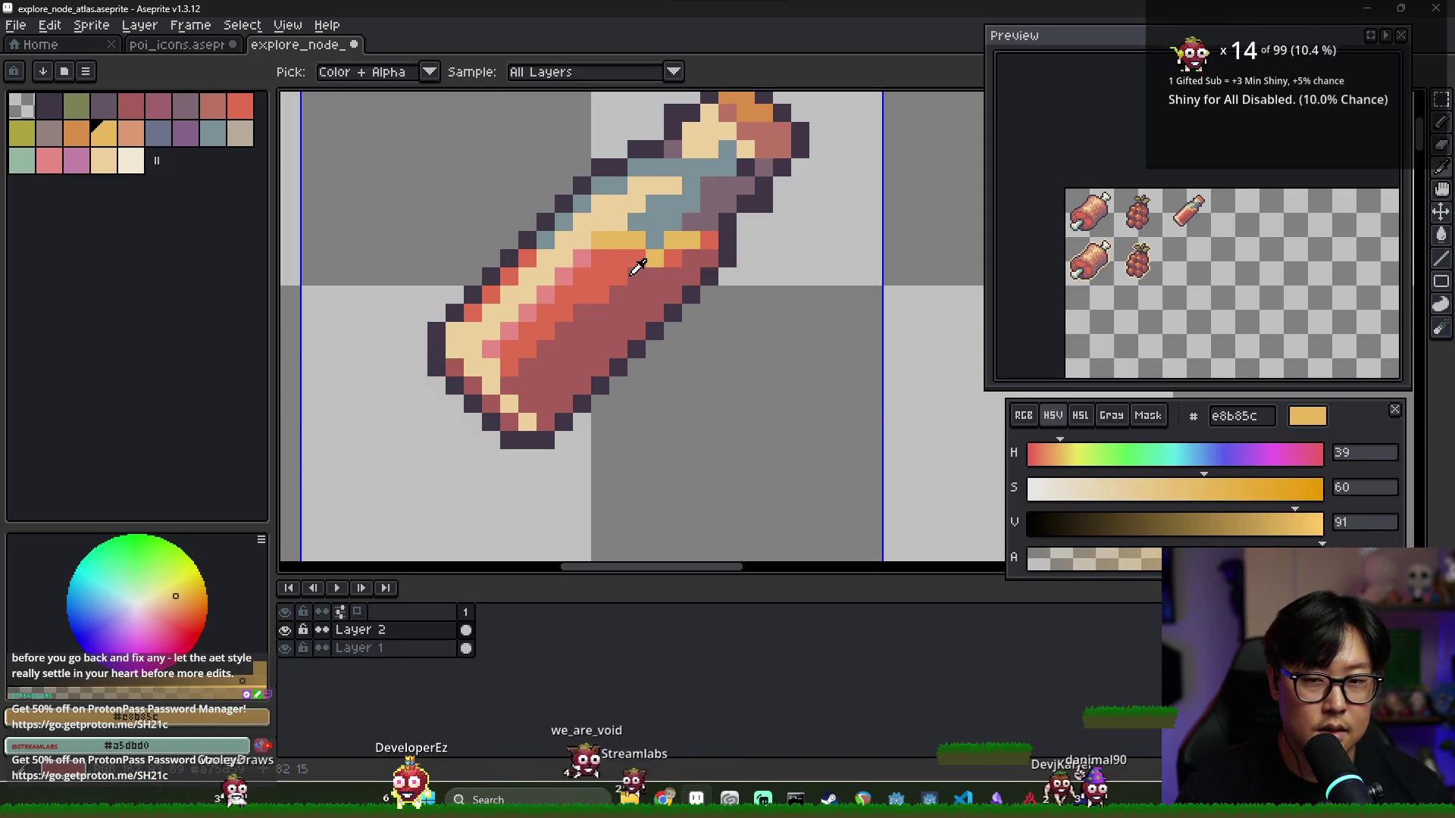
left_click(644, 255, "alt")
left_click(655, 258)
left_click_drag(602, 241, 640, 243)
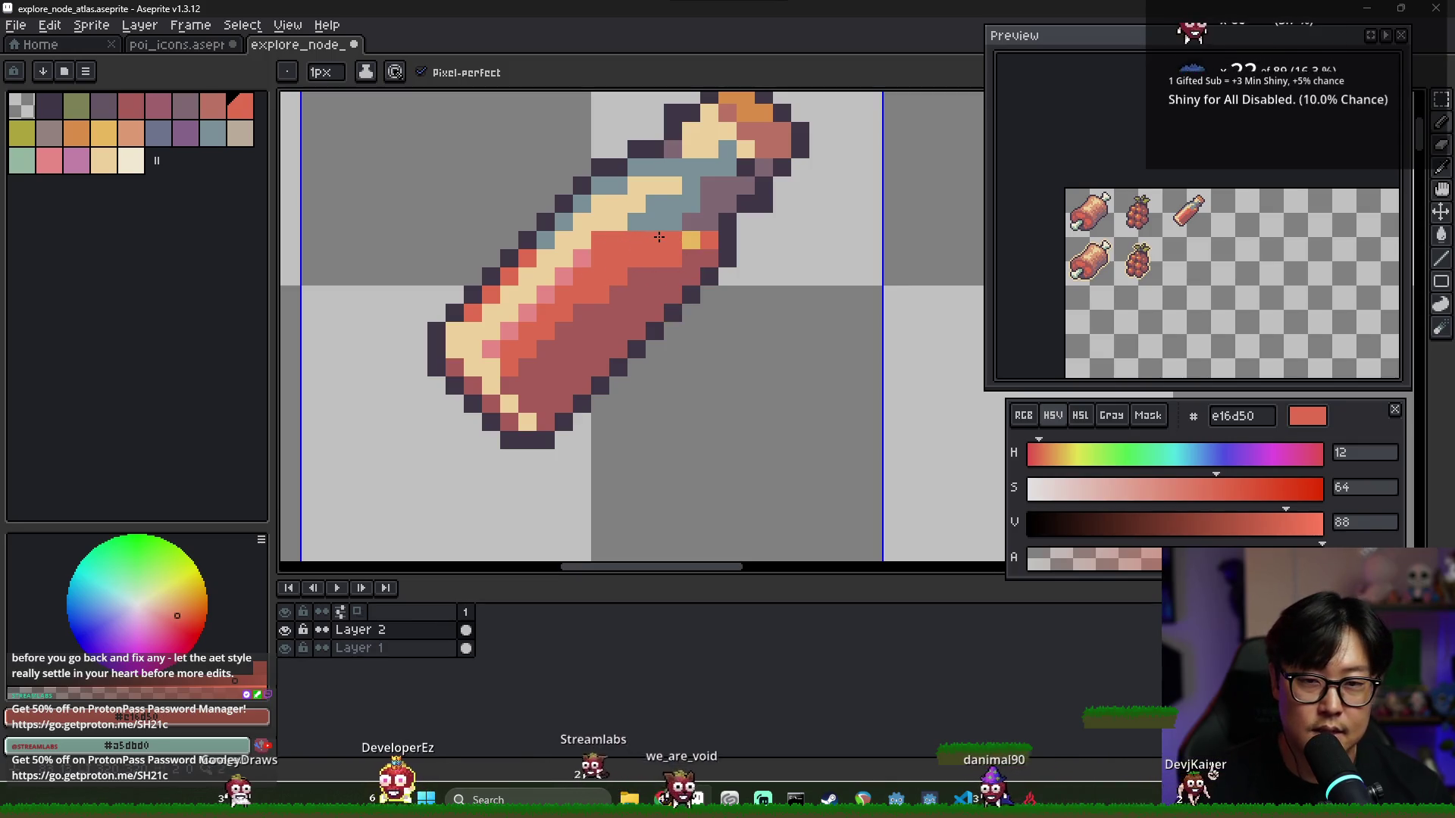
left_click(691, 240)
Choose the dark purple 3f3645 and muted purple 635463 shadow colours for the neck
left_click(705, 242, "alt")
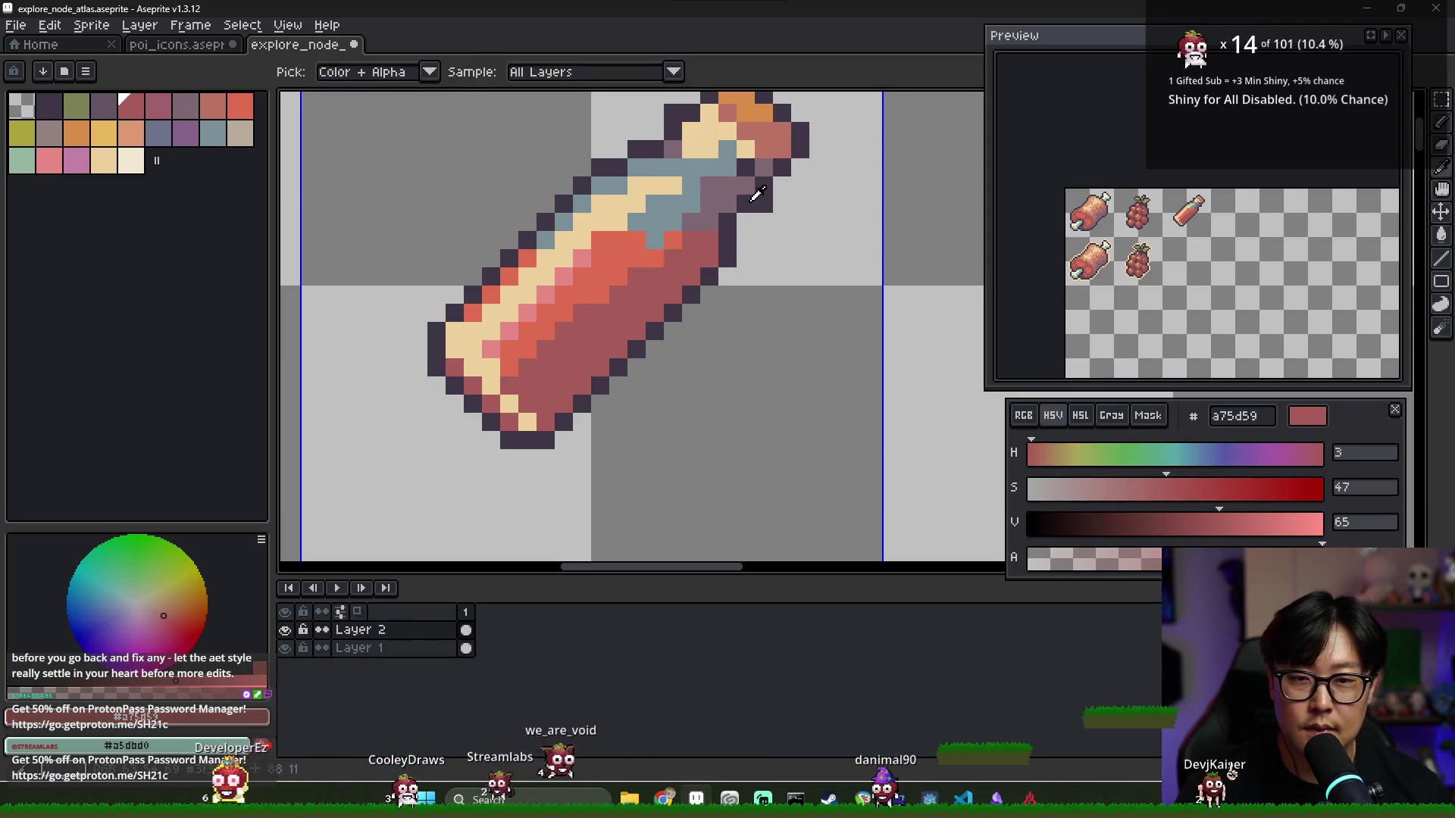
left_click(719, 189, "alt")
left_click(104, 110)
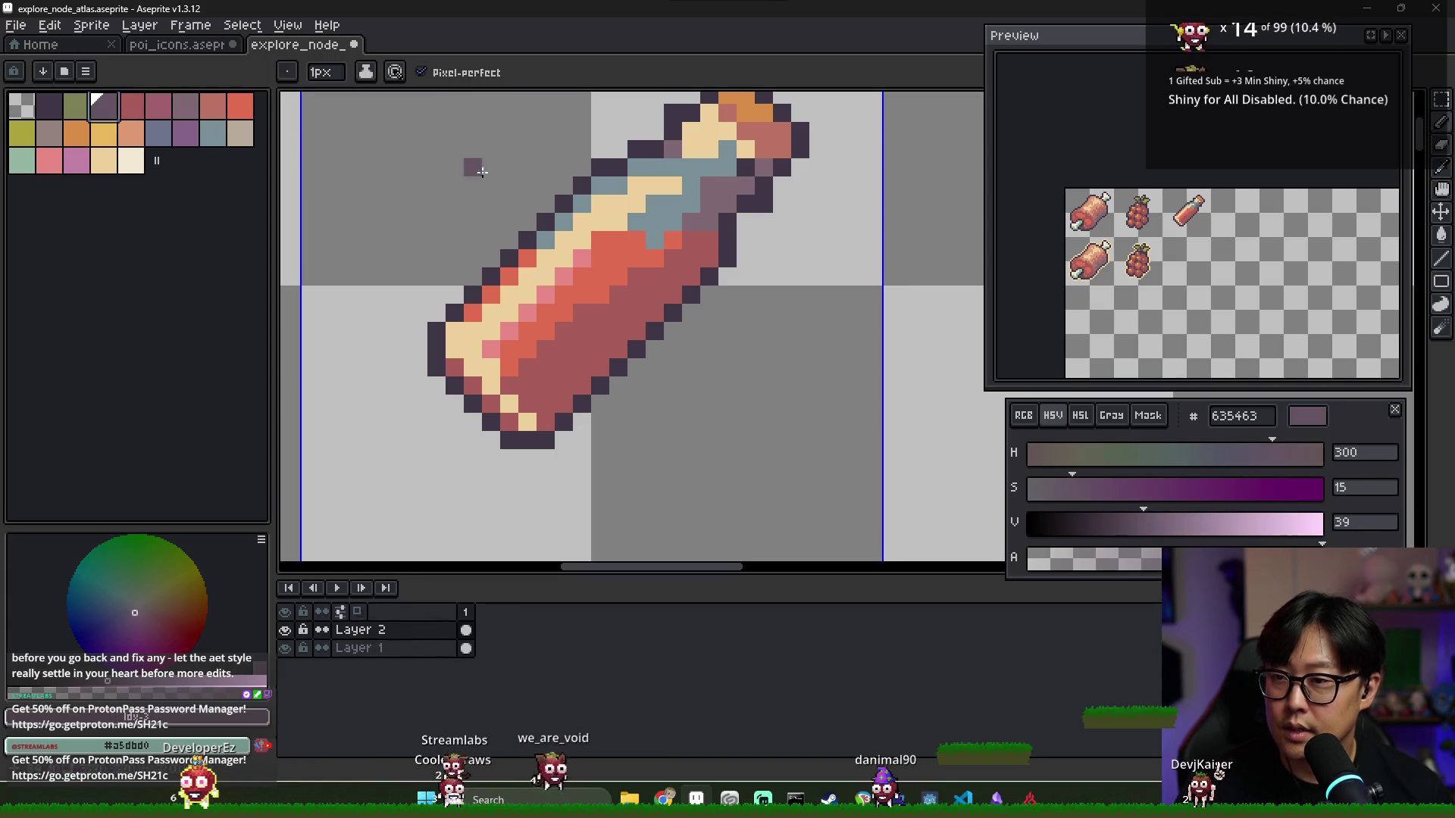
left_click(751, 188, "alt")
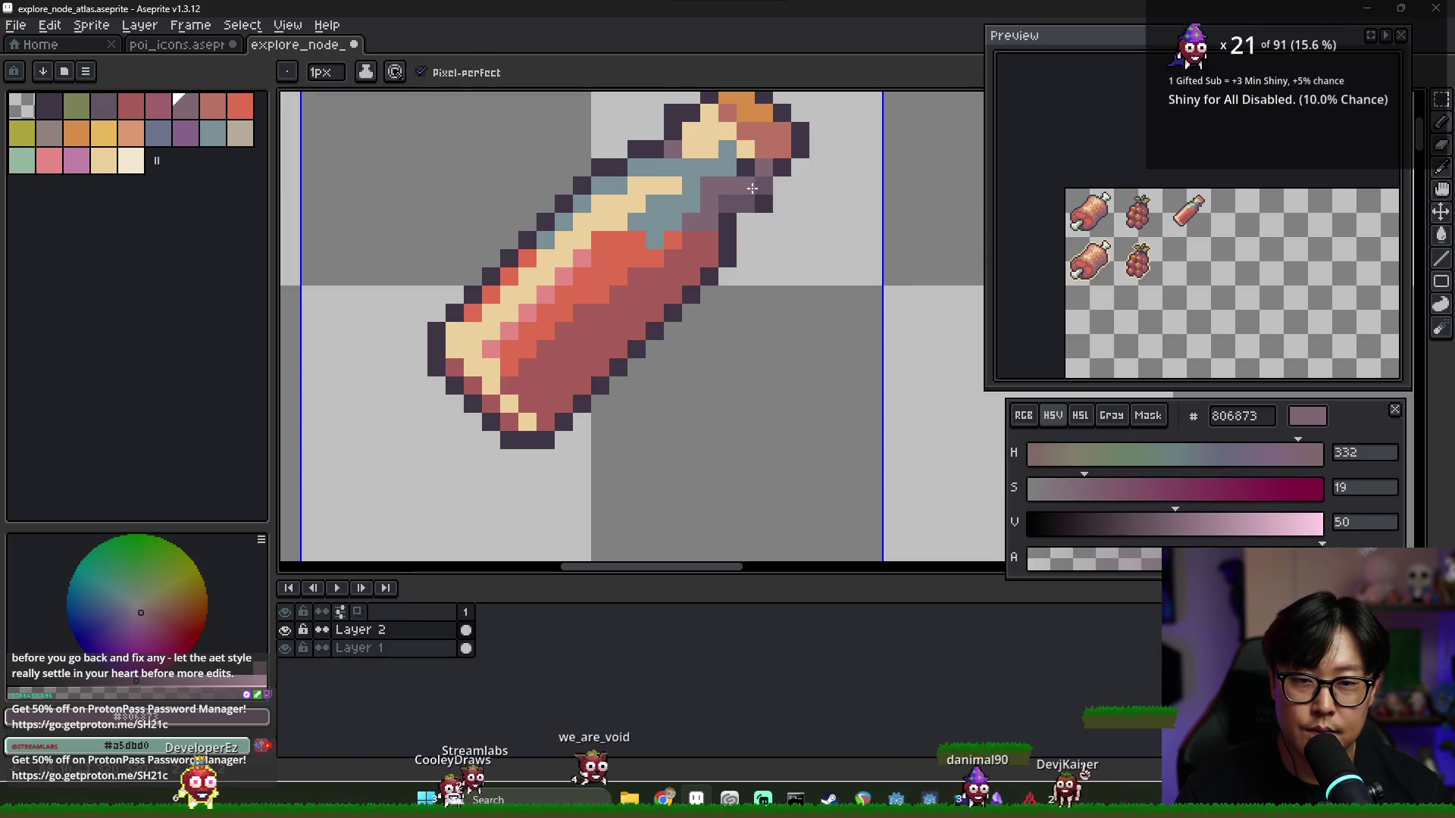
left_click(752, 190, "alt")
scroll(1230, 206, "up", 3)
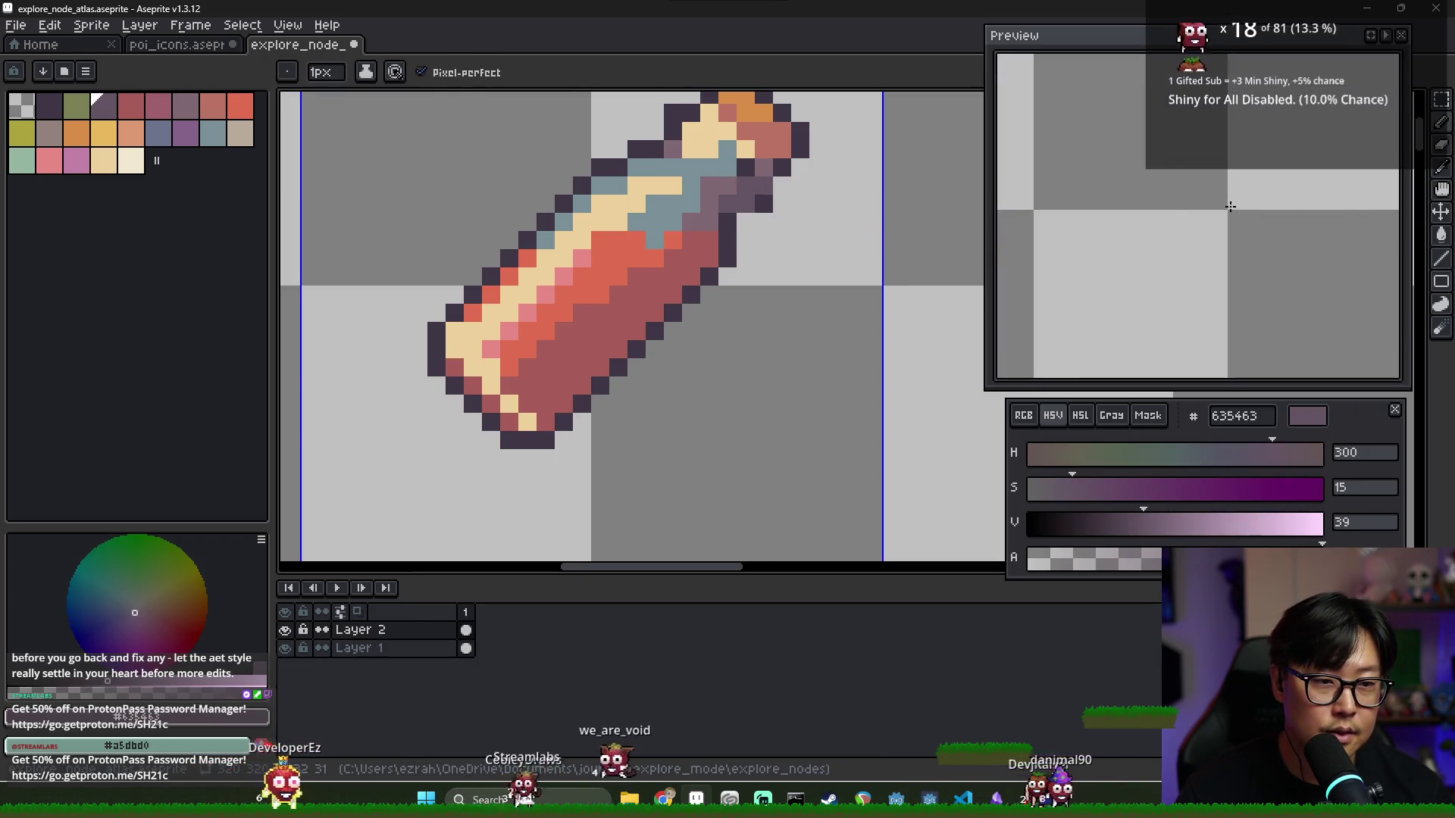
scroll(1230, 206, "down", 5)
left_click(728, 186, "alt")
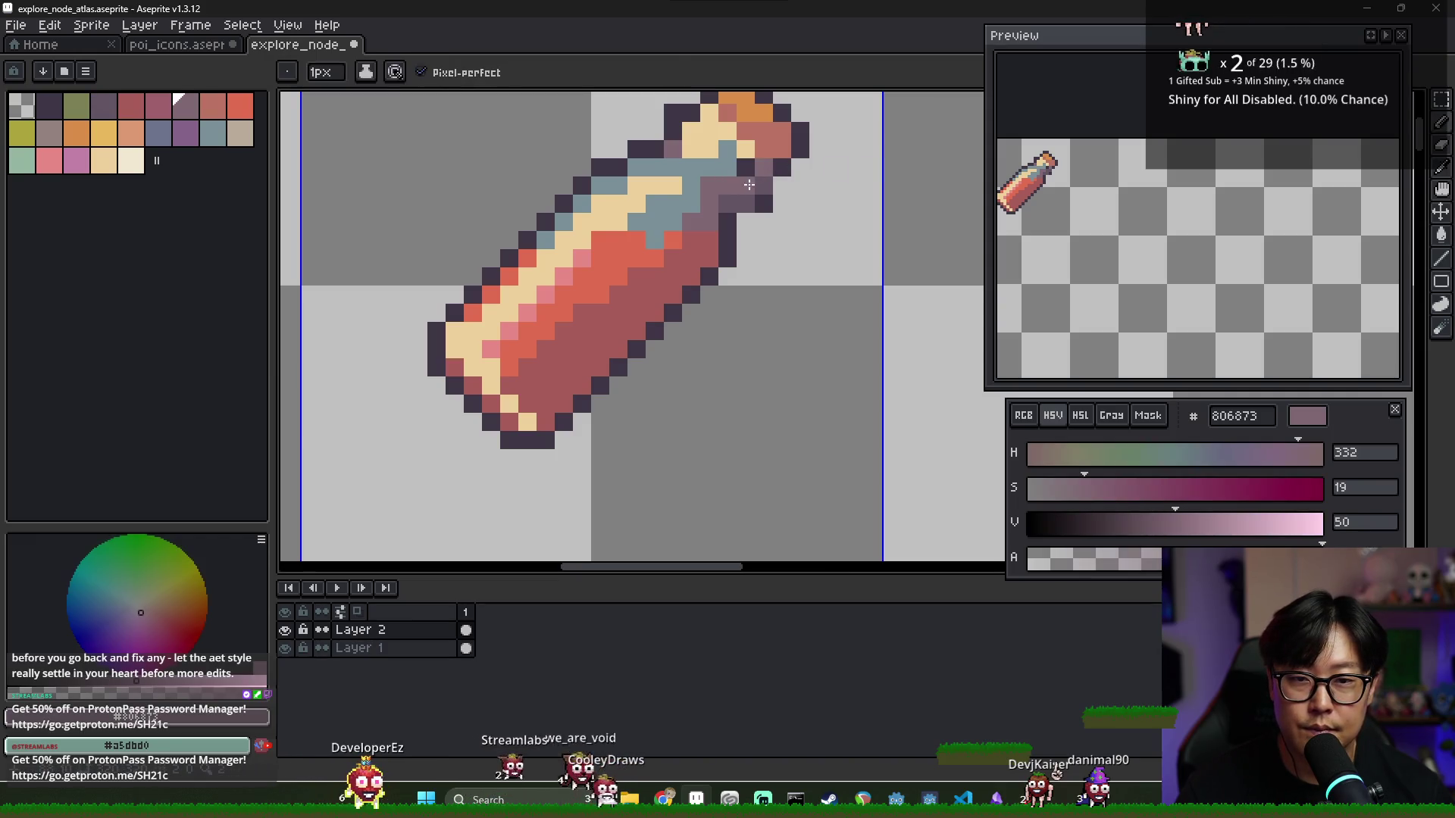
left_click(752, 188, "alt")
left_click(748, 168, "alt")
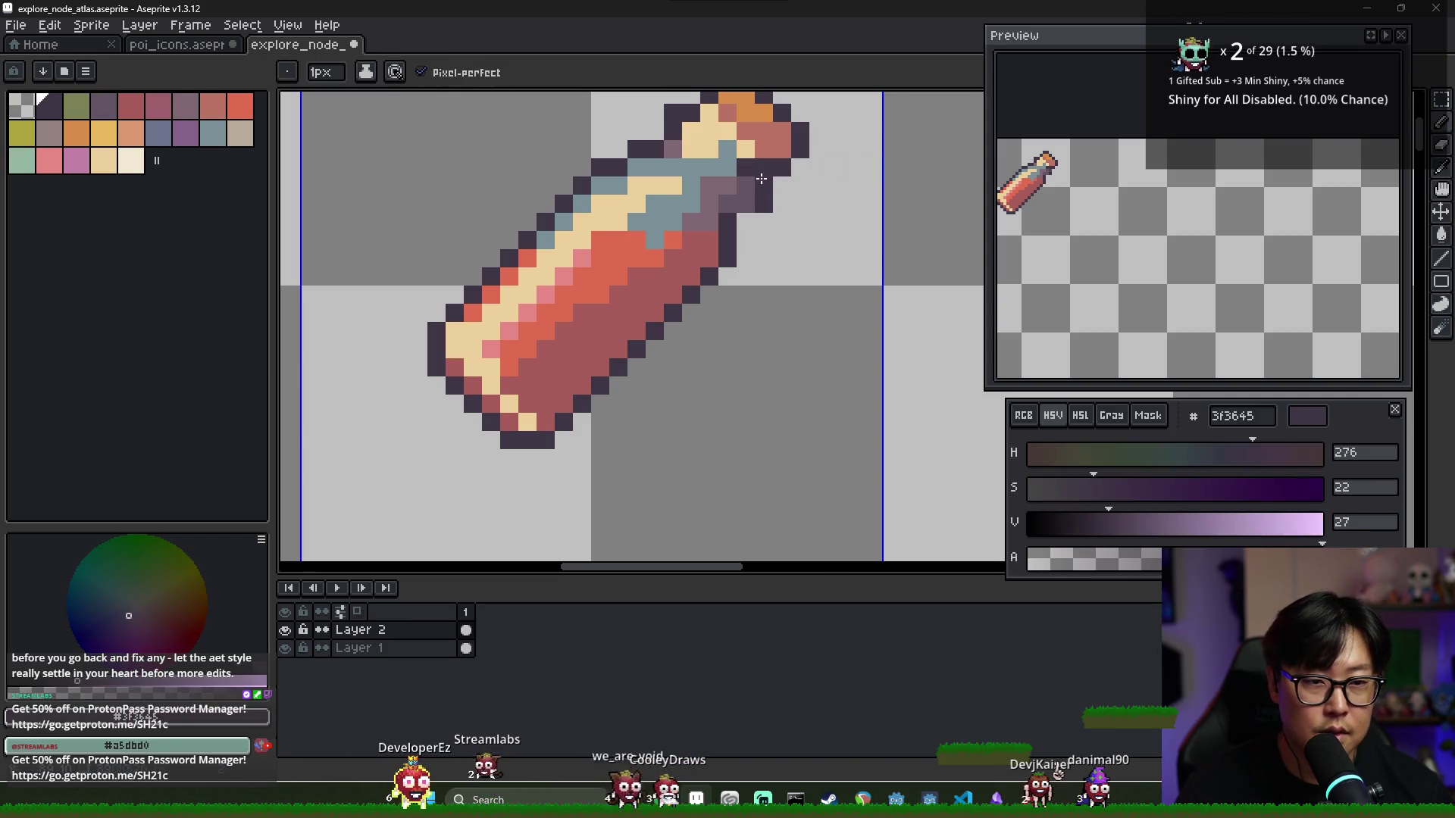
left_click(744, 174, "alt")
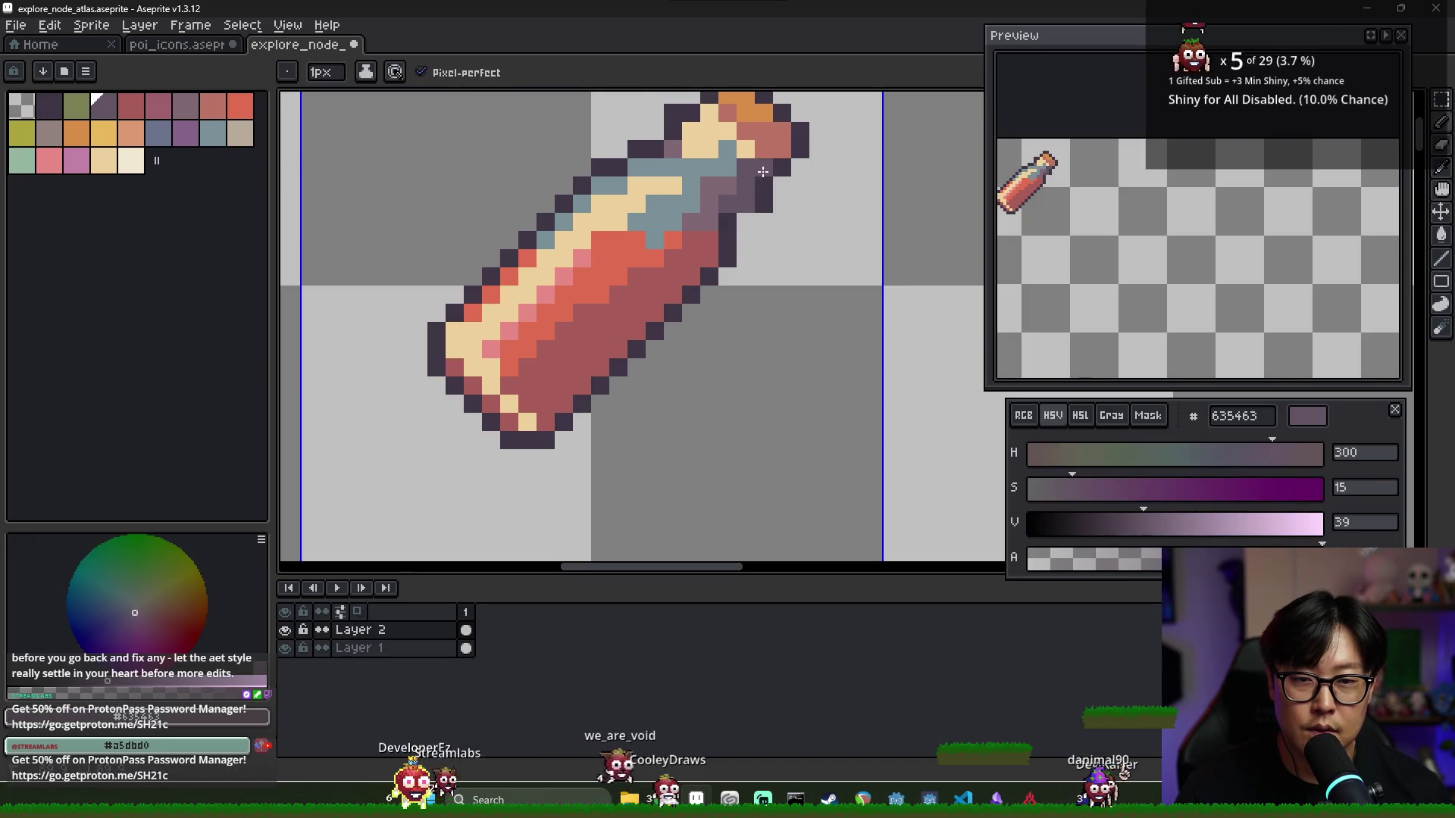
scroll(763, 172, "down", 6)
scroll(750, 182, "up", 4)
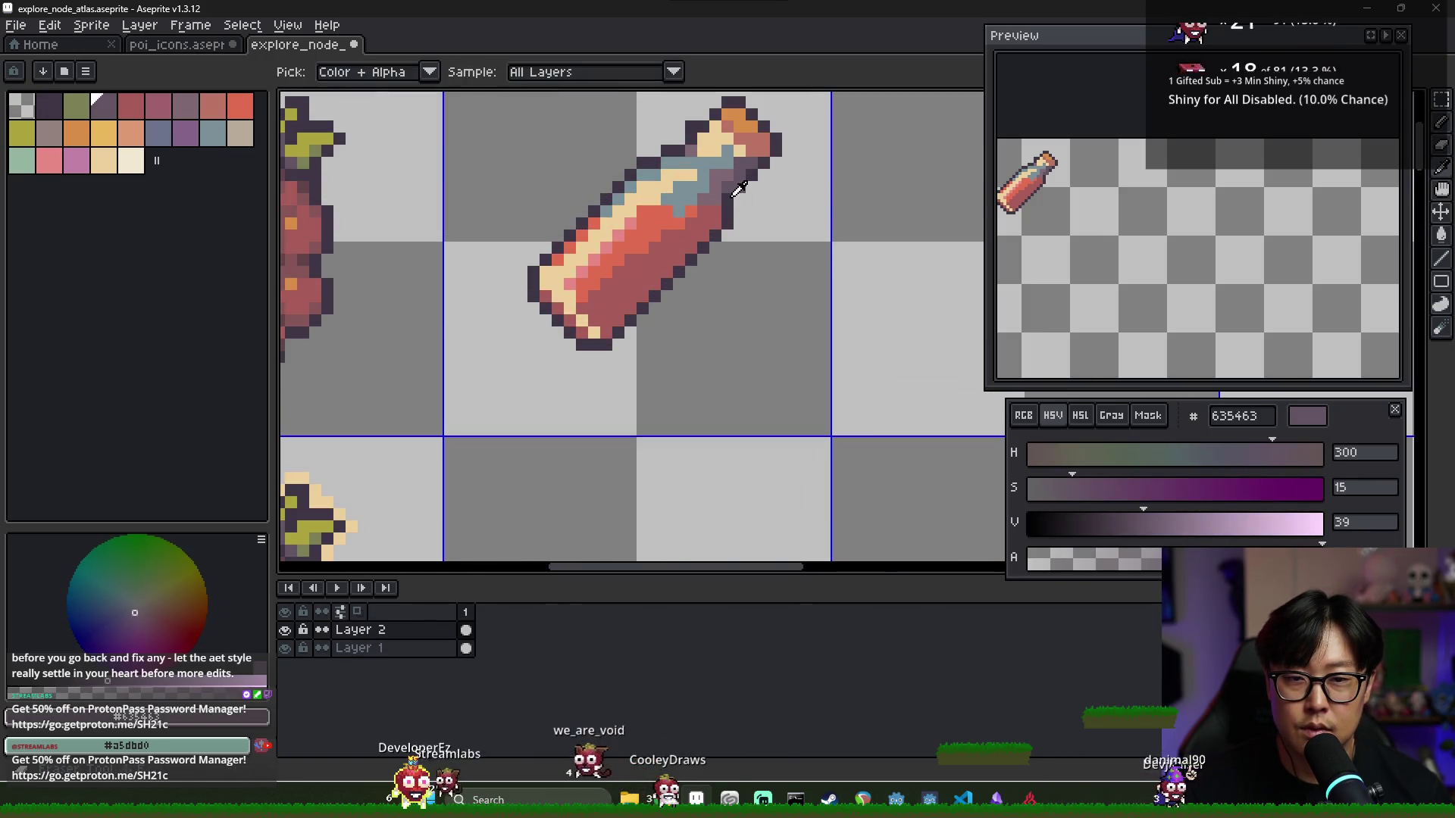
Return to the dark purple 3f3645 shadow colour
left_click(741, 188, "alt")
scroll(766, 206, "down", 5)
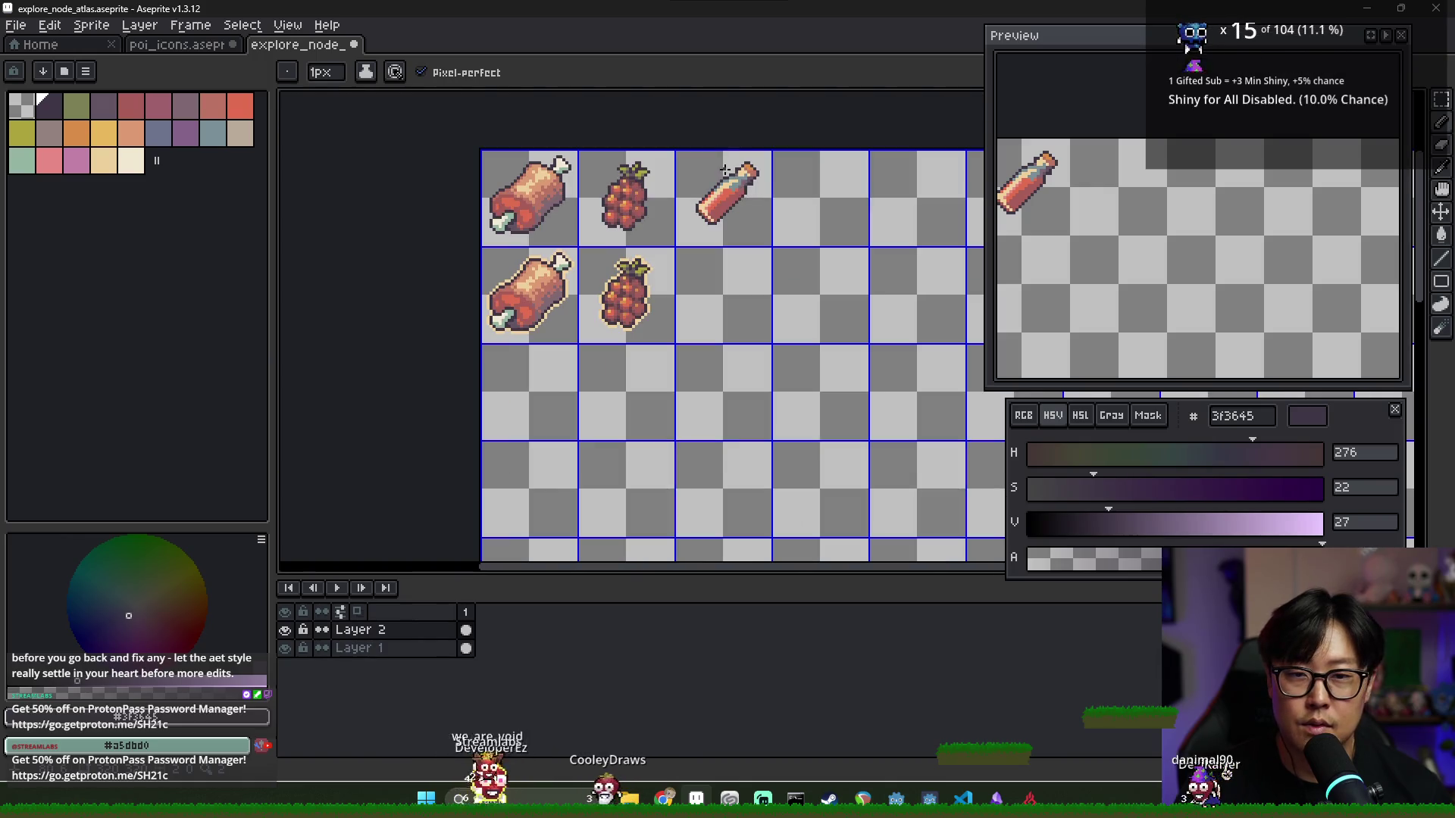
scroll(758, 192, "down", 2)
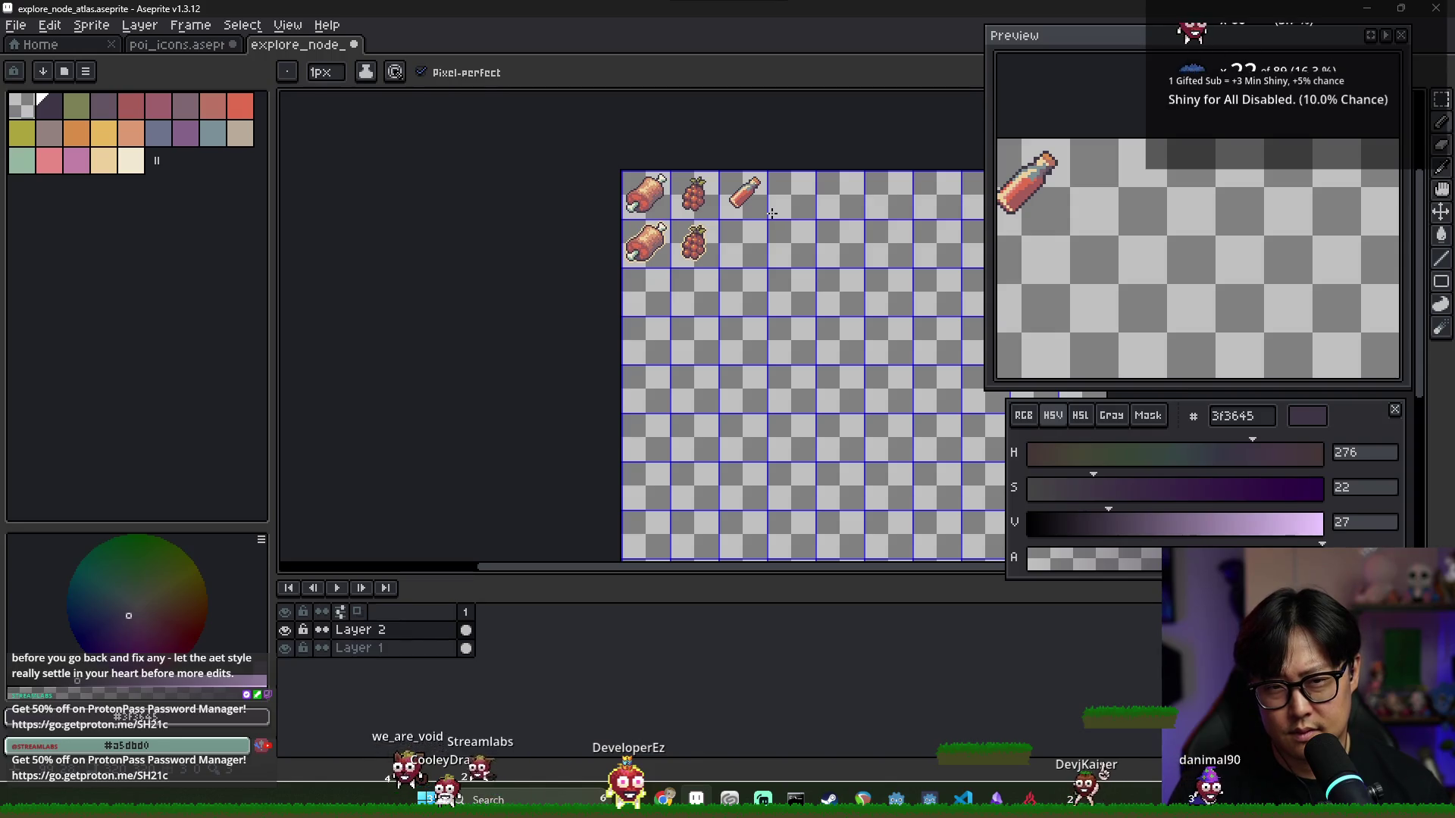
scroll(768, 174, "up", 8)
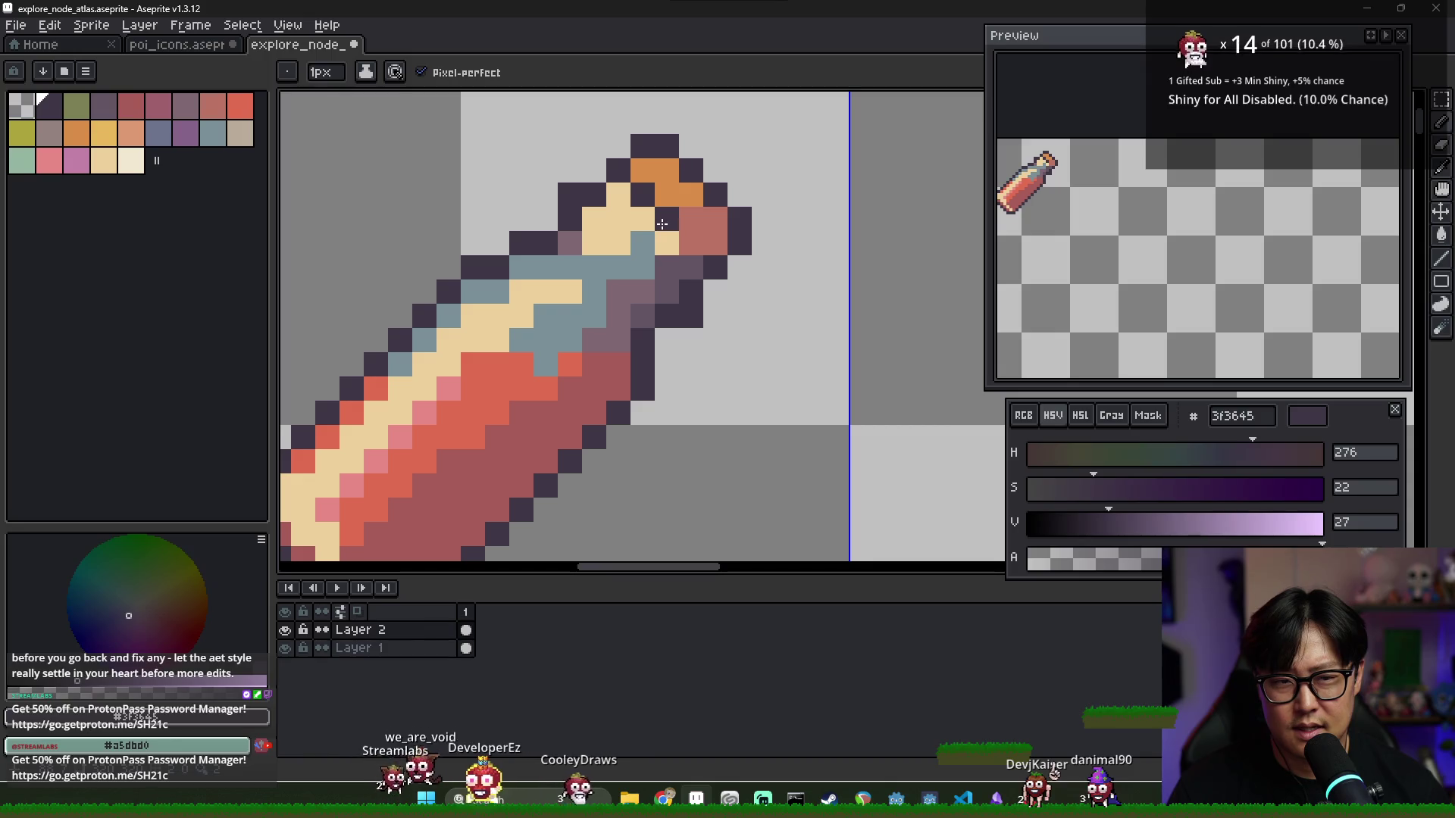
scroll(690, 249, "down", 7)
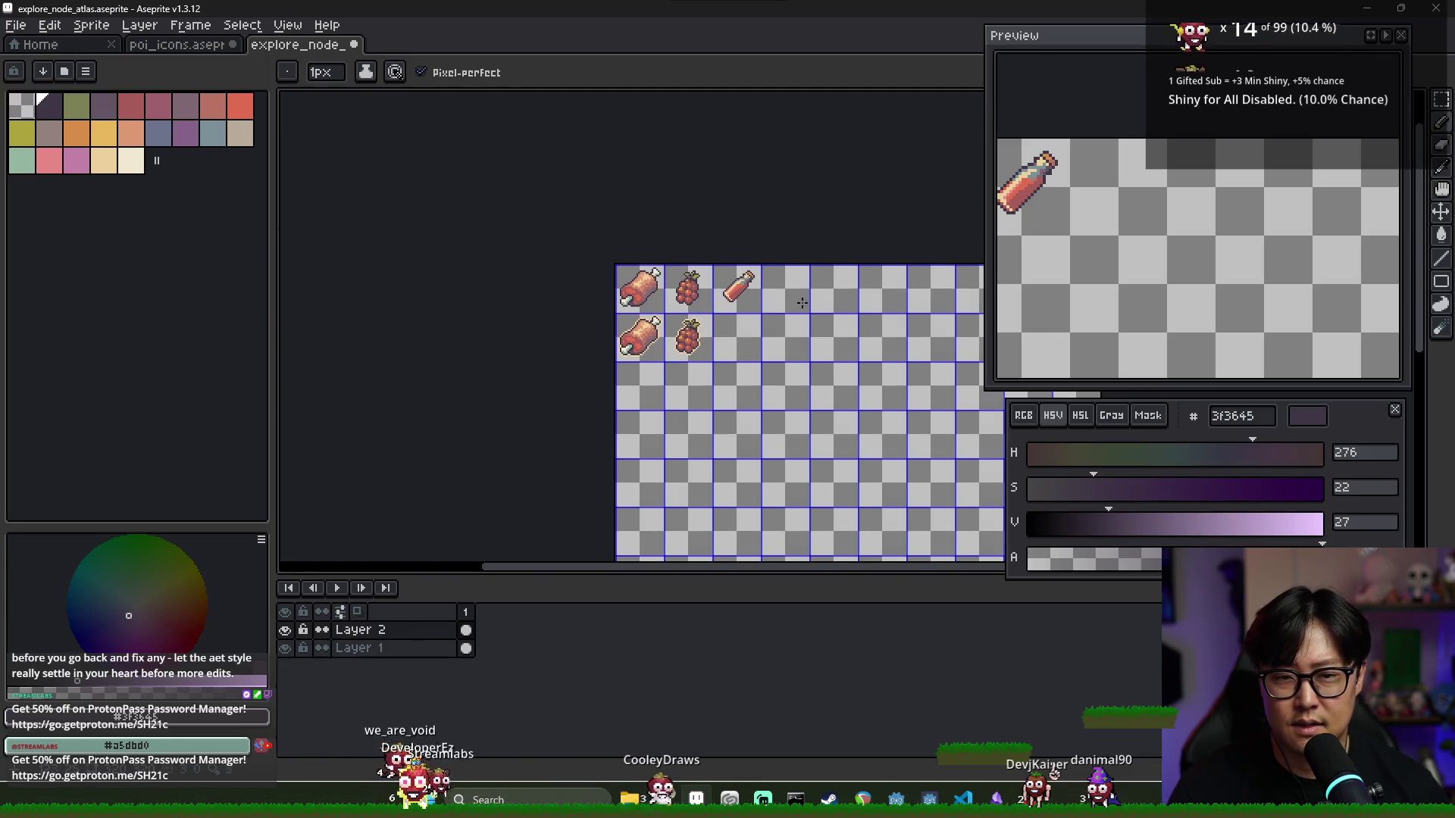
scroll(803, 304, "up", 8)
Retouch the cork with the sampled ba7364 and orange d98d49 pixels, including the right edge
left_click(801, 369, "alt")
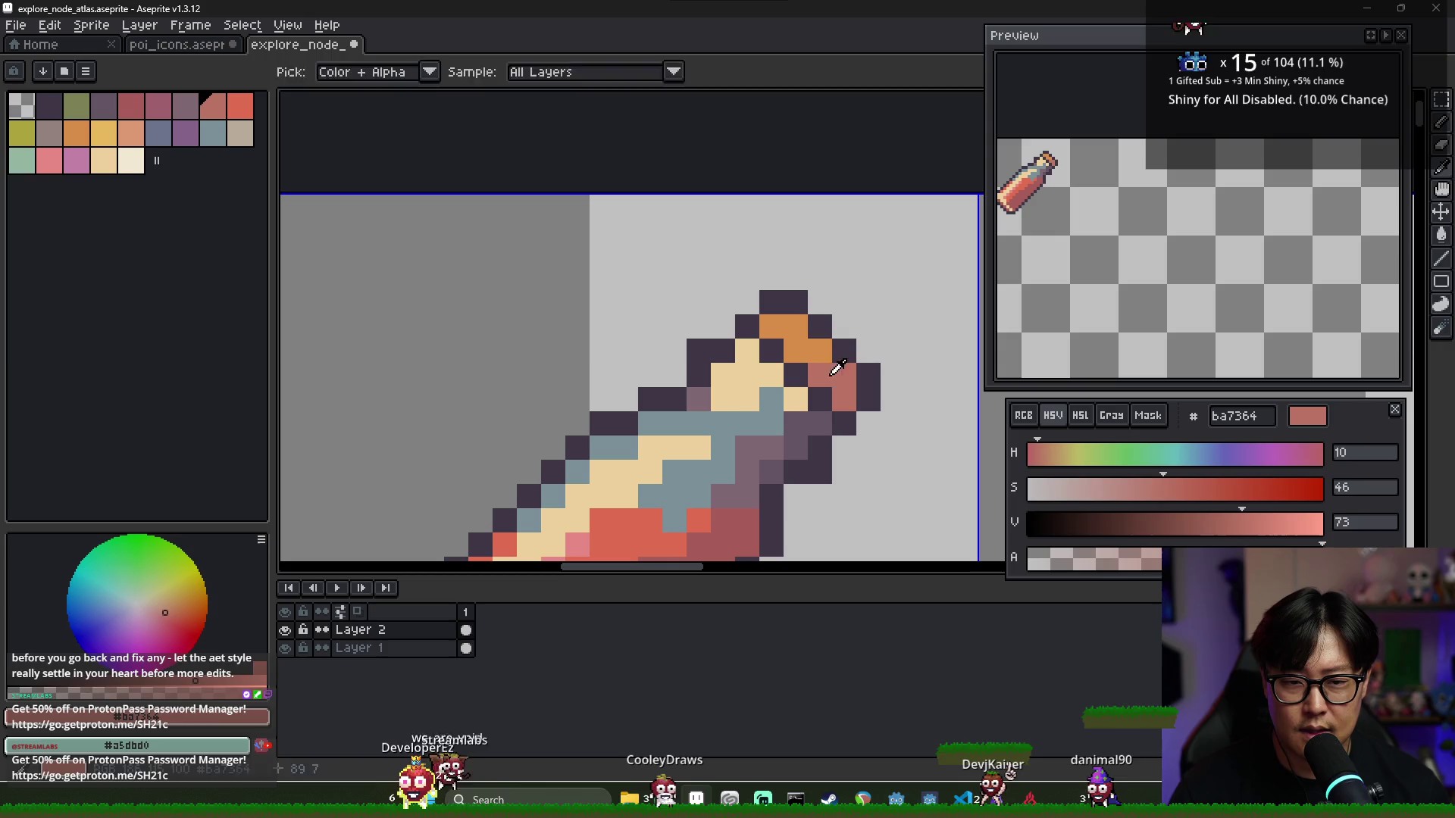
left_click(815, 348, "alt")
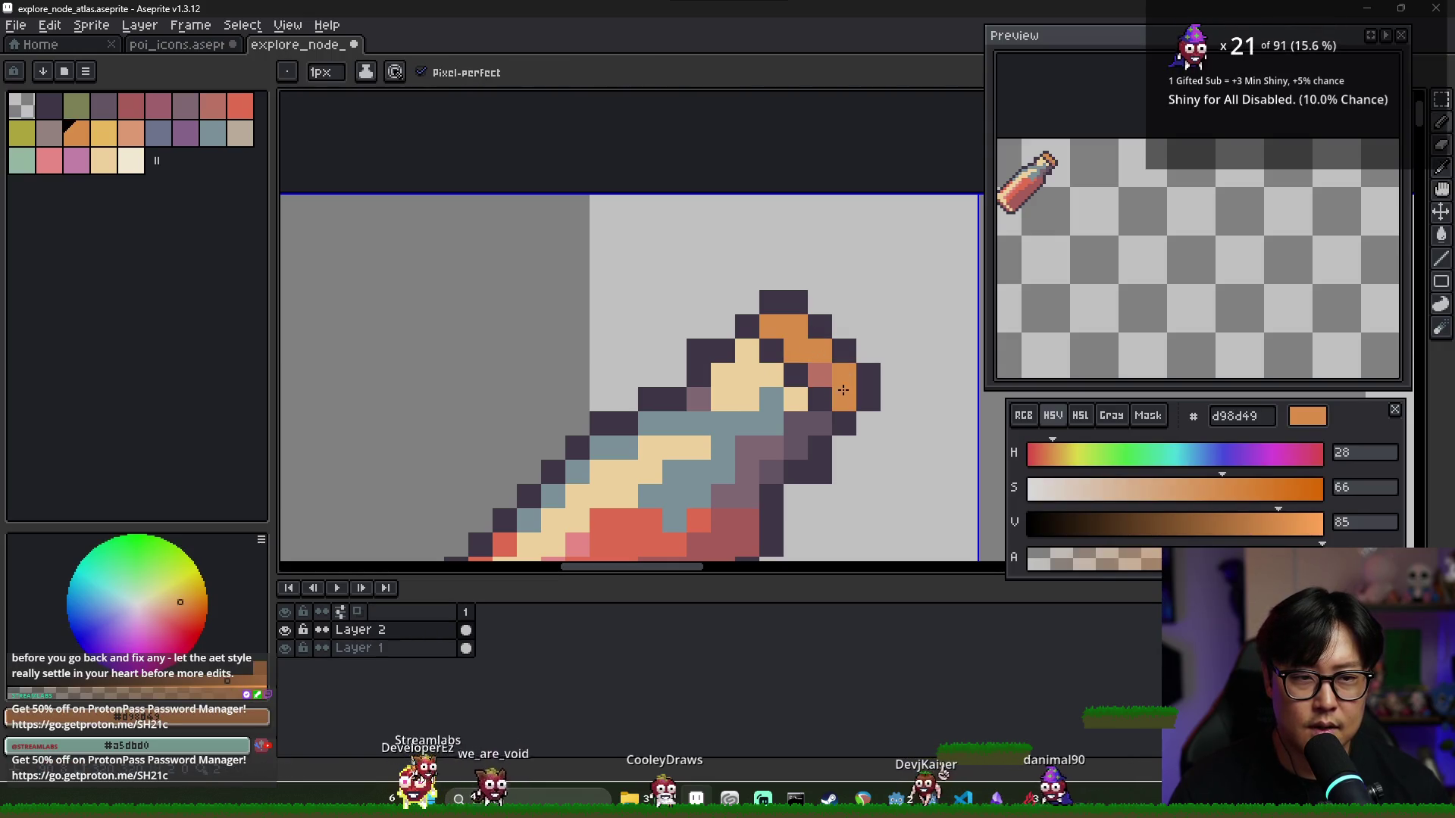
key("x")
left_click(843, 390)
key("x")
left_click(771, 327)
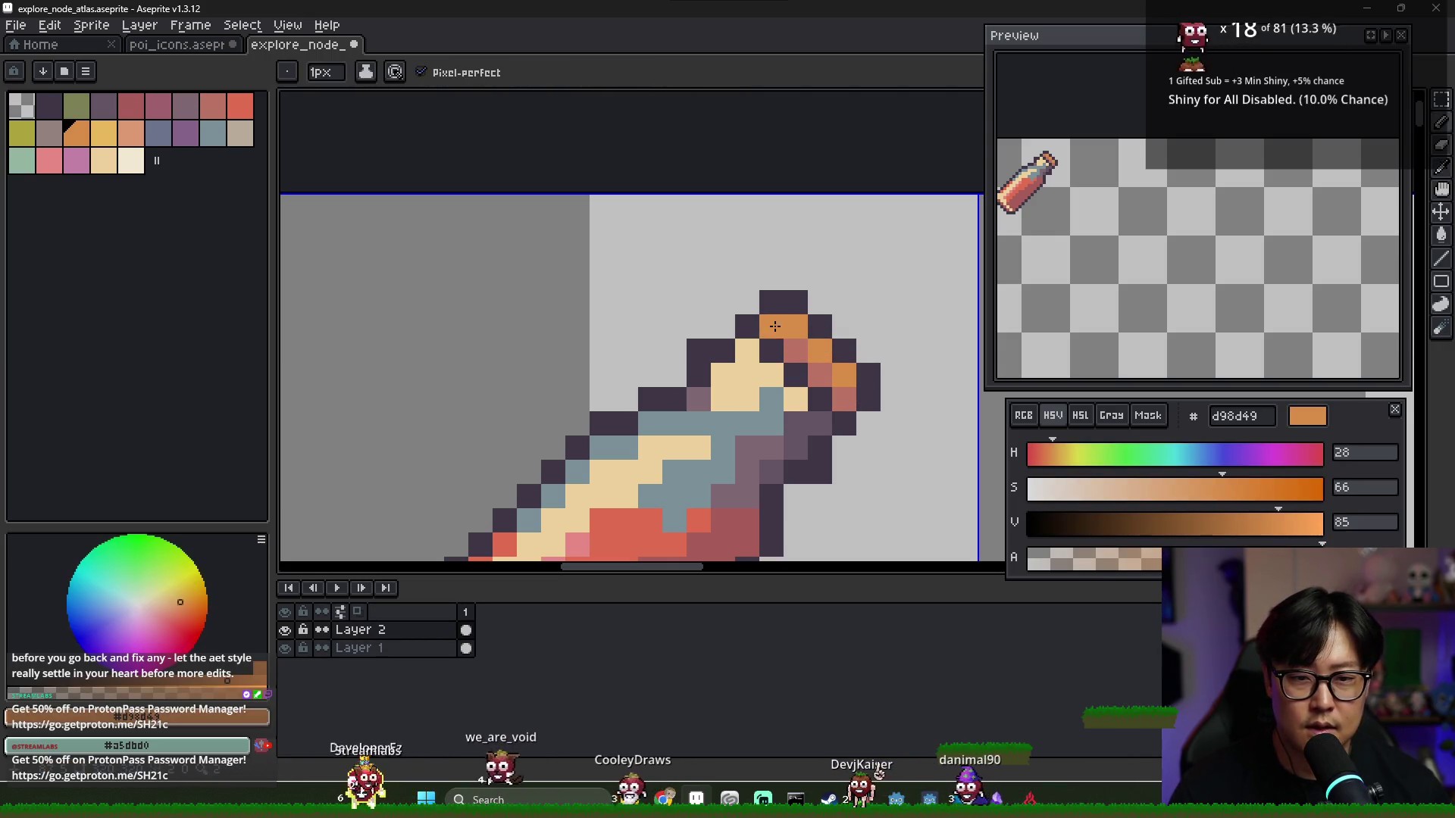
key("x")
left_click_drag(824, 369, 843, 391)
scroll(824, 358, "down", 6)
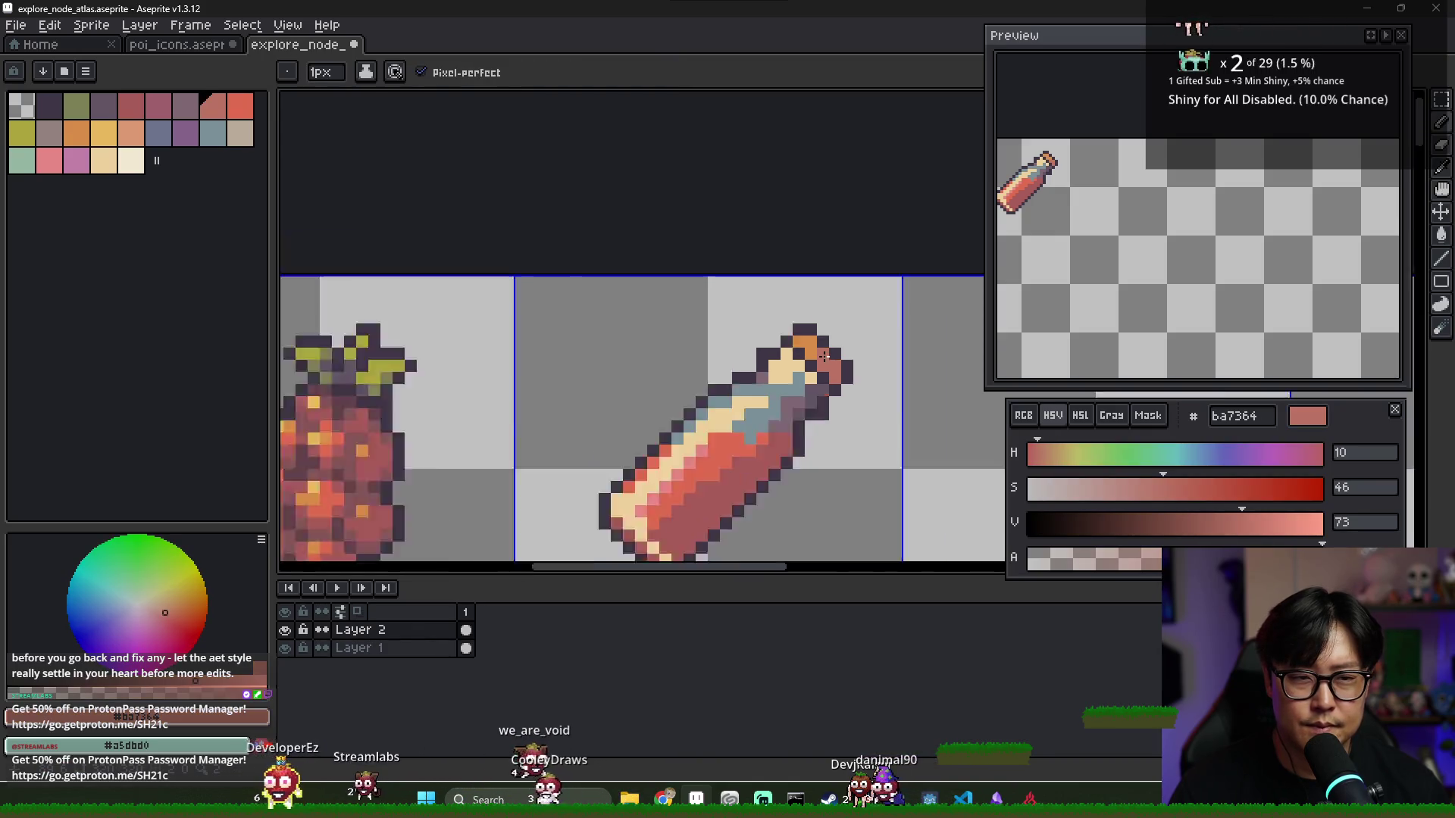
scroll(822, 303, "up", 2)
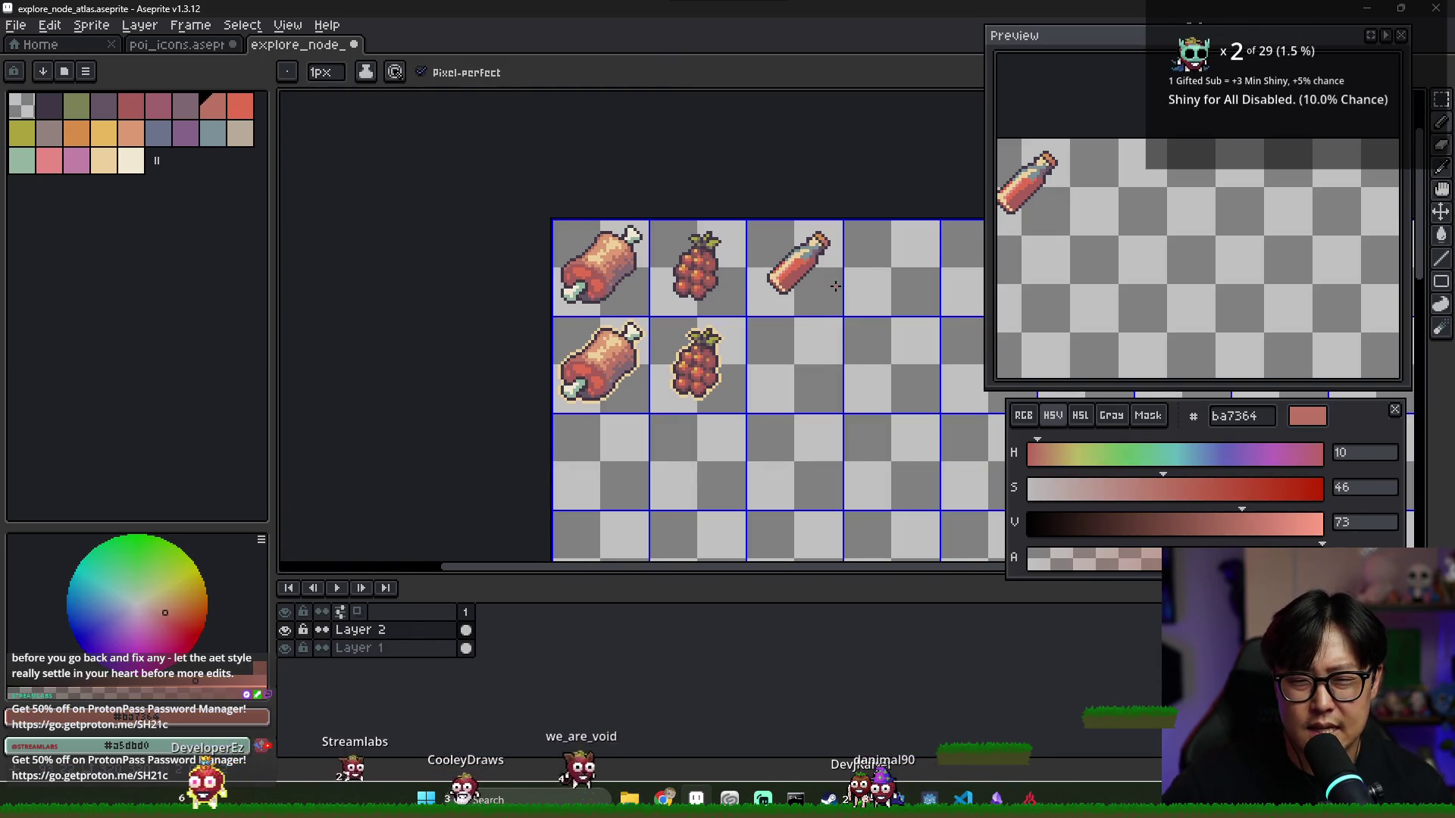
scroll(834, 284, "down", 1)
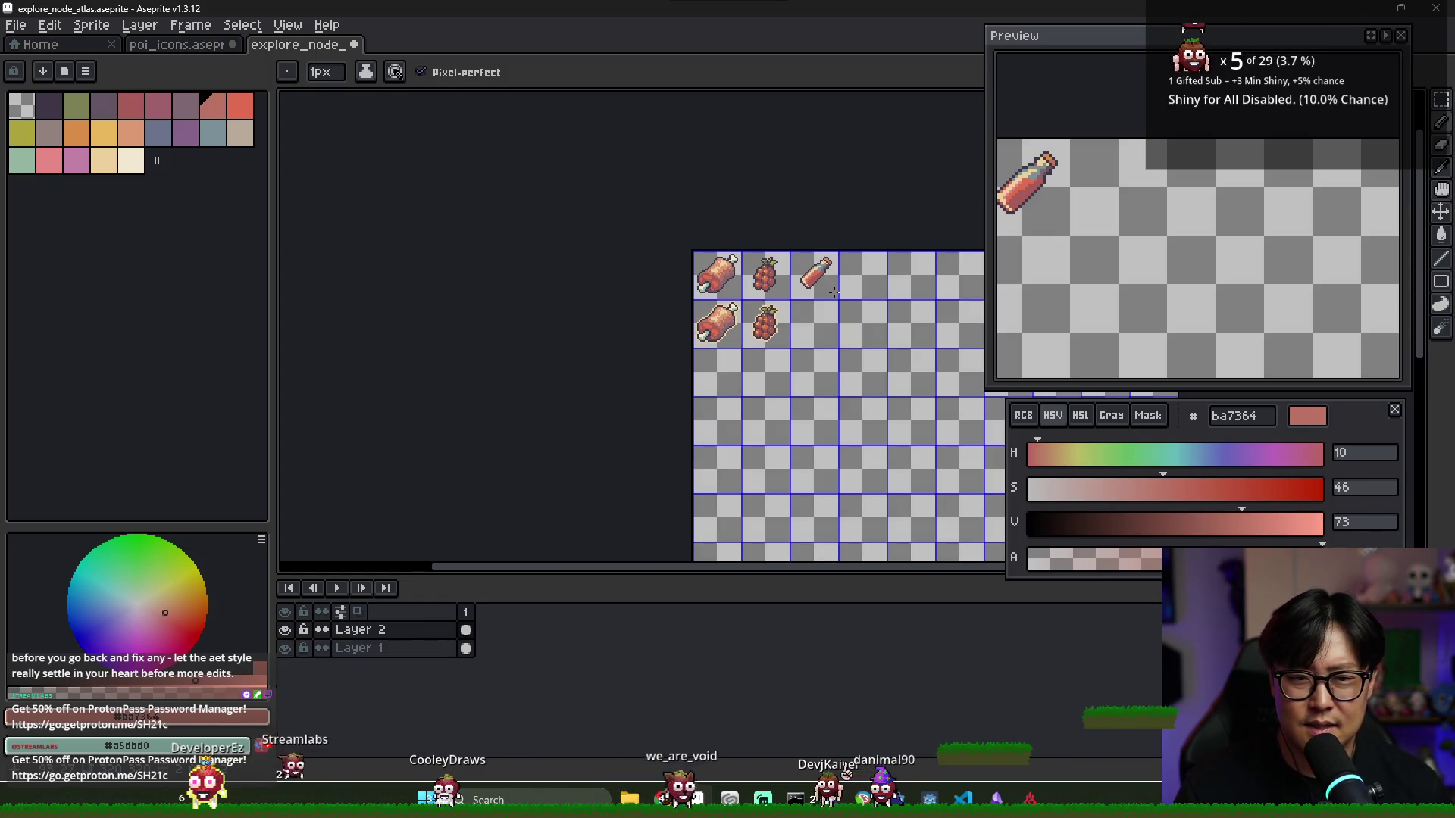
scroll(834, 288, "up", 5)
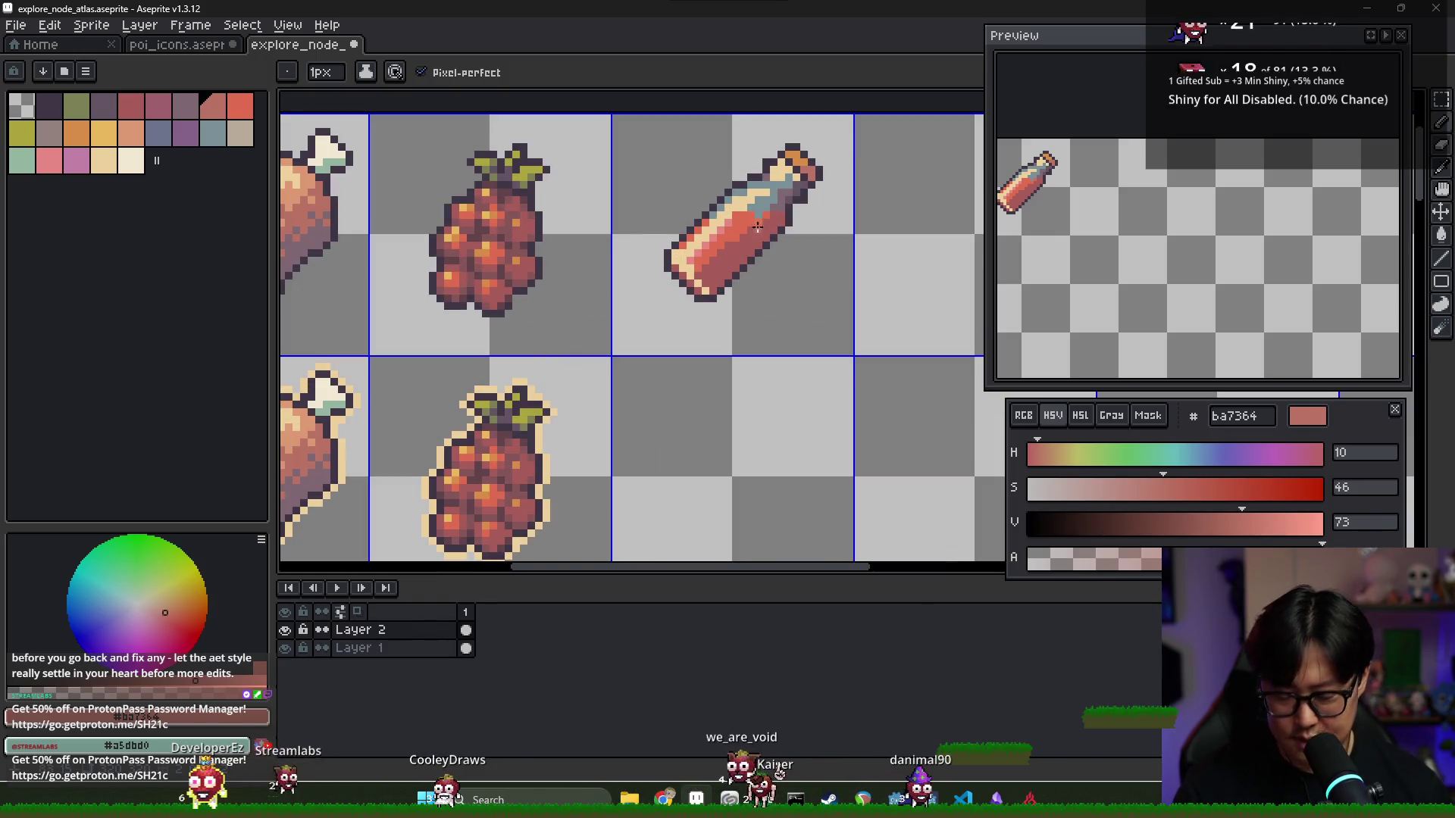
Nudge the bottle one pixel down and left within its cell
left_click_drag(754, 221, 758, 244)
key("Return")
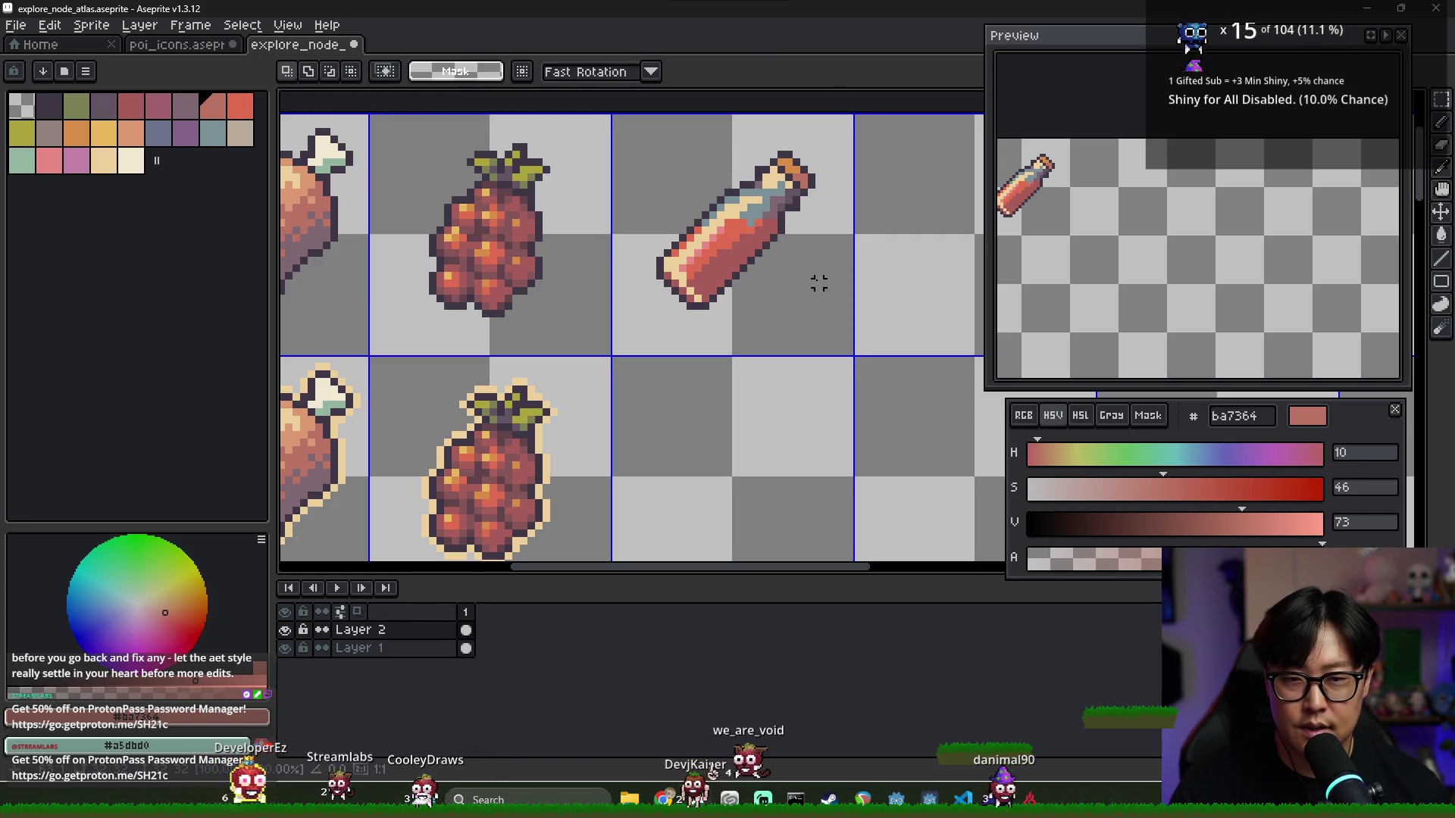
scroll(802, 273, "down", 6)
scroll(802, 273, "up", 3)
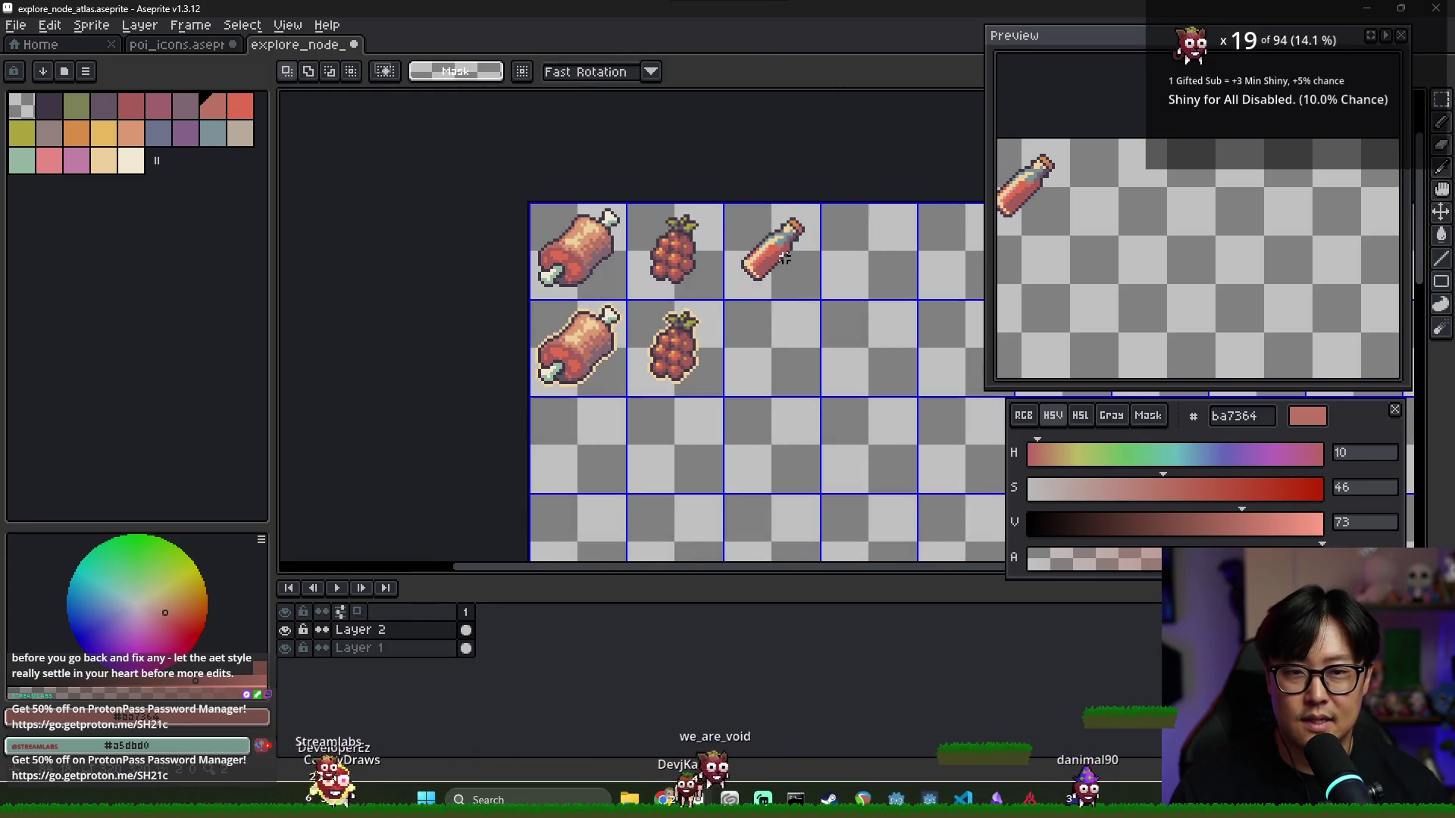
scroll(785, 258, "up", 3)
Try beige and then mint 94b5a3 fills on the neck, undoing both to keep blue-grey
left_click(213, 133)
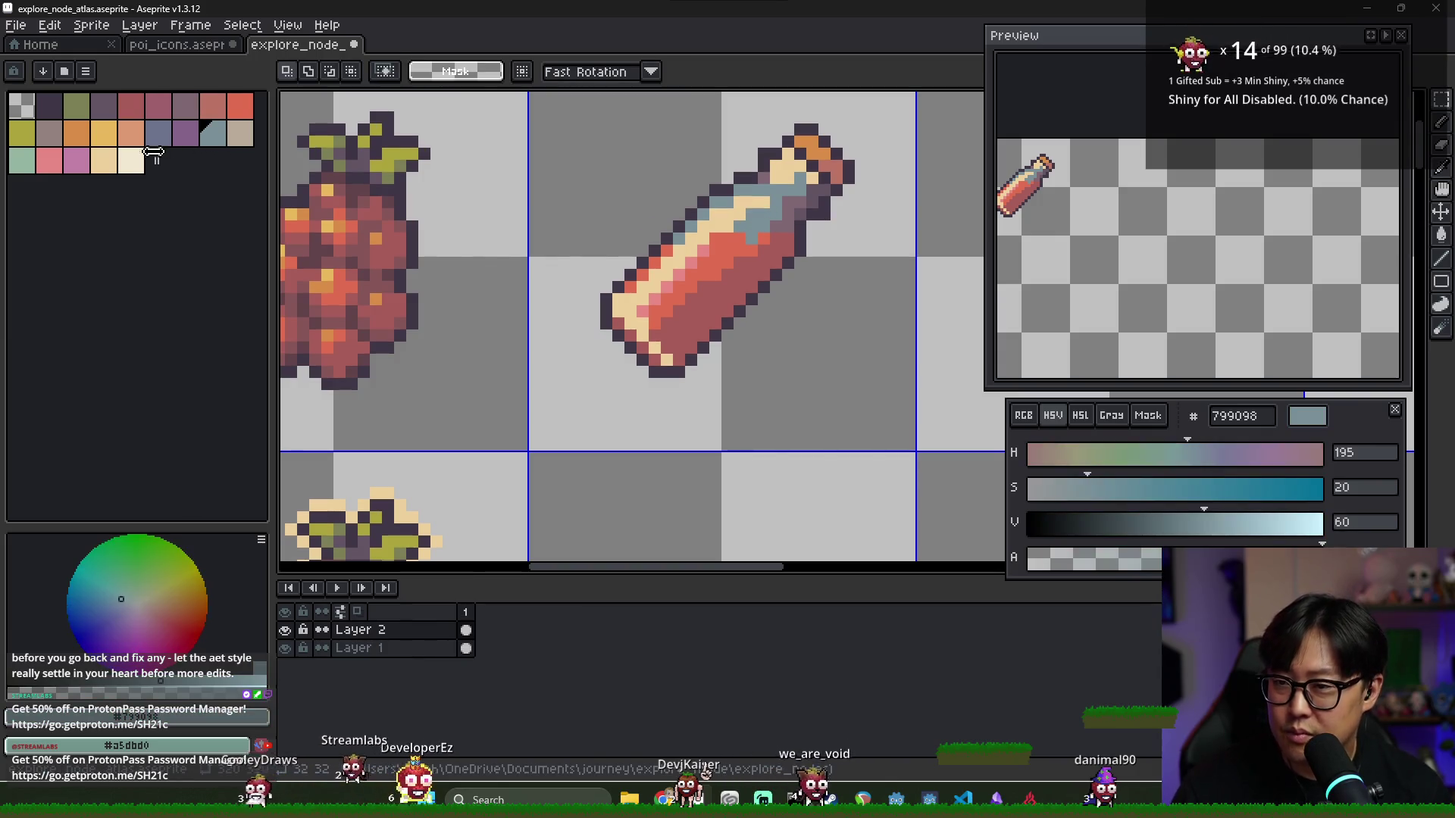
left_click(239, 134)
key("g")
left_click(758, 216)
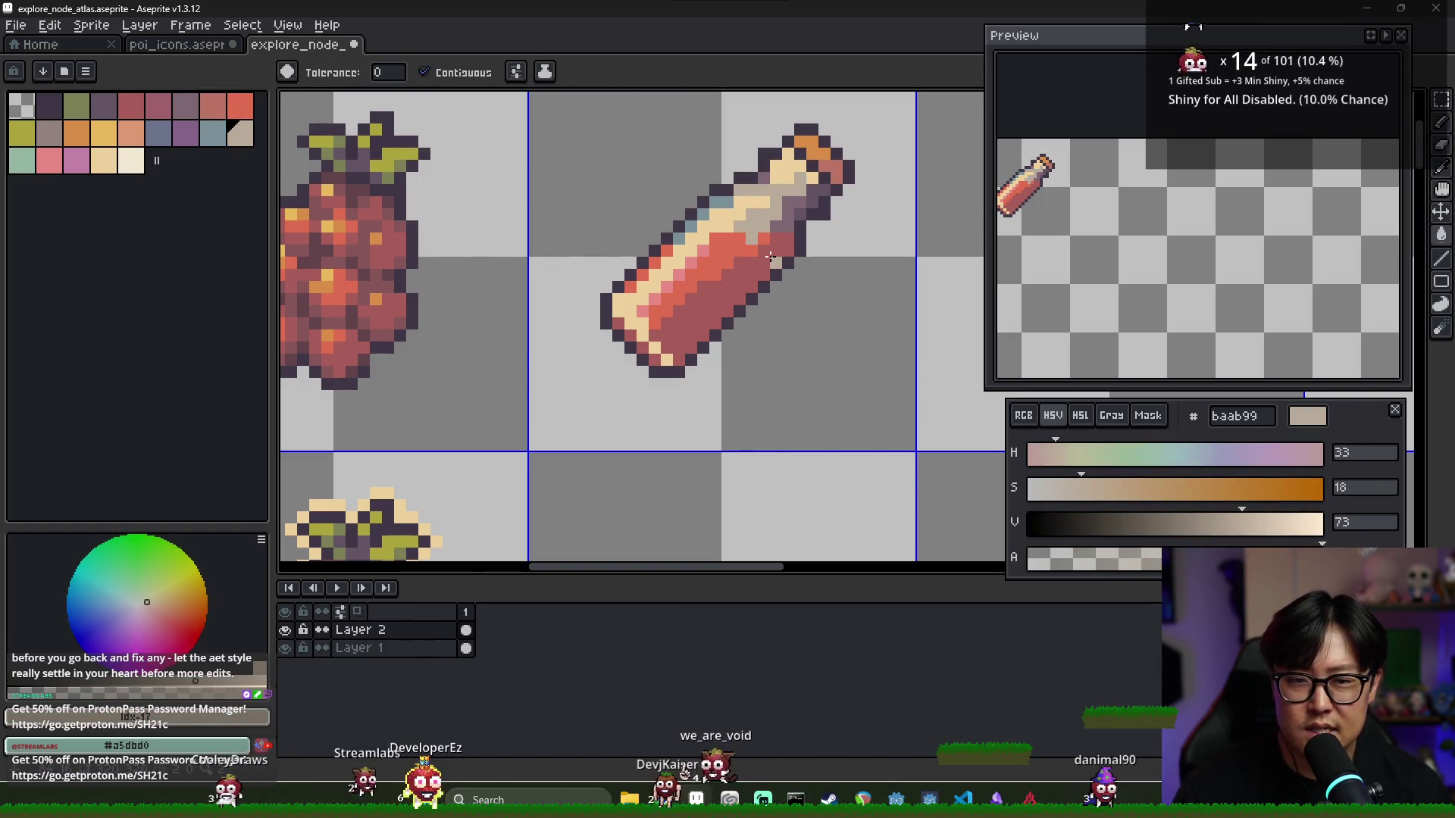
key("ctrl+z")
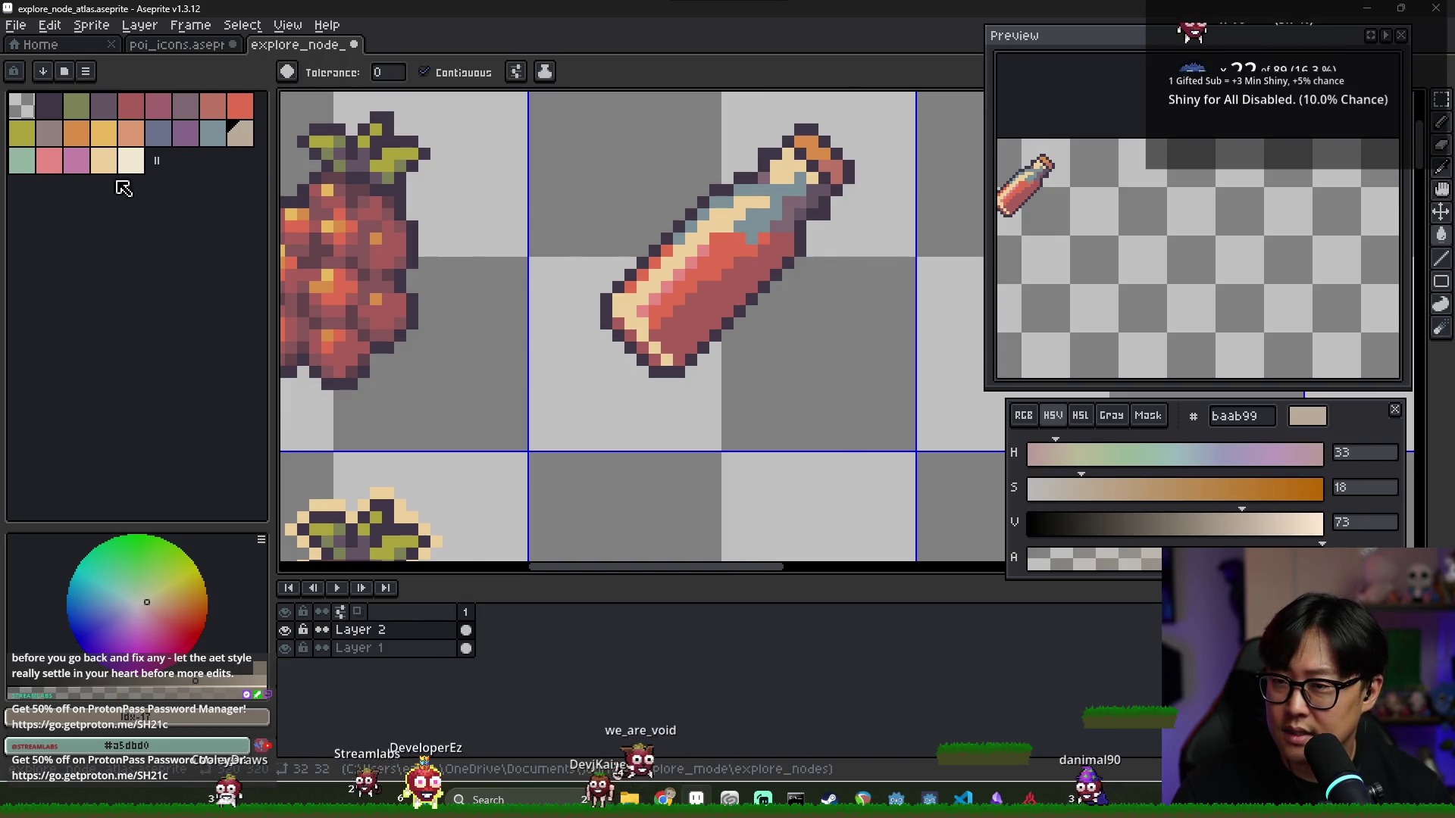
left_click(22, 159)
left_click(760, 244)
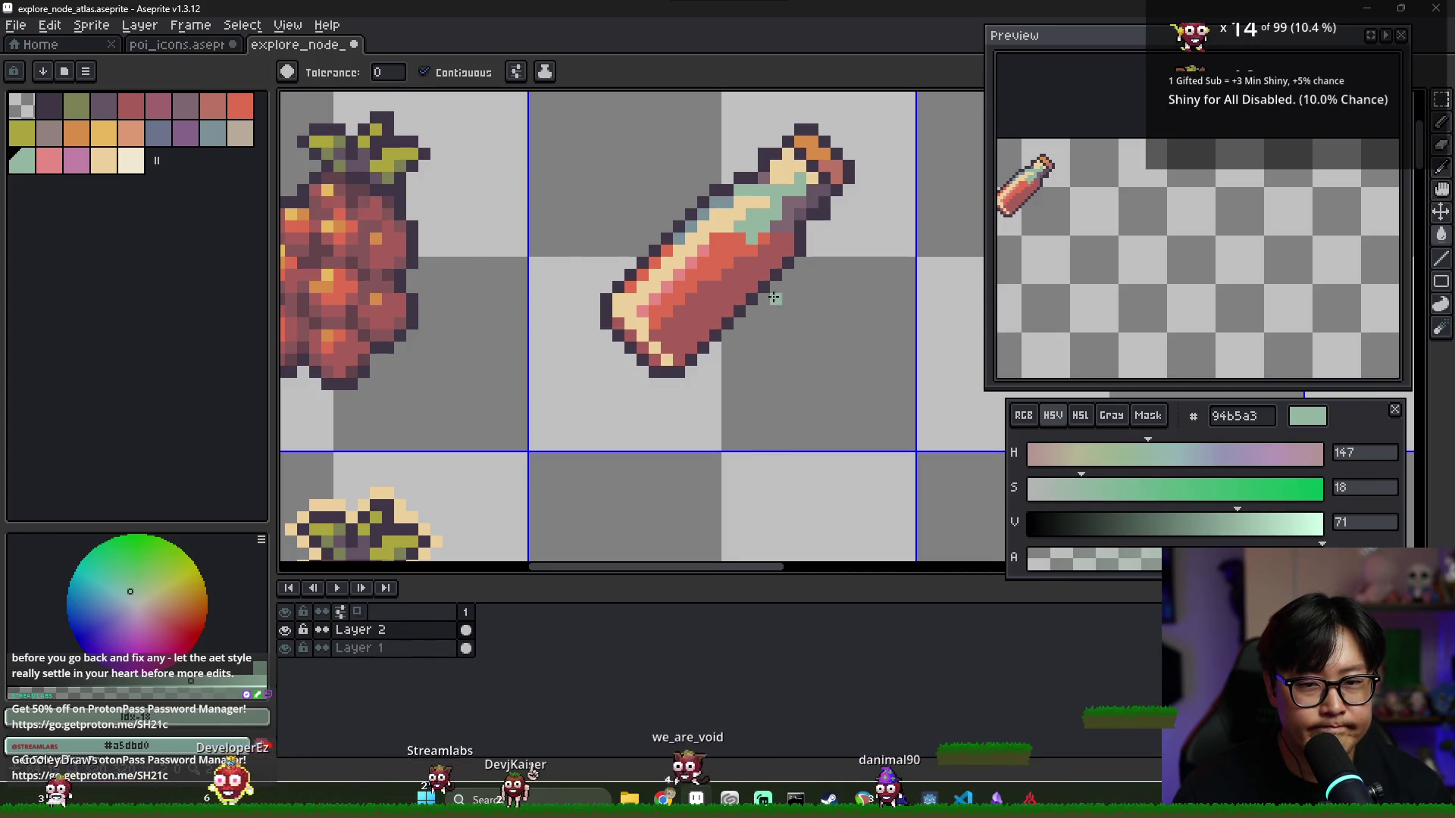
key("ctrl+z")
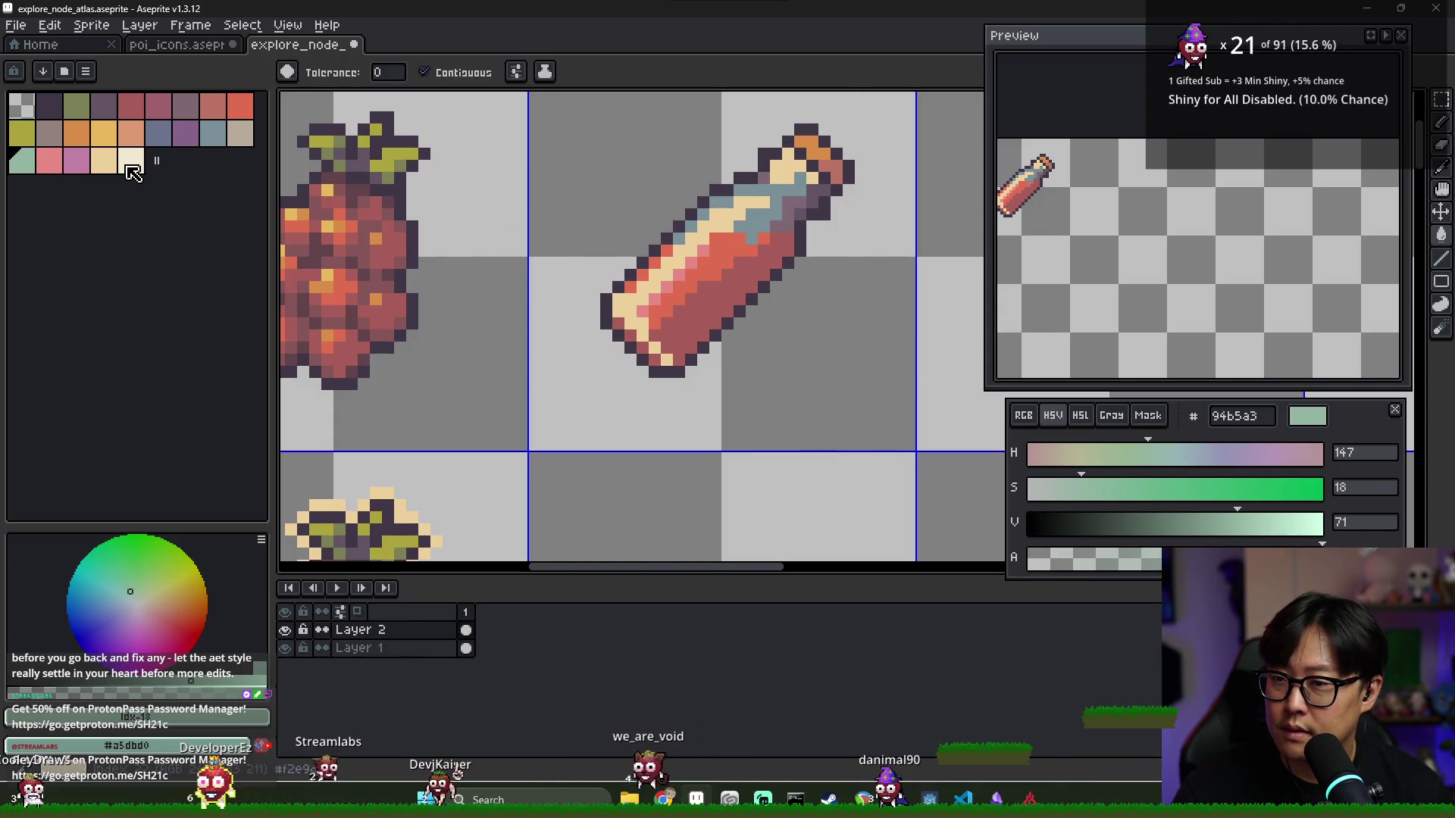
Shift the potion bottle down one cell into the empty second-row slot
left_click(760, 227, "alt")
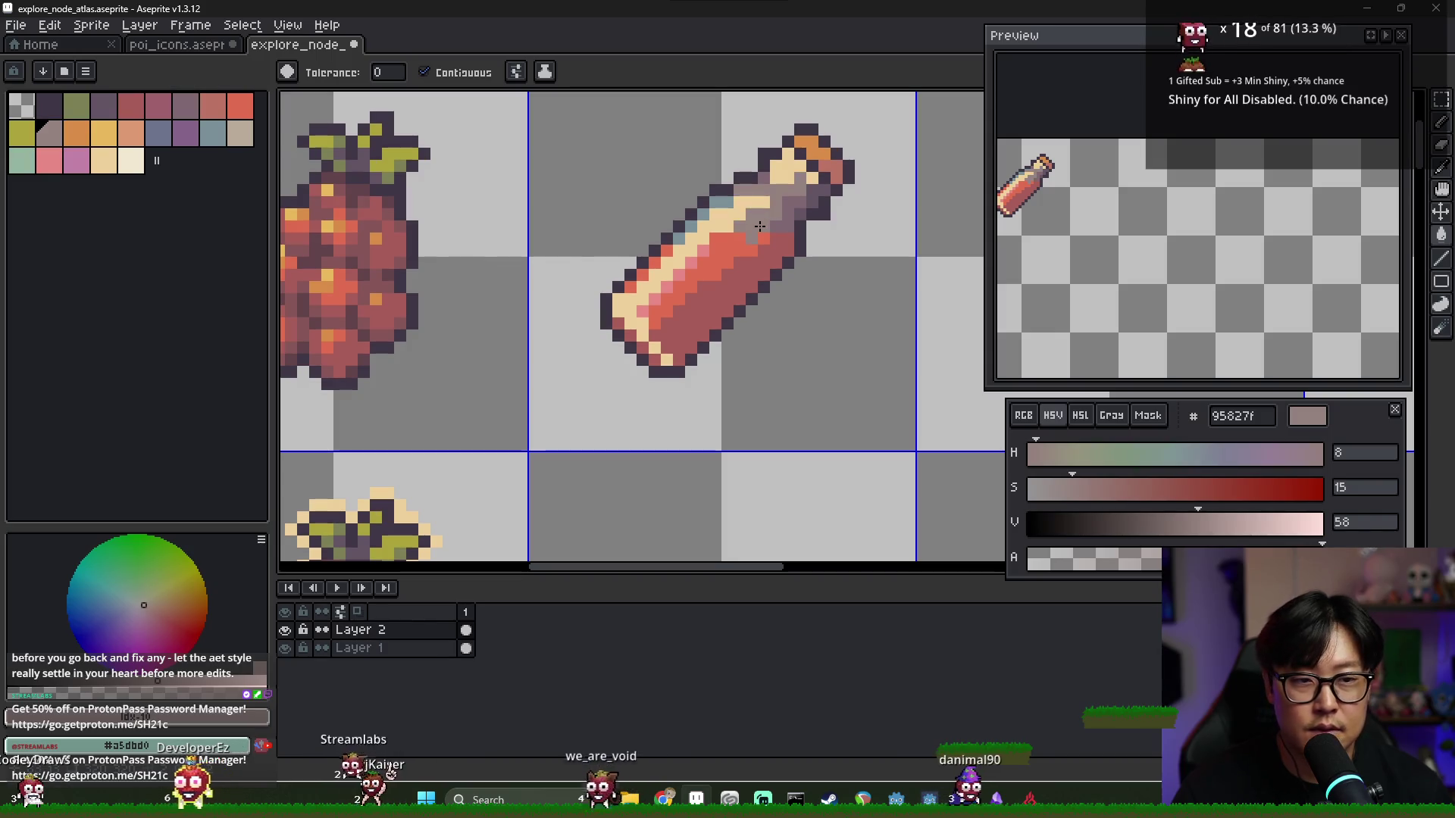
key("b")
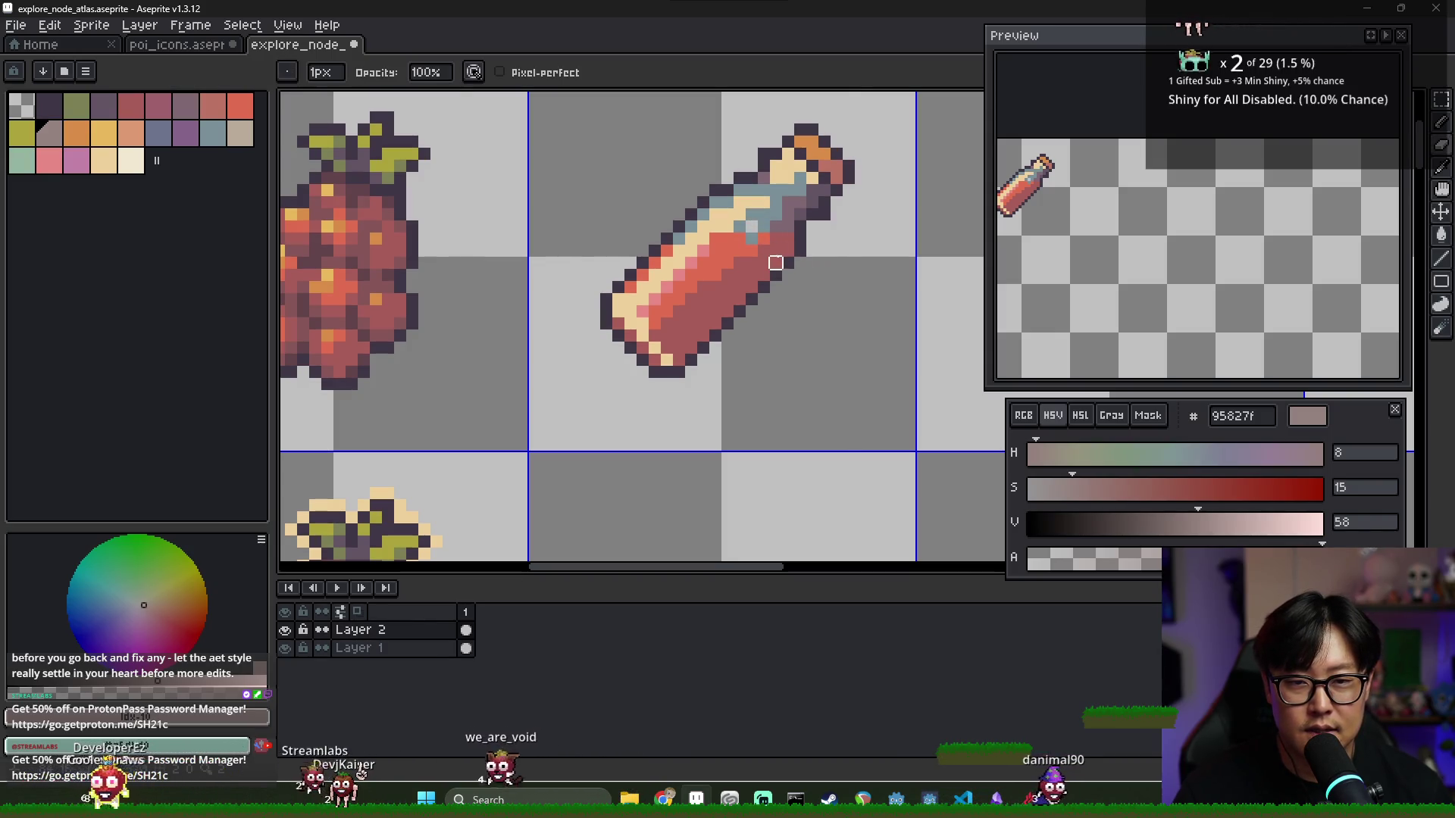
scroll(788, 265, "down", 3)
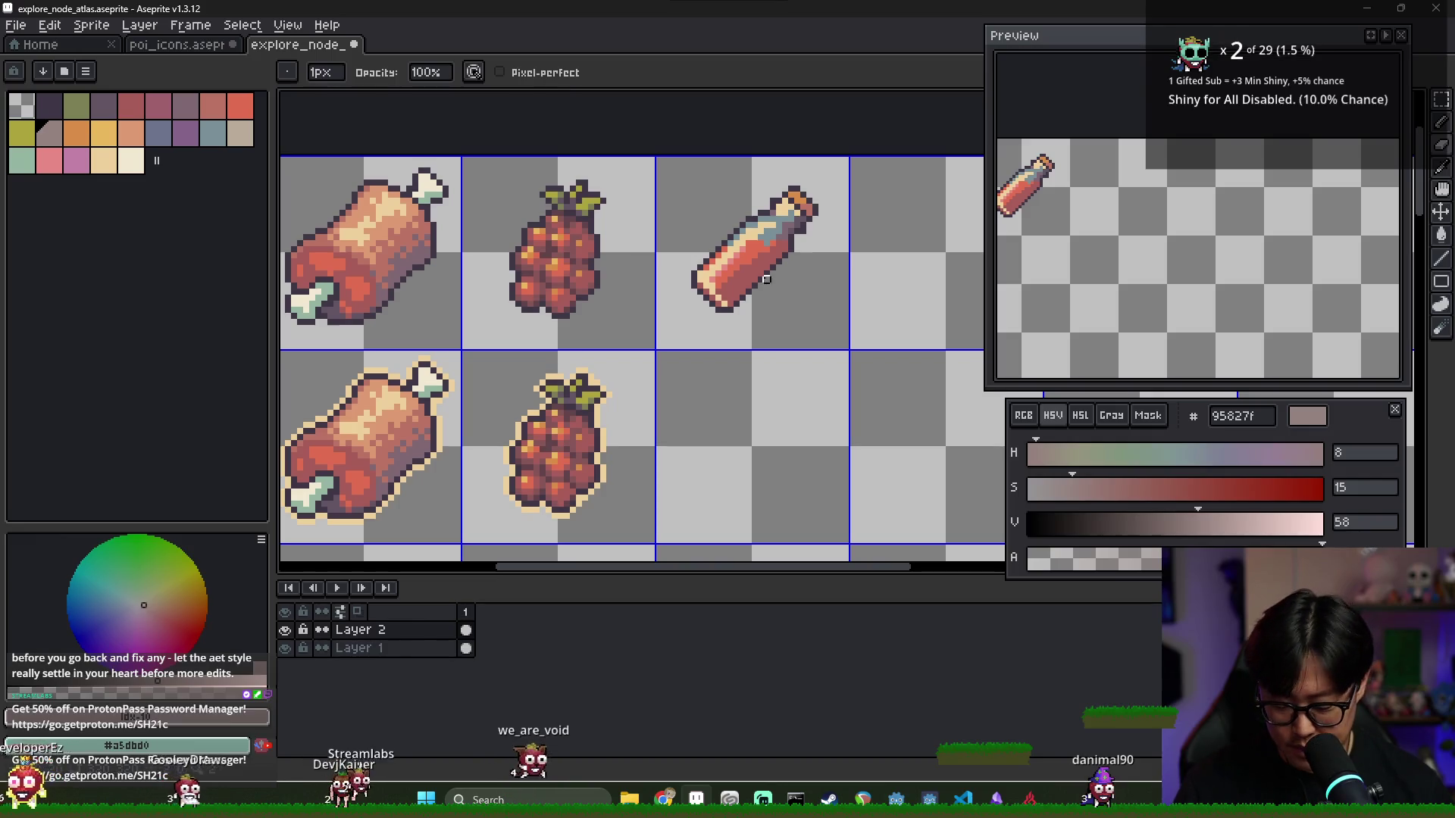
key("ctrl+v")
scroll(796, 292, "down", 3)
left_click_drag(779, 285, 788, 341)
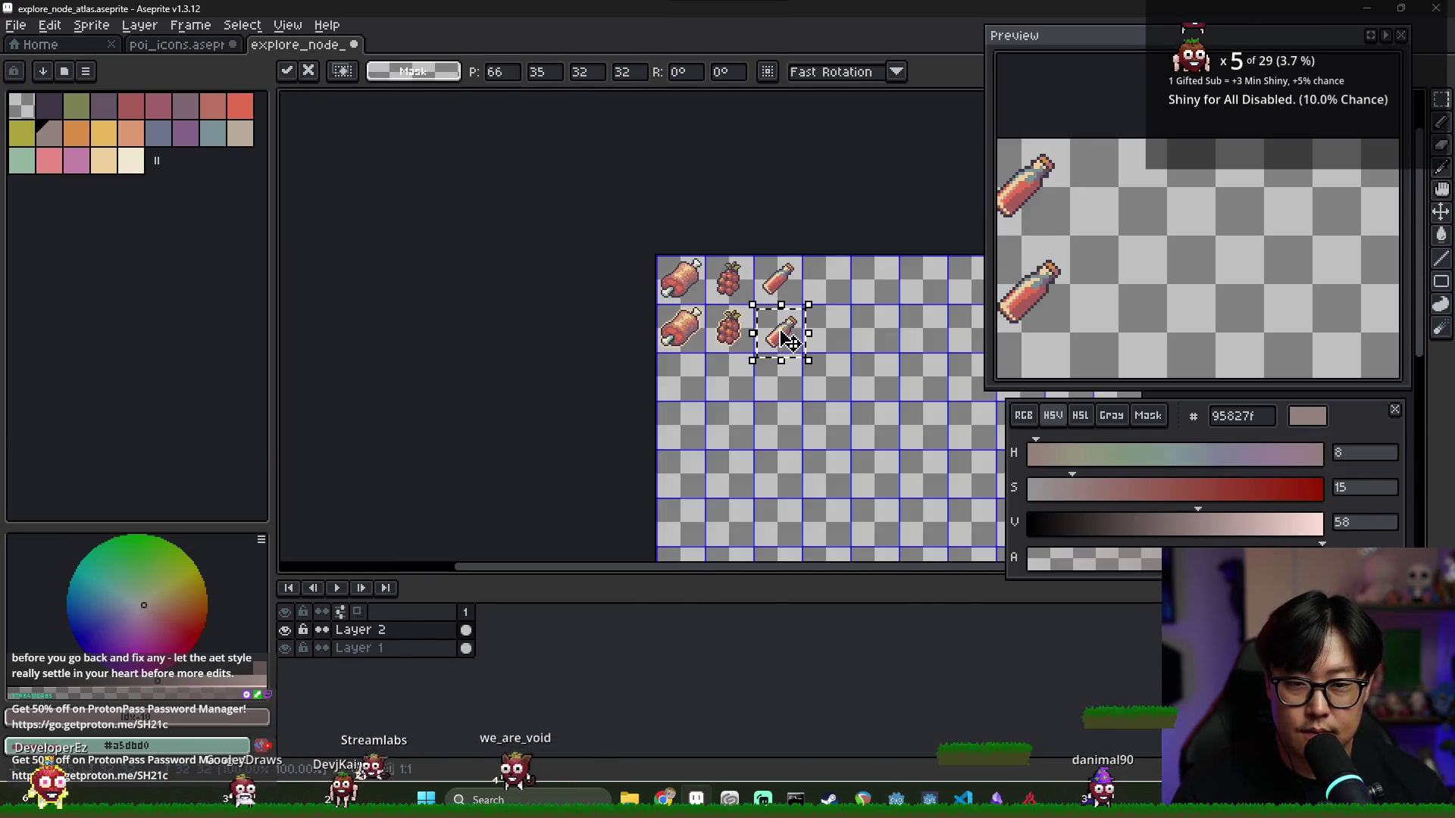
key("Escape")
key("Down")
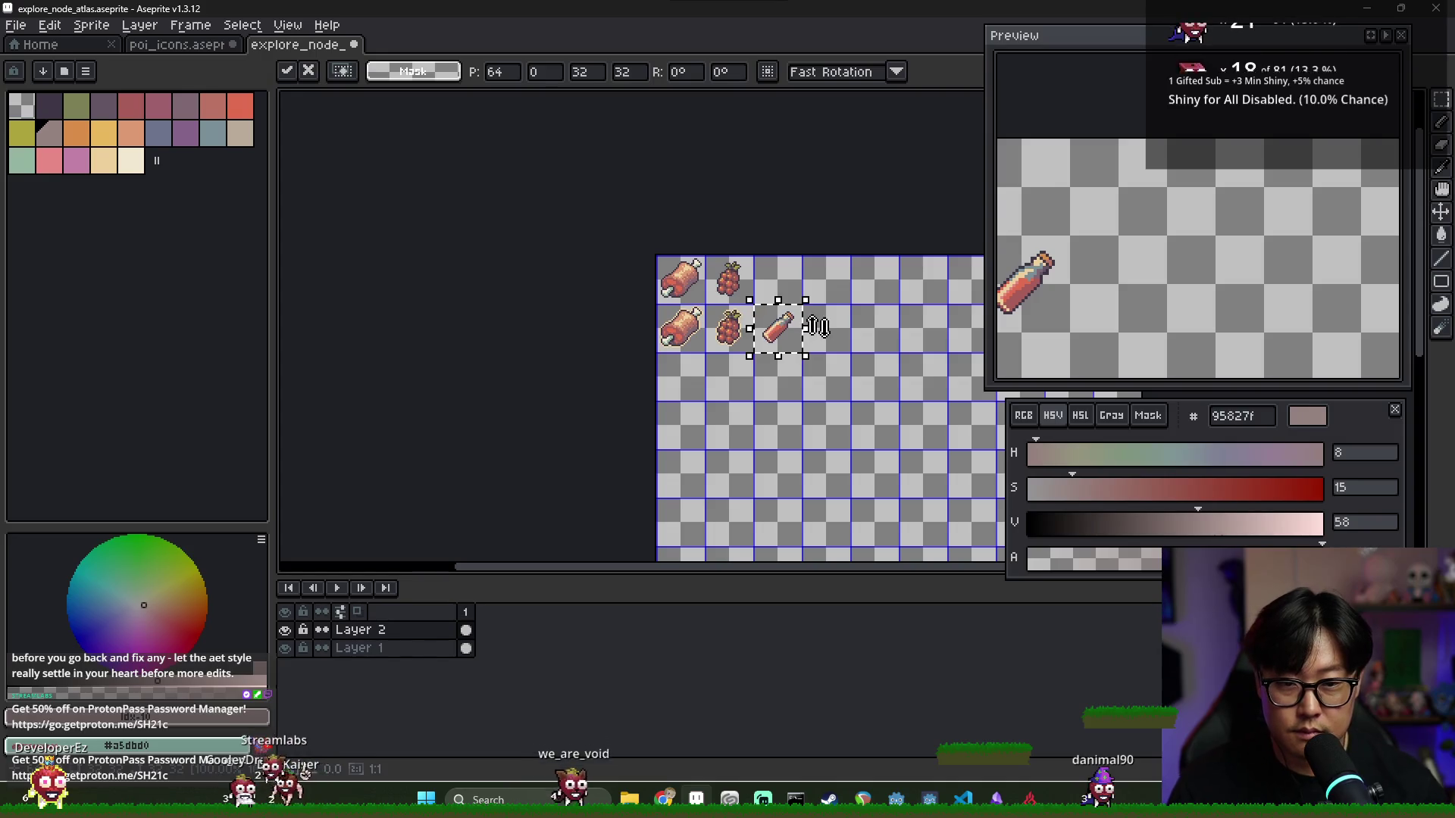